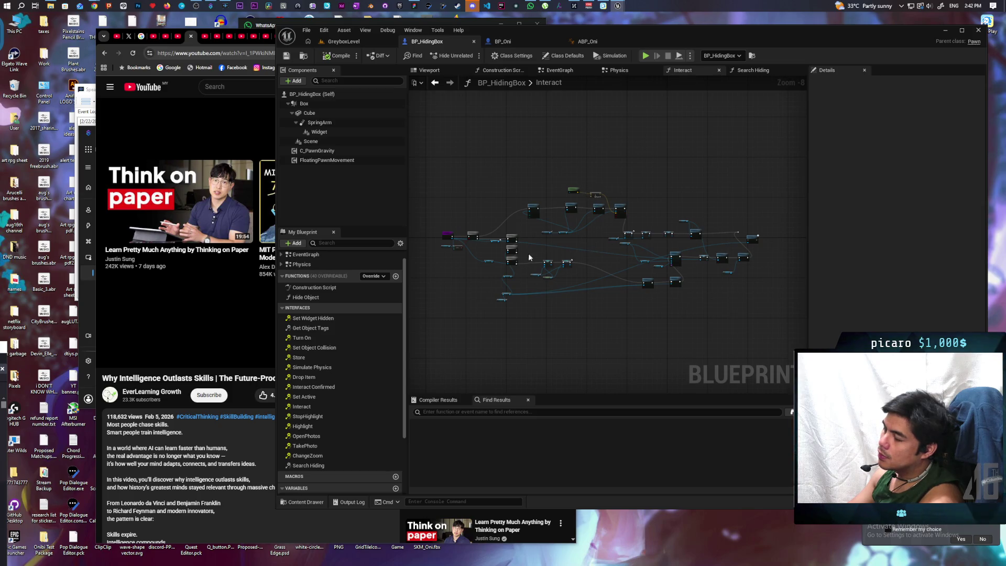
Maximize the BP_HidingBox editor and zoom and pan across the Interact graph's node network
{"action": "scroll", "coordinate": [470, 233], "scroll_direction": "up", "scroll_amount": 5}
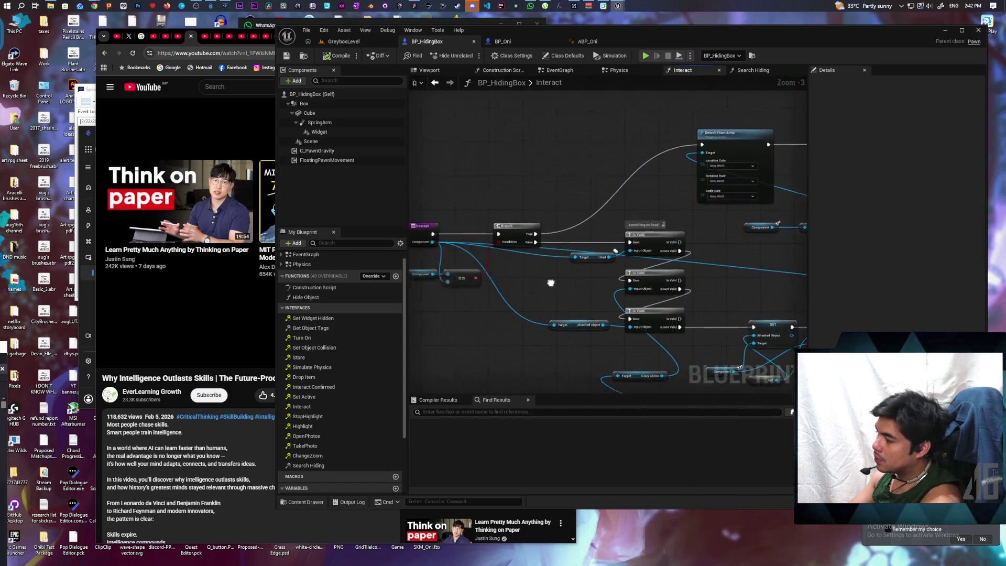
{"action": "double_click", "coordinate": [687, 40]}
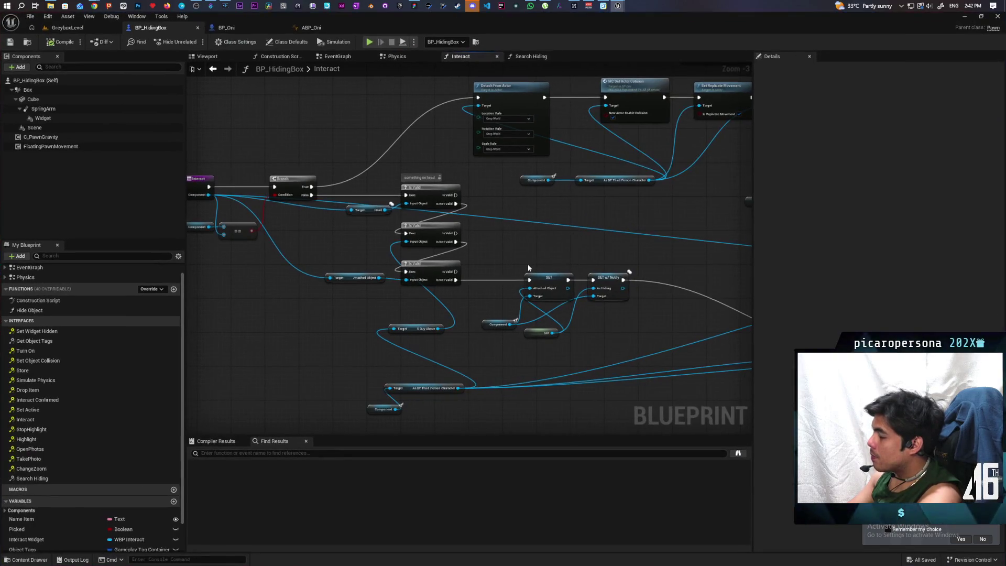
{"action": "scroll", "coordinate": [435, 219], "scroll_direction": "down", "scroll_amount": 5}
{"action": "scroll", "coordinate": [522, 265], "scroll_direction": "up", "scroll_amount": 3}
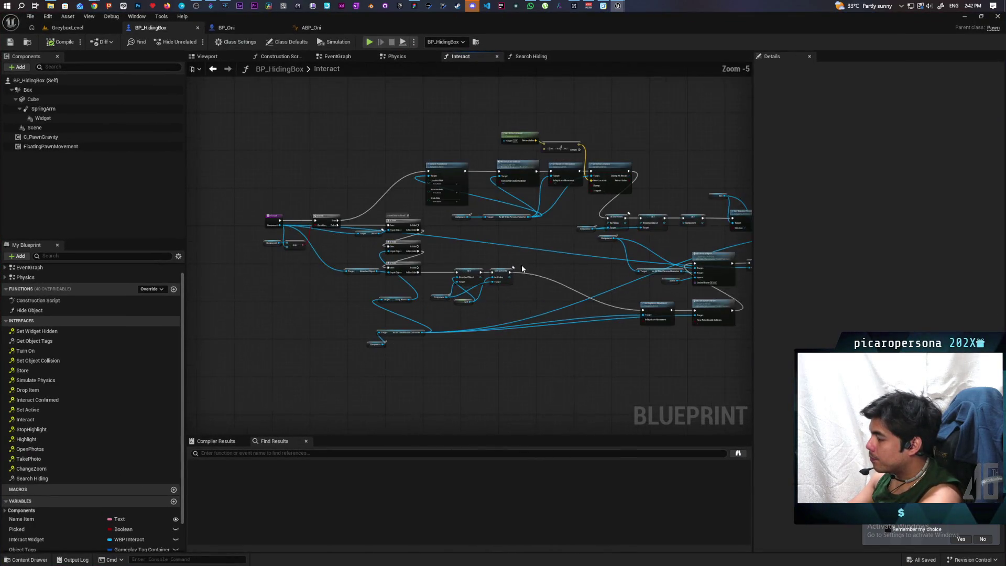
{"action": "mouse_move", "coordinate": [581, 274]}
{"action": "left_mouse_down"}
{"action": "mouse_move", "coordinate": [499, 300]}
{"action": "mouse_move", "coordinate": [531, 298]}
{"action": "left_mouse_up"}
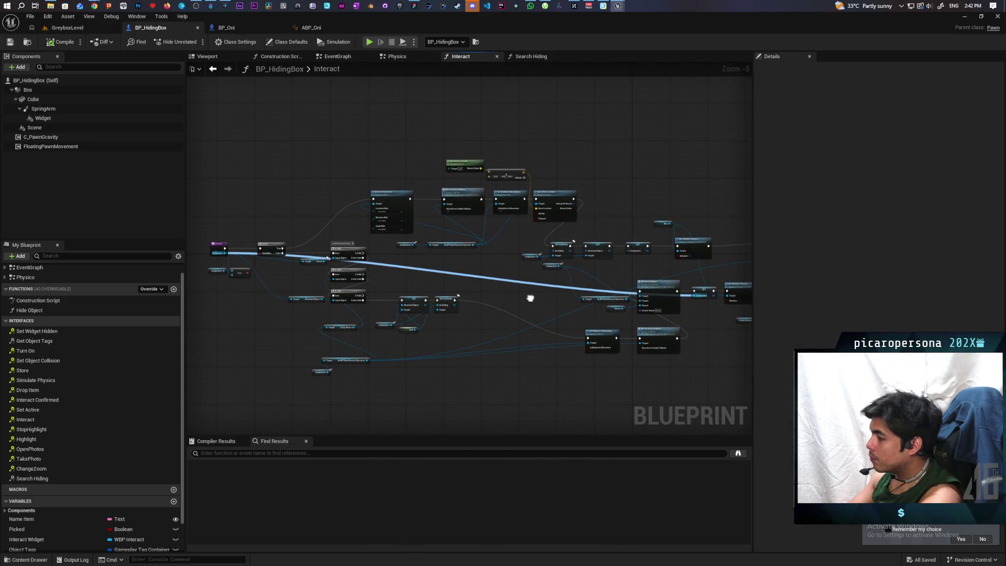
{"action": "scroll", "coordinate": [523, 303], "scroll_direction": "down", "scroll_amount": 2}
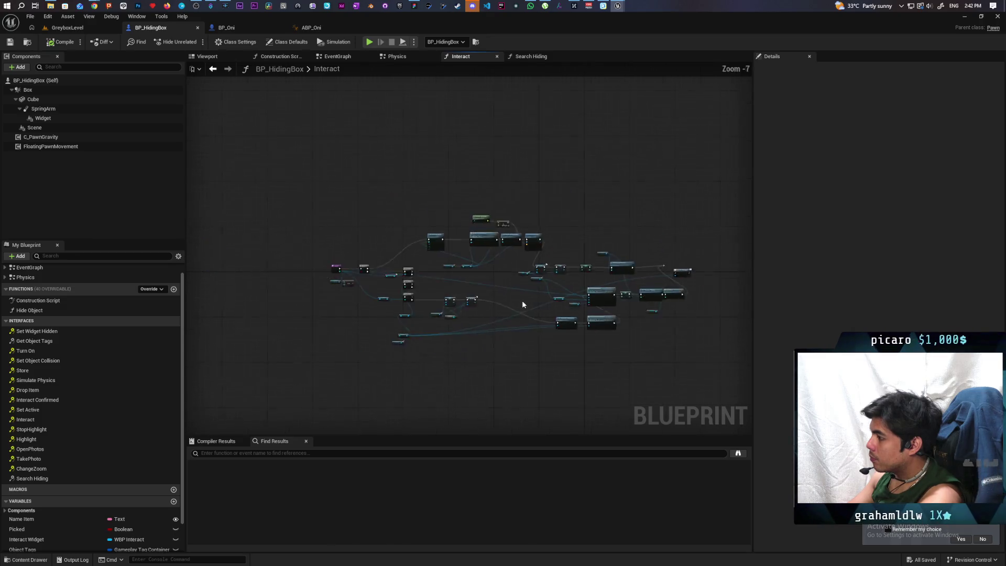
{"action": "scroll", "coordinate": [522, 303], "scroll_direction": "up", "scroll_amount": 3}
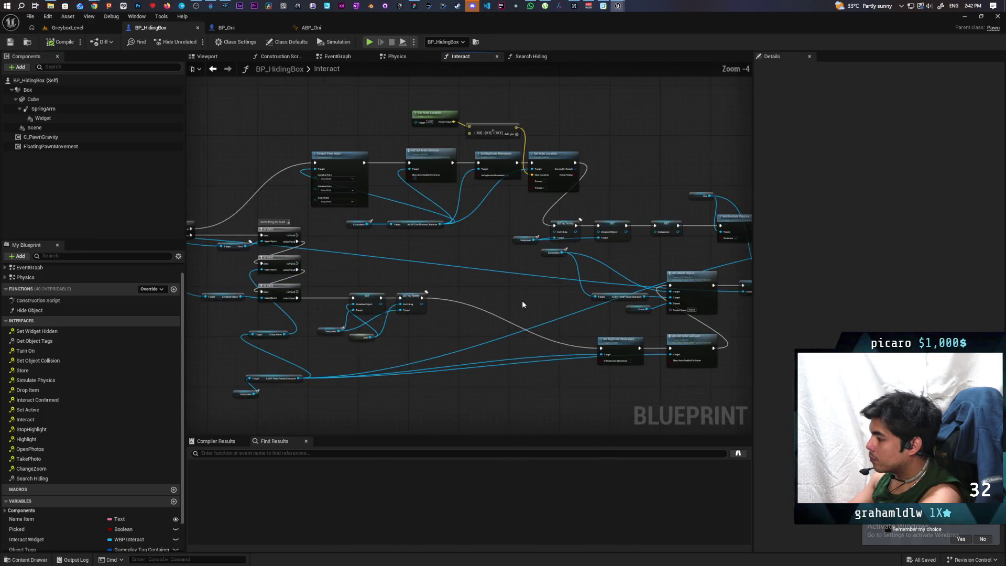
{"action": "scroll", "coordinate": [522, 305], "scroll_direction": "down", "scroll_amount": 1}
{"action": "scroll", "coordinate": [522, 303], "scroll_direction": "down", "scroll_amount": 2}
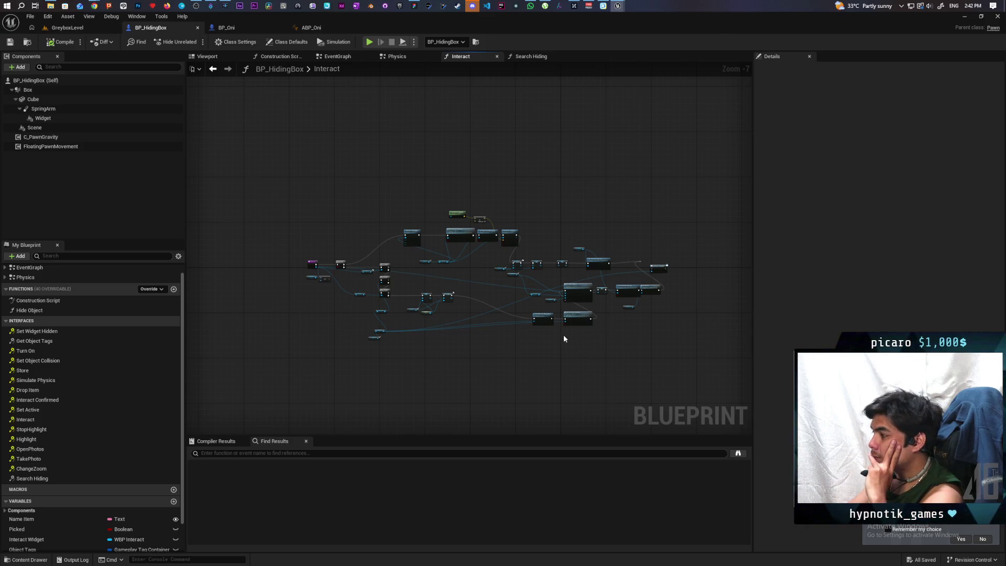
{"action": "scroll", "coordinate": [564, 339], "scroll_direction": "up", "scroll_amount": 3}
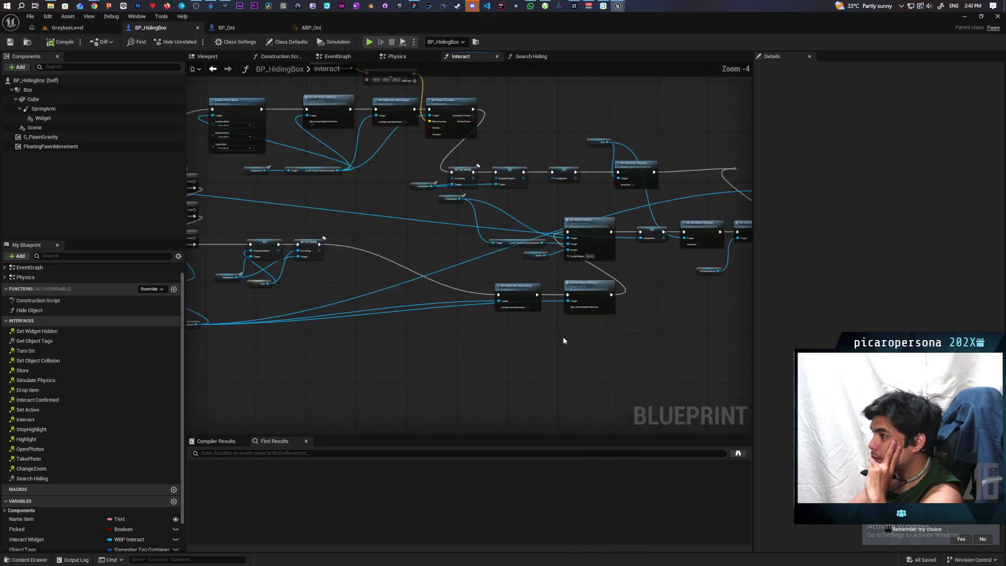
{"action": "scroll", "coordinate": [564, 341], "scroll_direction": "down", "scroll_amount": 1}
In C_PawnGravity, wire both Event Tick and On Moved exec outputs into Check Points
{"action": "mouse_move", "coordinate": [619, 5]}
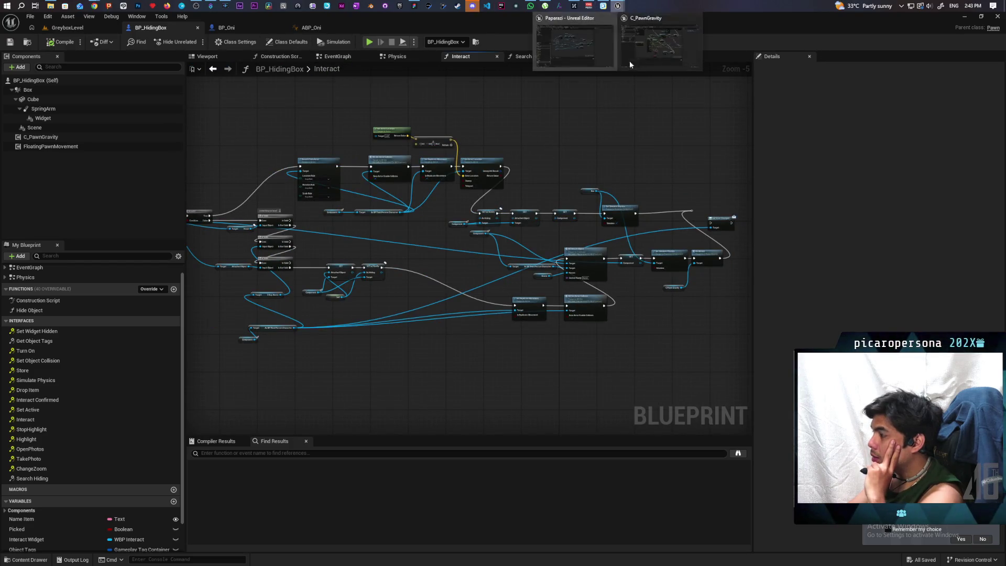
{"action": "left_click", "coordinate": [630, 61]}
{"action": "scroll", "coordinate": [523, 303], "scroll_direction": "up", "scroll_amount": 3}
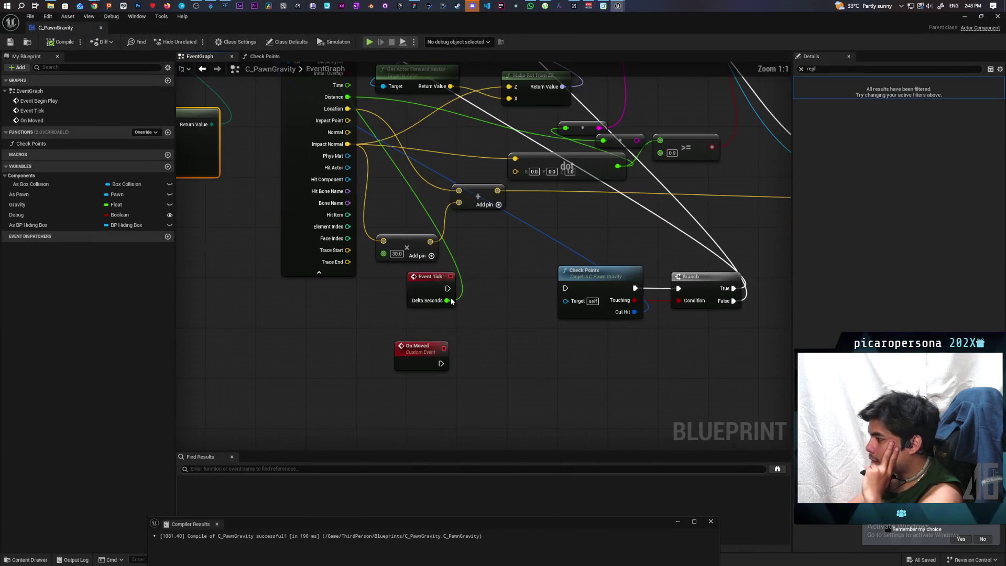
{"action": "left_click_drag", "start_coordinate": [447, 288], "coordinate": [568, 290]}
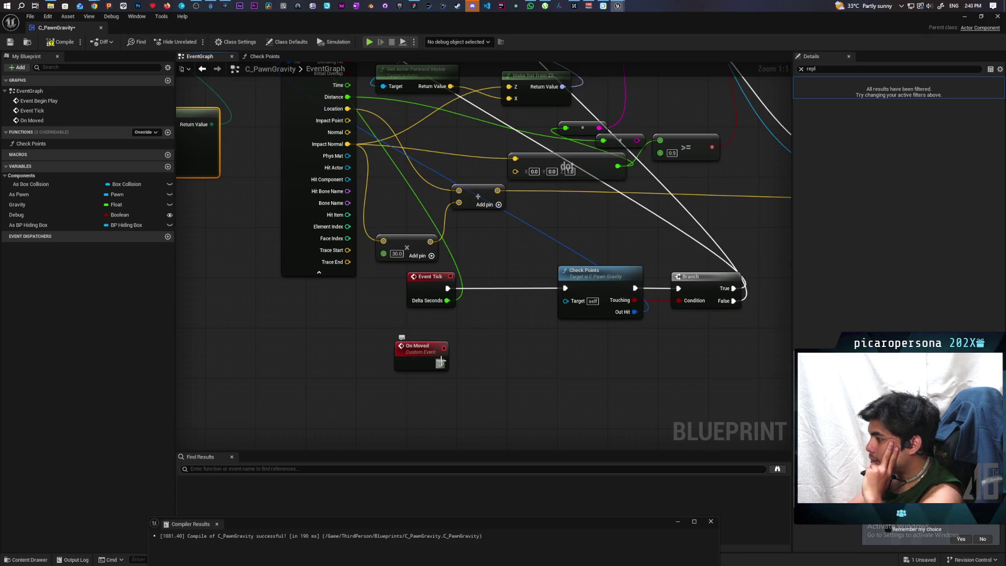
{"action": "left_click_drag", "start_coordinate": [441, 362], "coordinate": [565, 288]}
{"action": "scroll", "coordinate": [530, 276], "scroll_direction": "down", "scroll_amount": 4}
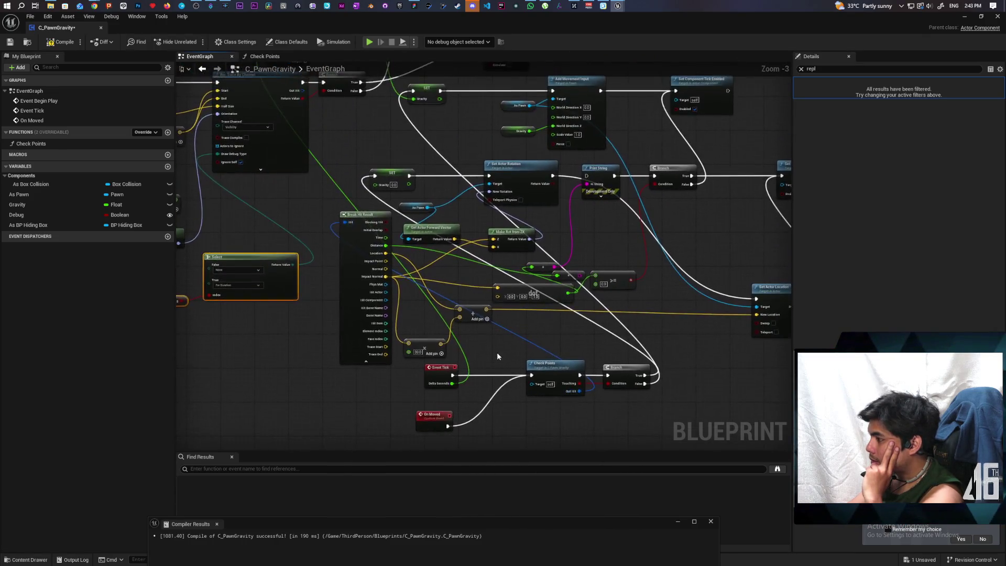
Minimize C_PawnGravity and switch to the GreyboxLevel level editor
{"action": "scroll", "coordinate": [497, 357], "scroll_direction": "down", "scroll_amount": 1}
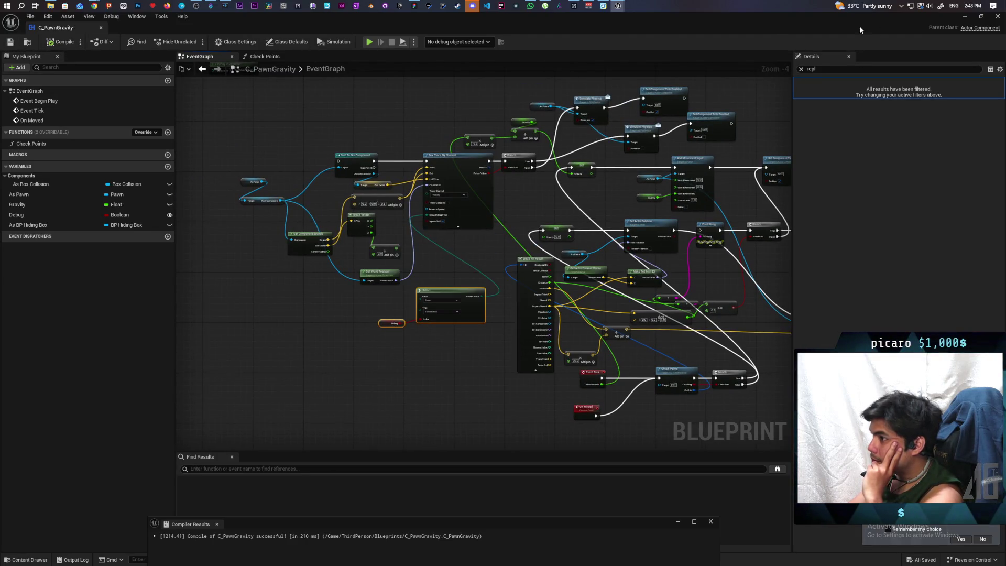
{"action": "left_click", "coordinate": [962, 16]}
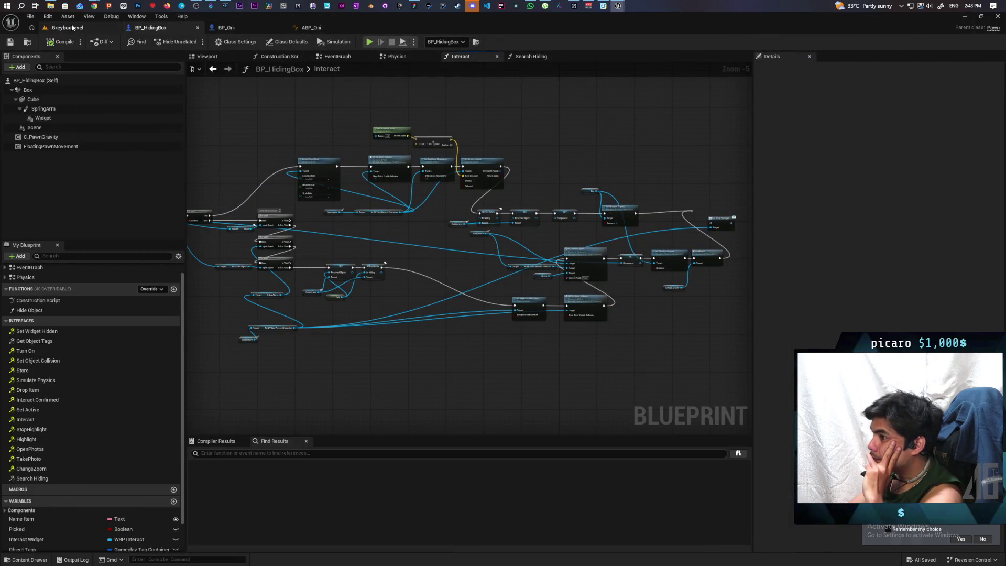
{"action": "left_click", "coordinate": [72, 27]}
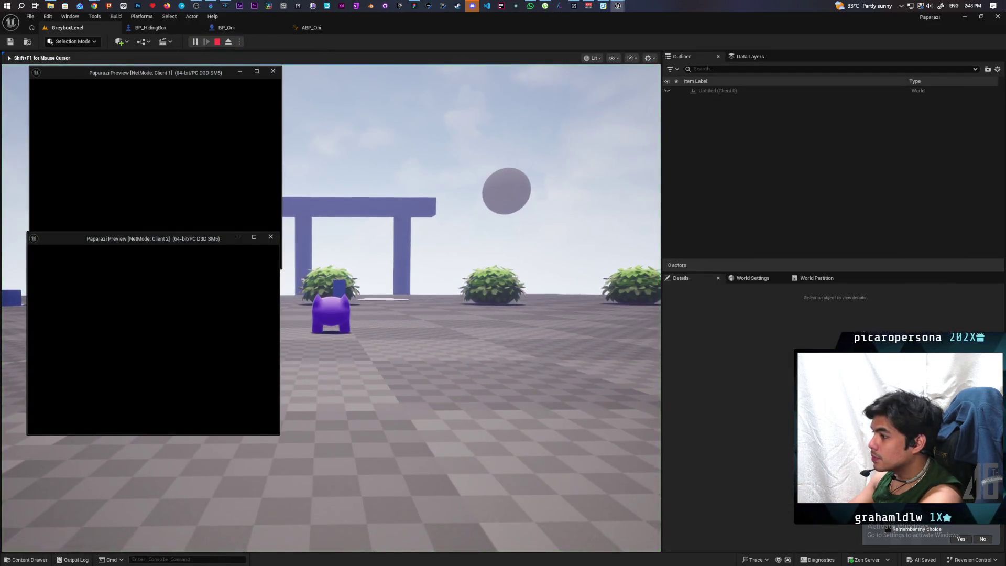
Walk the box-disguised player past the blue box, the doorway and the pillar, then out of the bush
{"action": "mouse_move", "coordinate": [402, 15]}
{"action": "left_mouse_down"}
{"action": "mouse_move", "coordinate": [587, 43]}
{"action": "mouse_move", "coordinate": [652, 70]}
{"action": "left_mouse_up"}
{"action": "key", "text": "w"}
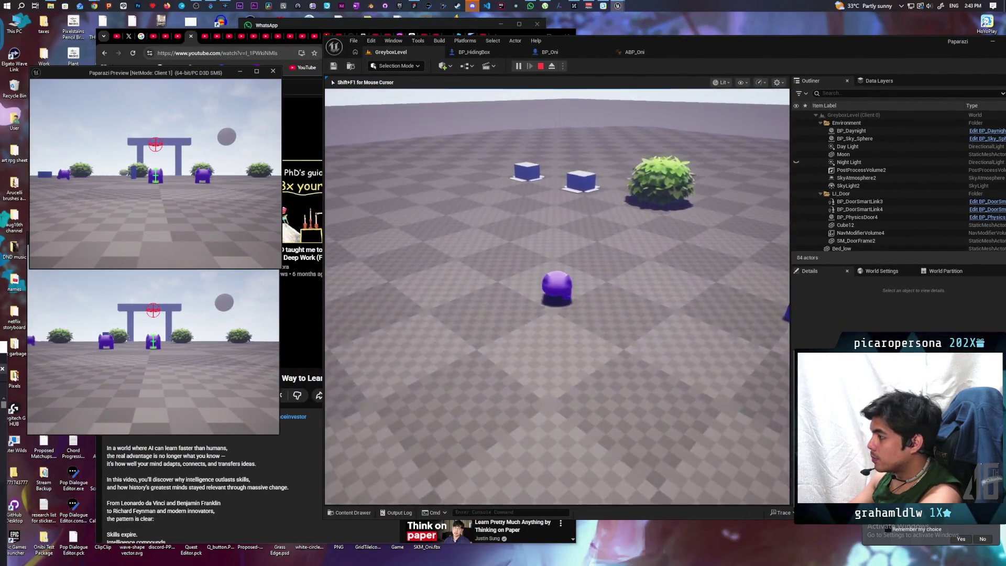
{"action": "key", "text": "w"}
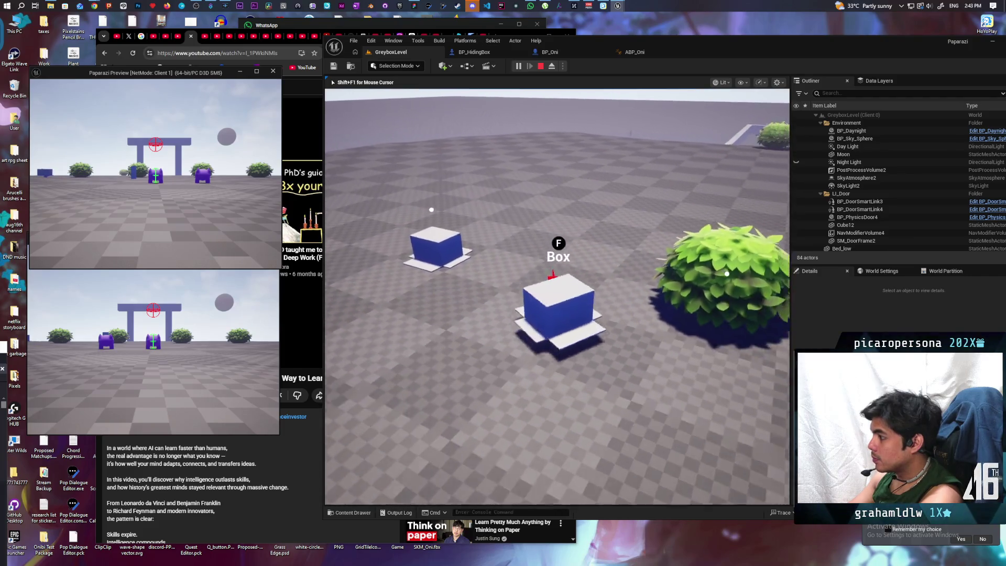
{"action": "key", "text": "w"}
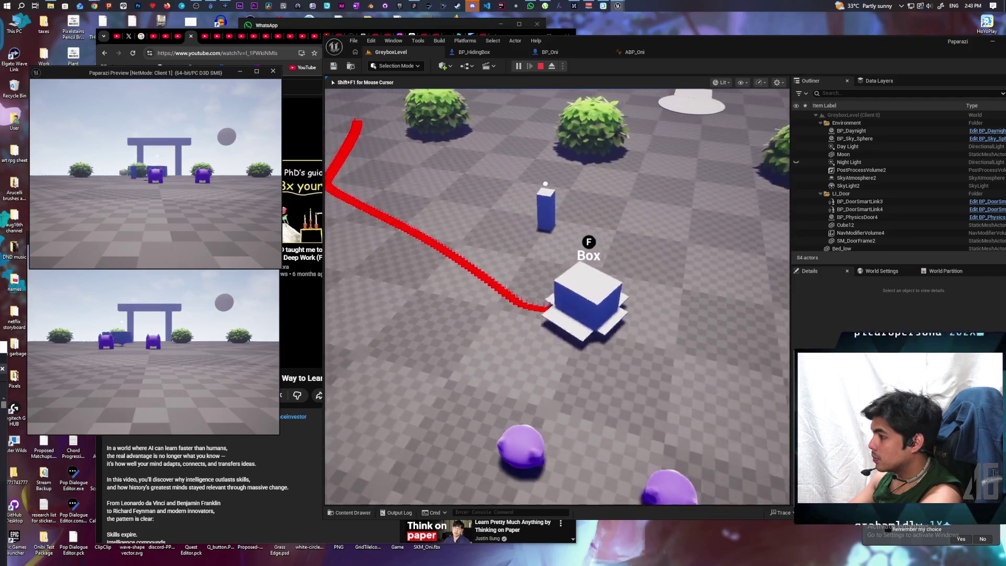
{"action": "key", "text": "w"}
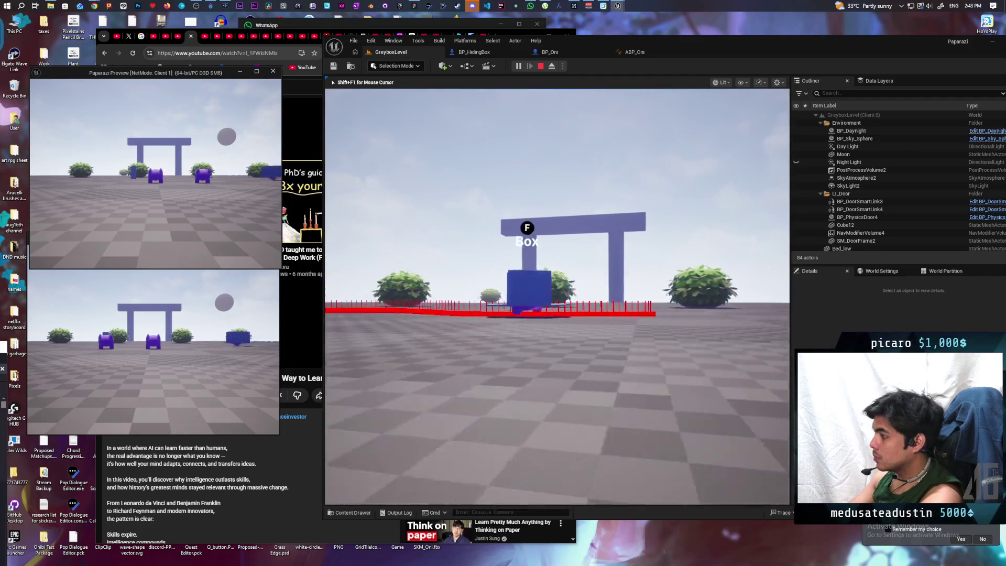
{"action": "key", "text": "w"}
{"action": "key", "text": "w"}
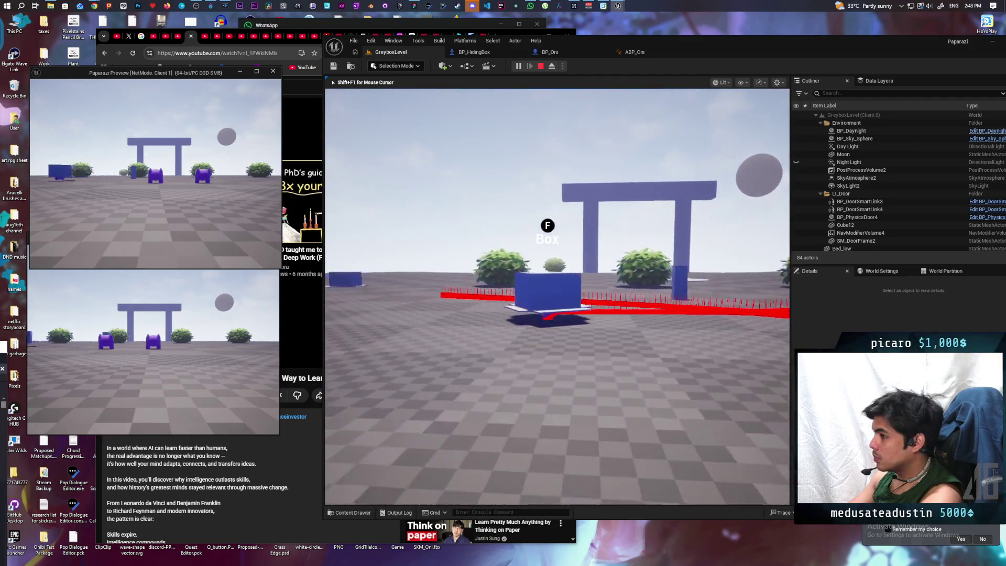
{"action": "key", "text": "w"}
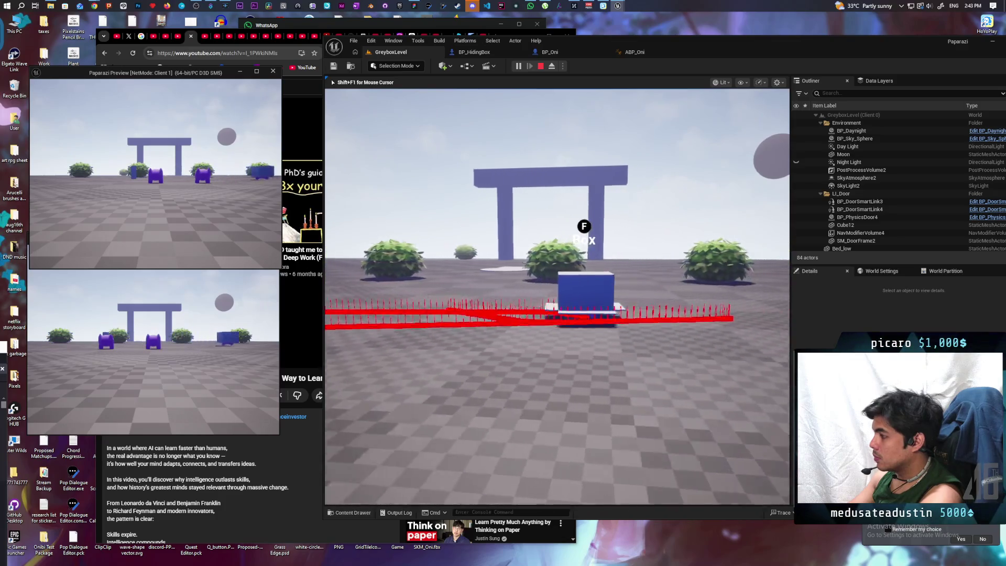
{"action": "key", "text": "w"}
{"action": "key", "text": "w"}
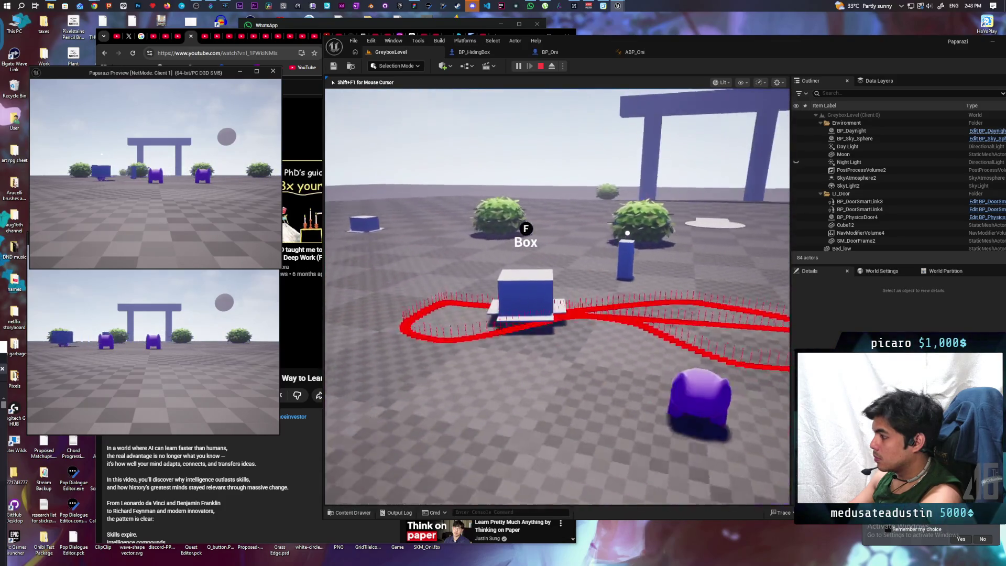
{"action": "key", "text": "w"}
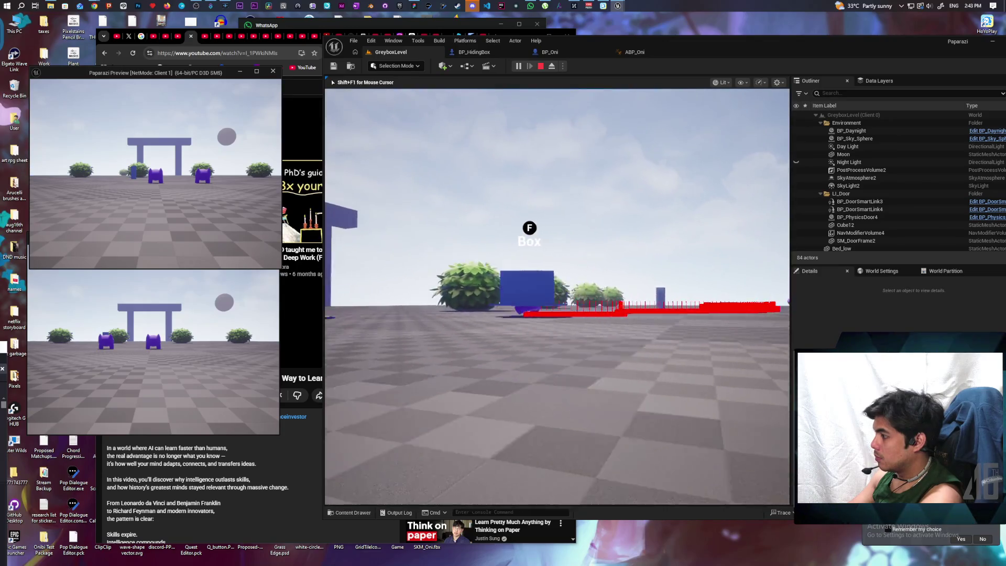
{"action": "key", "text": "w"}
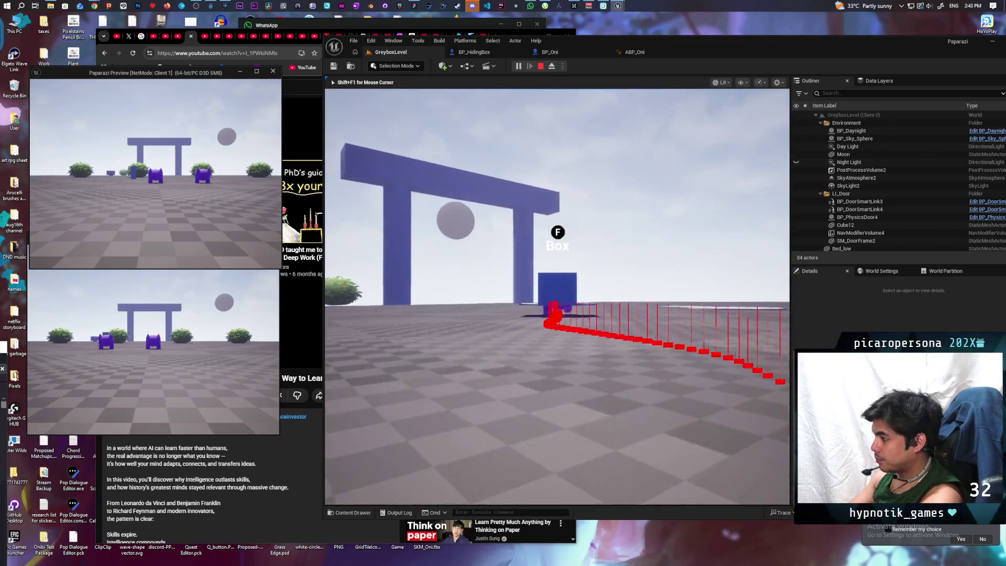
{"action": "key", "text": "w"}
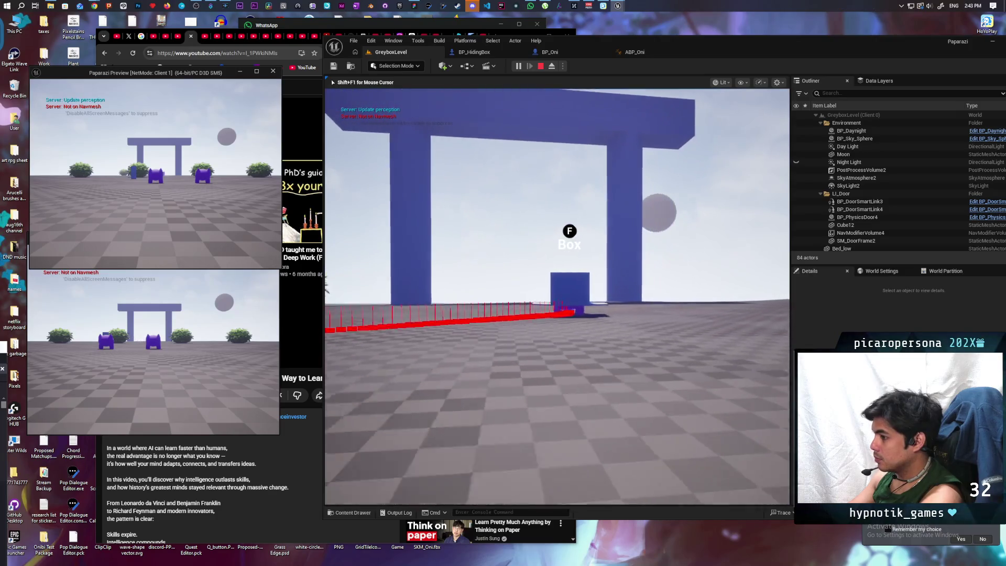
{"action": "key", "text": "w"}
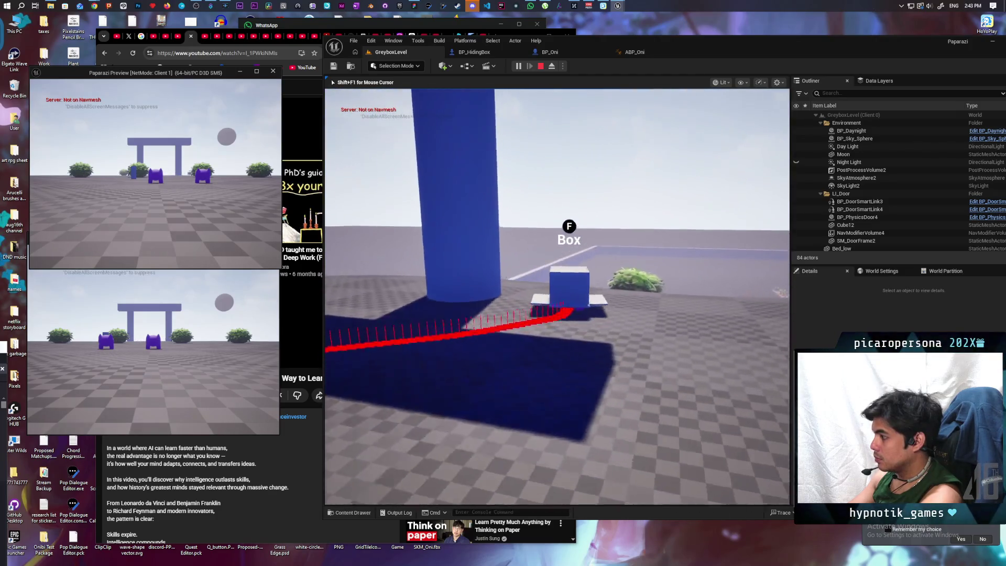
{"action": "key", "text": "w"}
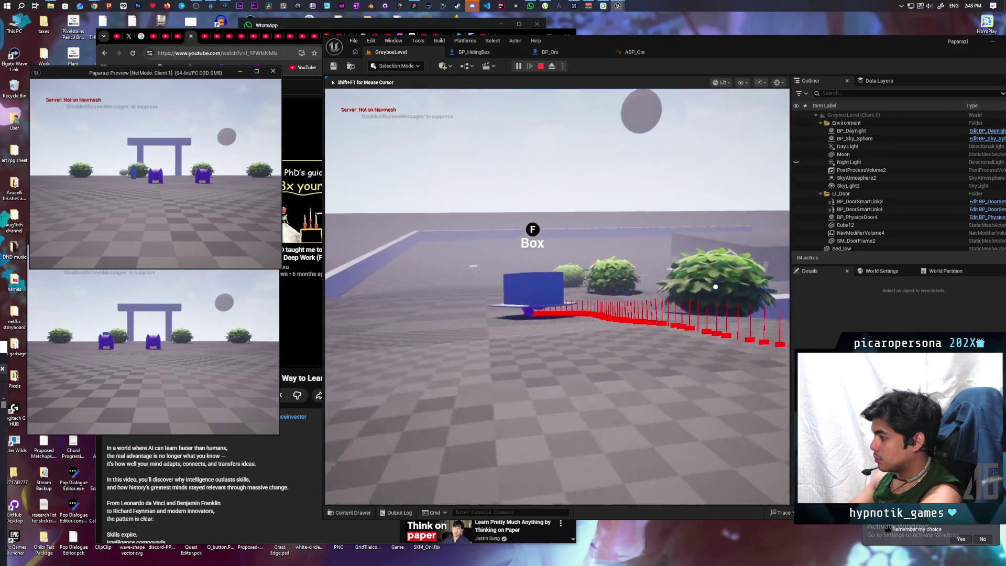
{"action": "key", "text": "w"}
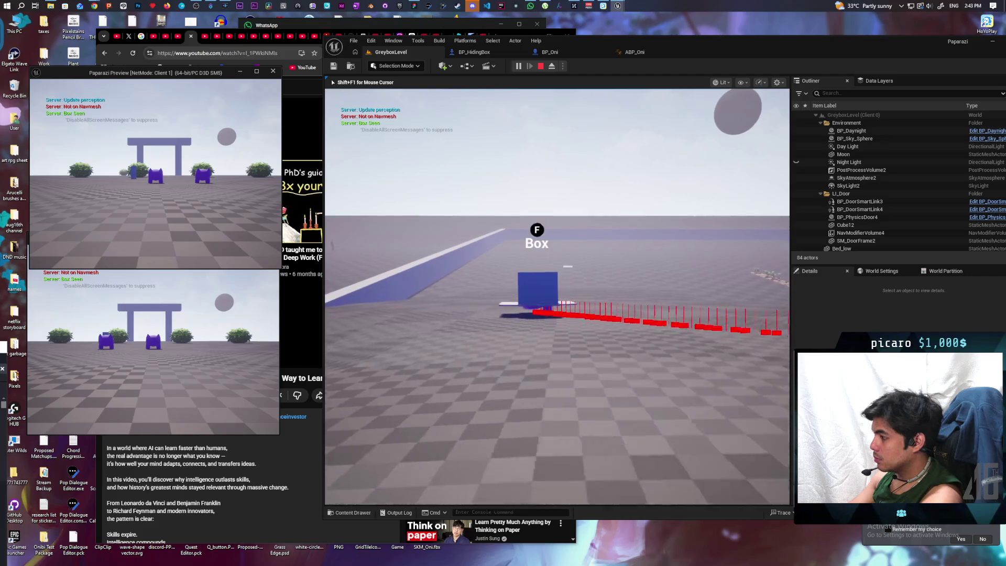
Steer the box player both ways across the floor to test its rotation, then end the session
{"action": "key", "text": "w"}
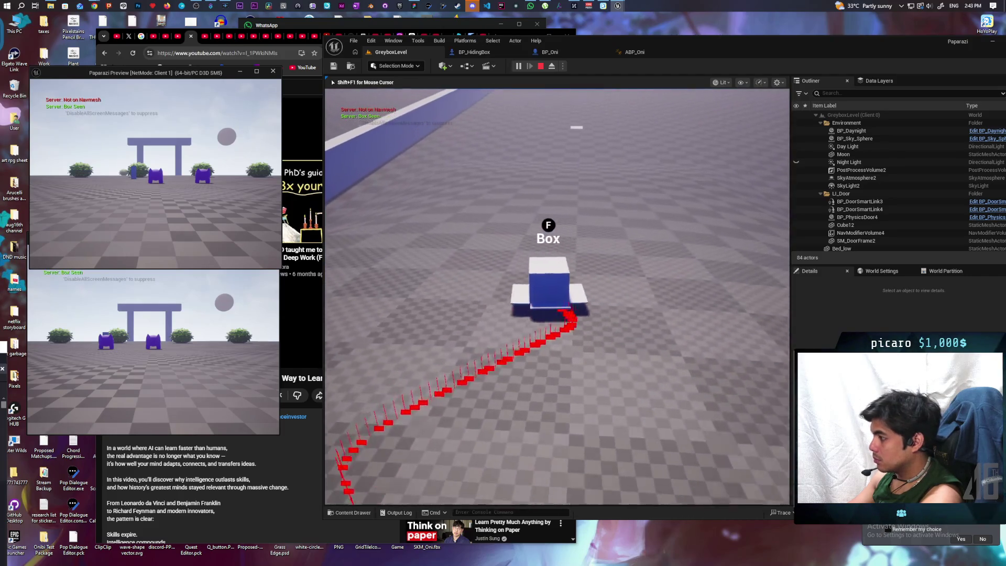
{"action": "key", "text": "w"}
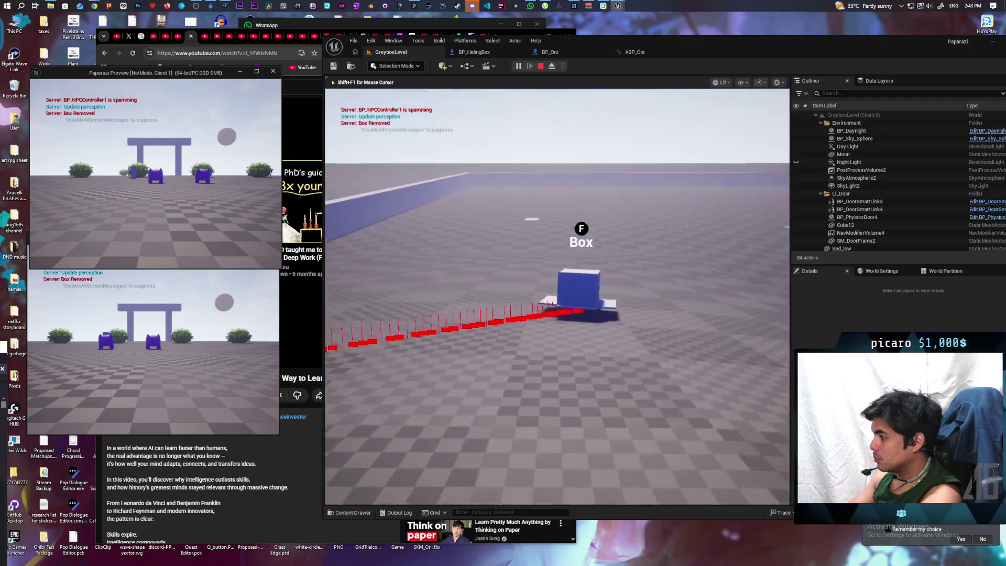
{"action": "key", "text": "w"}
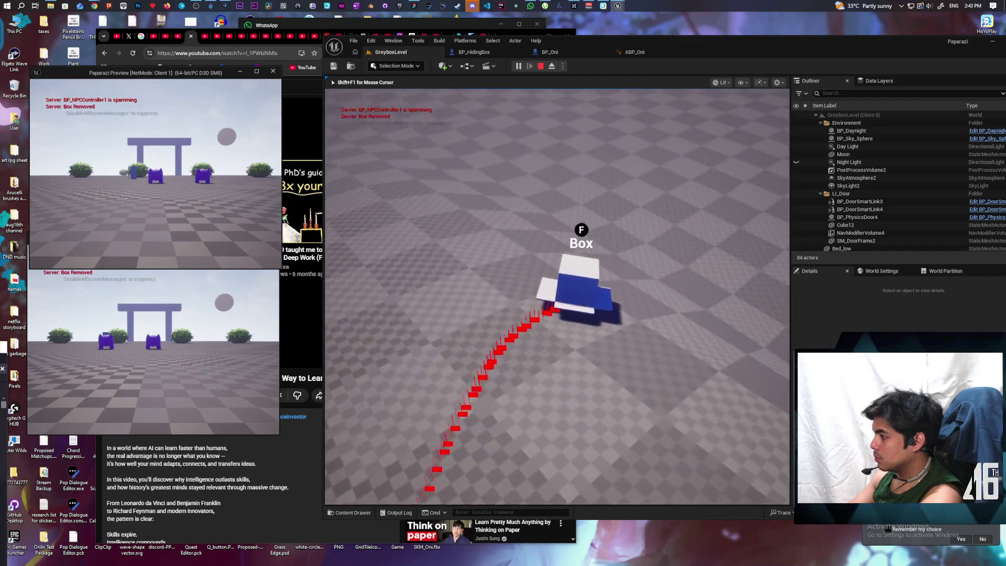
{"action": "key", "text": "w"}
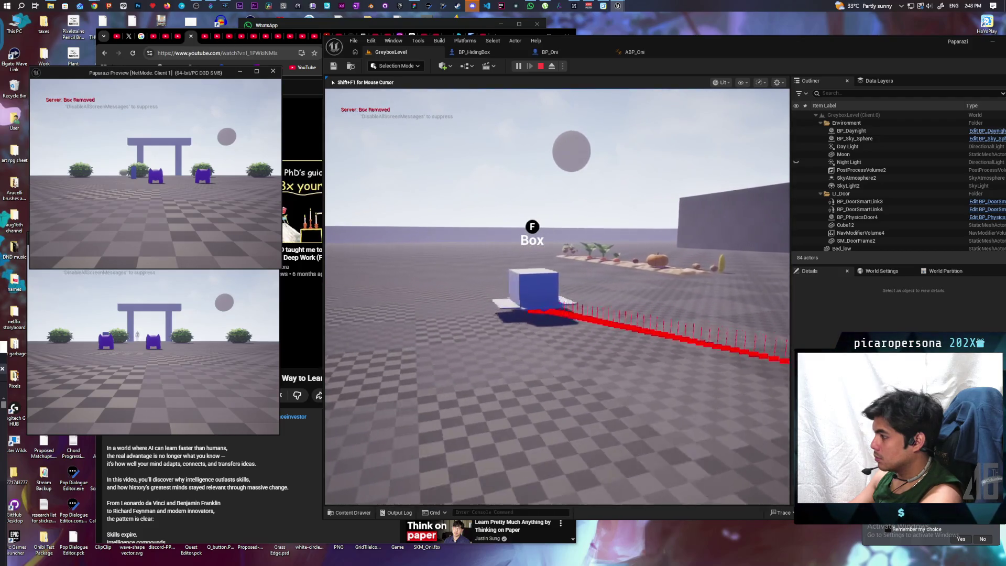
{"action": "key", "text": "w"}
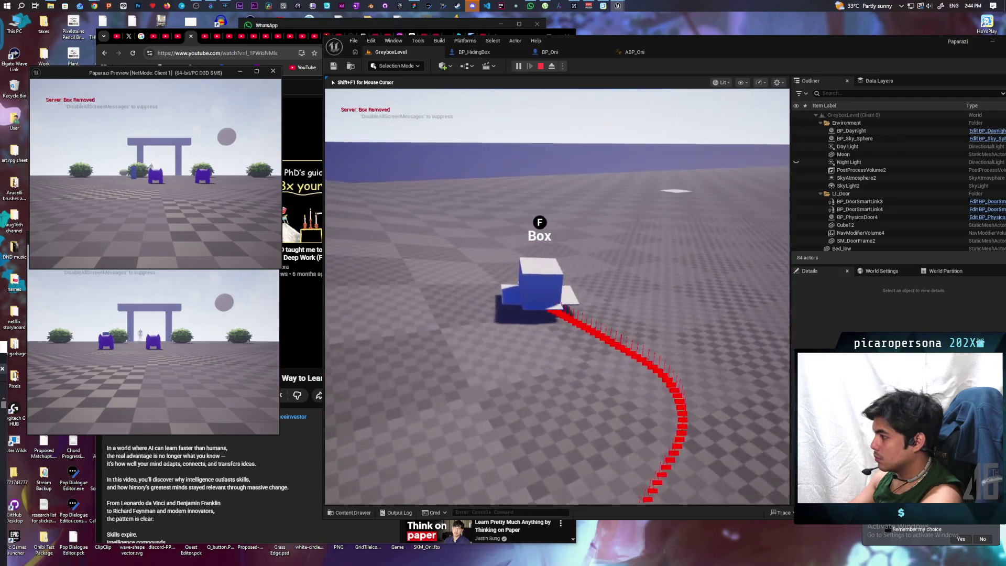
{"action": "key", "text": "w"}
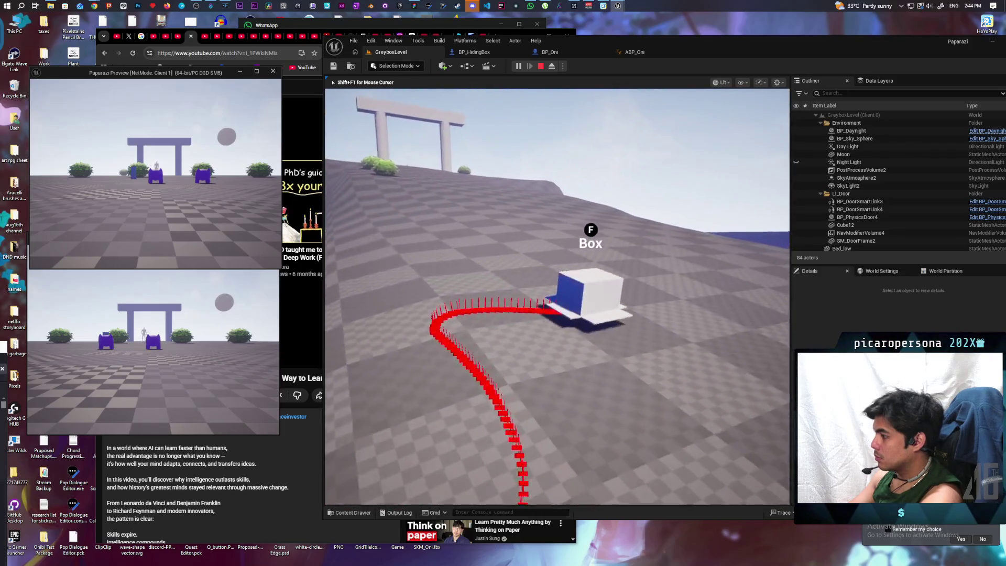
{"action": "key", "text": "w"}
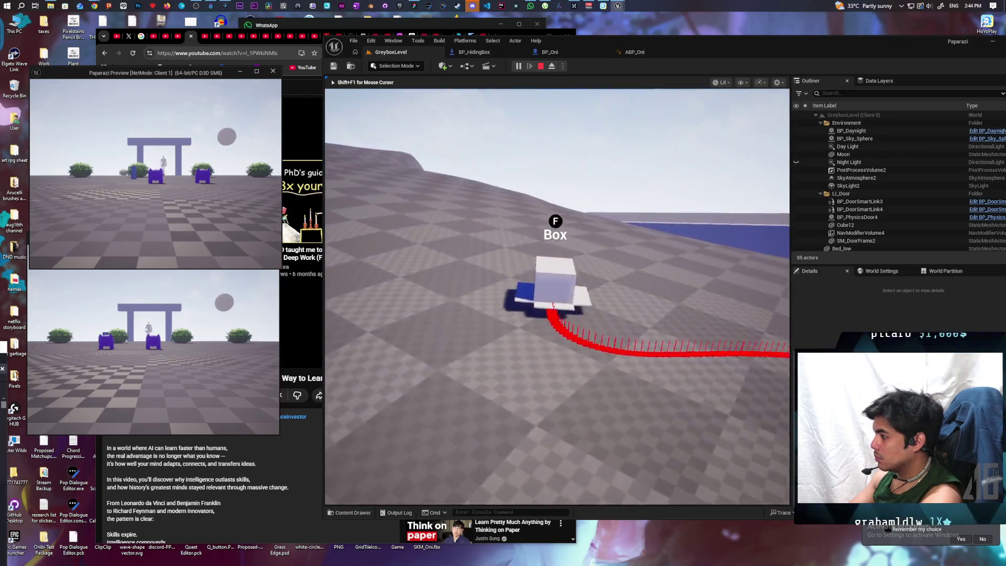
{"action": "key", "text": "w"}
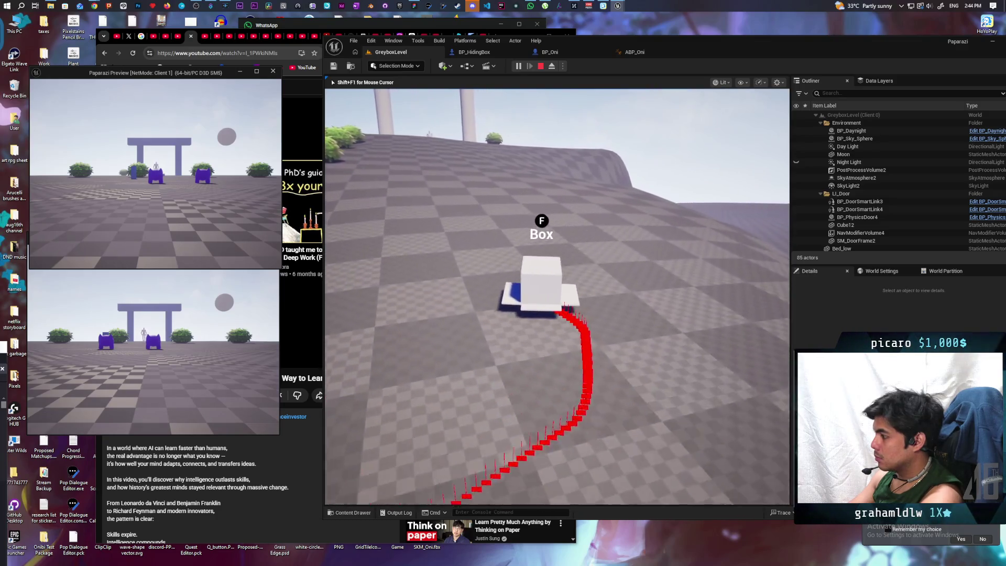
{"action": "key", "text": "w"}
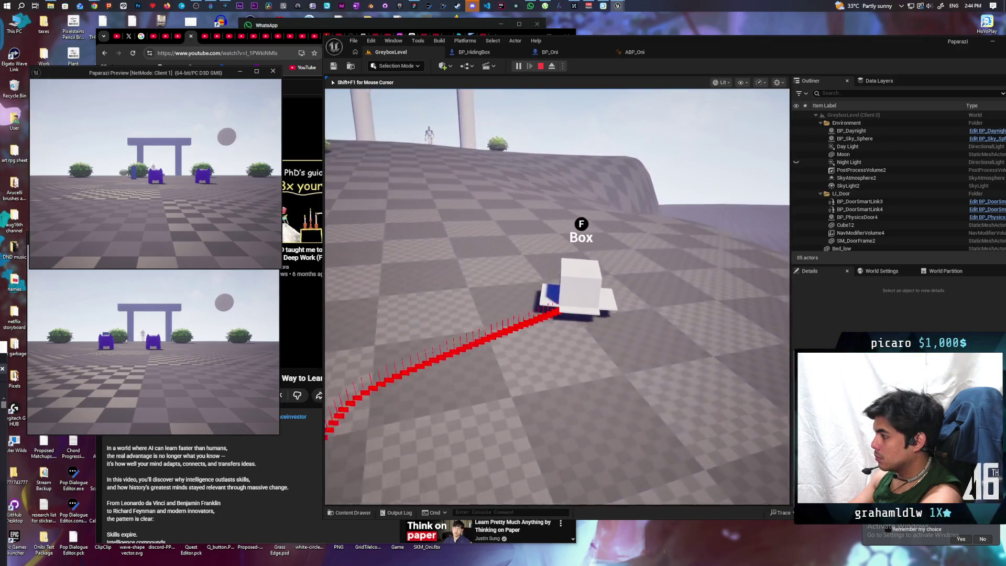
{"action": "key", "text": "w"}
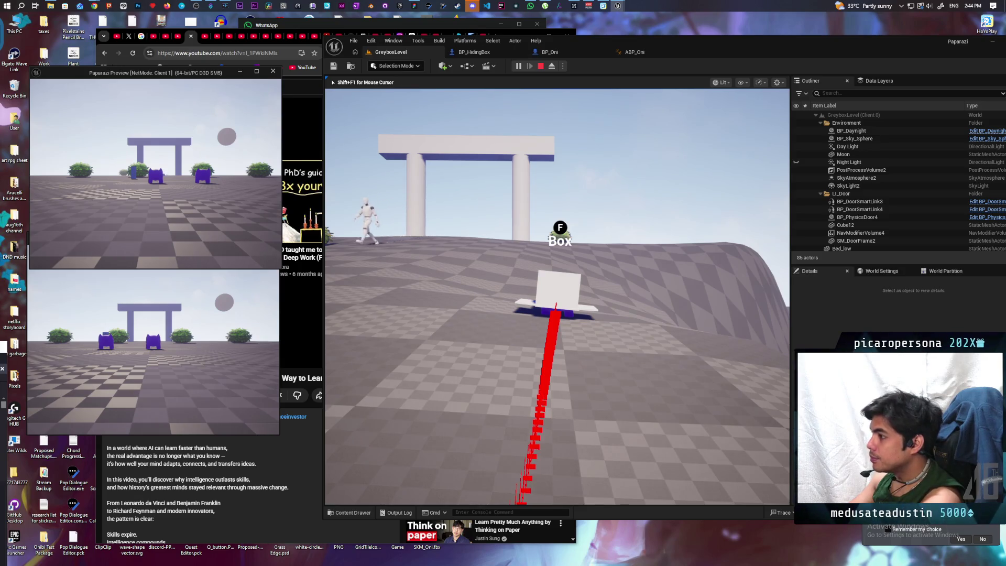
{"action": "key", "text": "Escape"}
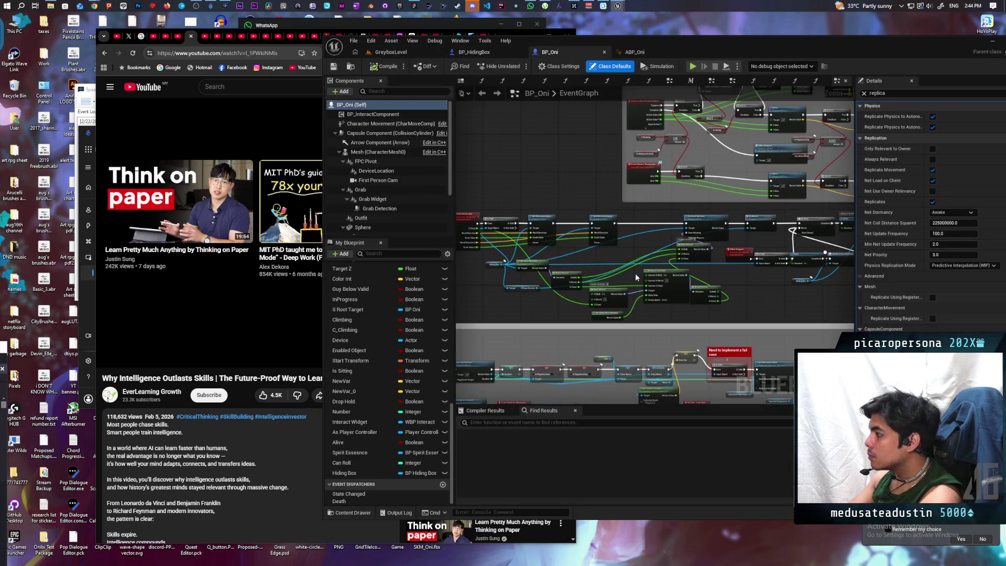
Inspect BP_Oni's Set Actor Rotation, Is Valid and Make Rotator nodes in the EventGraph
{"action": "scroll", "coordinate": [663, 257], "scroll_direction": "up", "scroll_amount": 2}
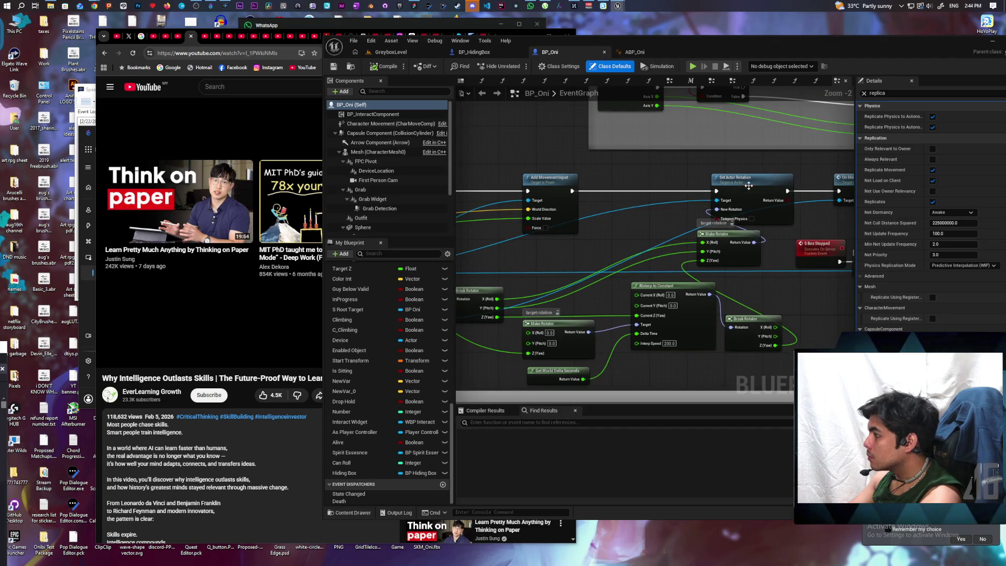
{"action": "left_click", "coordinate": [685, 184]}
{"action": "mouse_move", "coordinate": [586, 248]}
{"action": "left_mouse_down"}
{"action": "mouse_move", "coordinate": [792, 240]}
{"action": "mouse_move", "coordinate": [776, 260]}
{"action": "mouse_move", "coordinate": [780, 247]}
{"action": "mouse_move", "coordinate": [612, 254]}
{"action": "mouse_move", "coordinate": [685, 227]}
{"action": "mouse_move", "coordinate": [790, 224]}
{"action": "mouse_move", "coordinate": [648, 219]}
{"action": "left_mouse_up"}
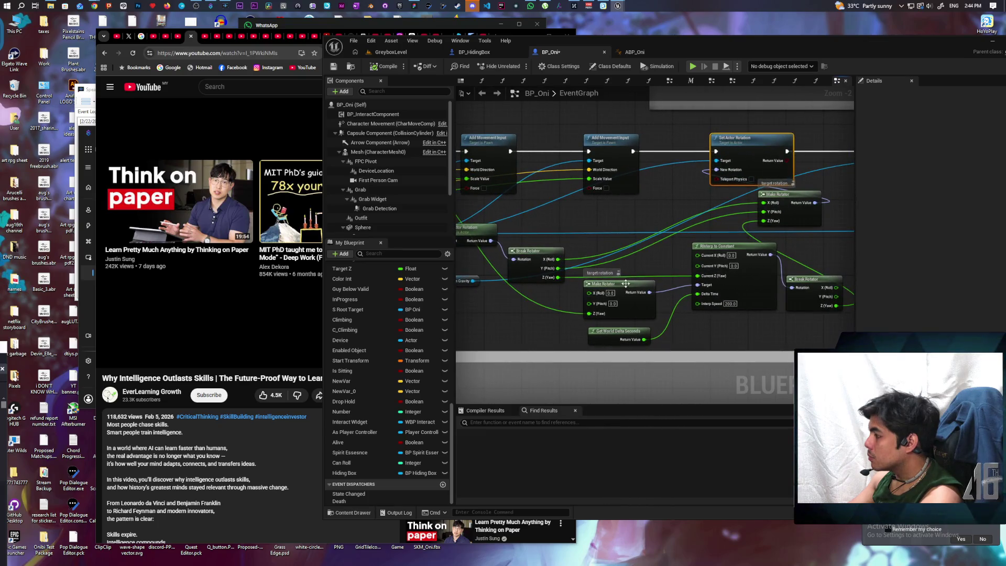
{"action": "mouse_move", "coordinate": [626, 283]}
{"action": "left_mouse_down"}
{"action": "mouse_move", "coordinate": [635, 216]}
{"action": "mouse_move", "coordinate": [635, 291]}
{"action": "left_mouse_up"}
{"action": "mouse_move", "coordinate": [540, 317]}
{"action": "left_mouse_down"}
{"action": "mouse_move", "coordinate": [679, 324]}
{"action": "mouse_move", "coordinate": [558, 302]}
{"action": "mouse_move", "coordinate": [655, 309]}
{"action": "mouse_move", "coordinate": [510, 304]}
{"action": "mouse_move", "coordinate": [545, 305]}
{"action": "mouse_move", "coordinate": [528, 305]}
{"action": "left_mouse_up"}
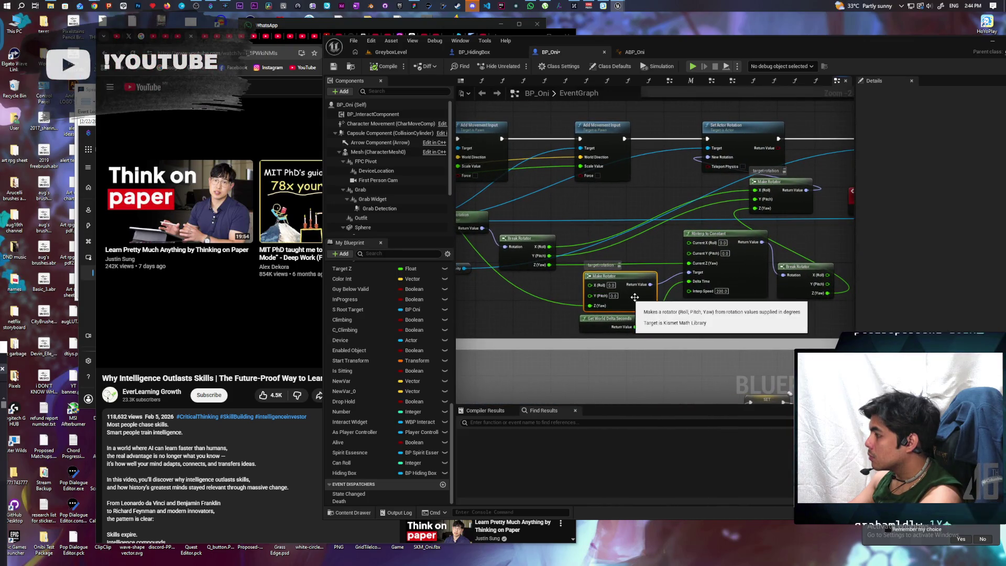
{"action": "mouse_move", "coordinate": [691, 311]}
{"action": "left_mouse_down"}
{"action": "mouse_move", "coordinate": [640, 314]}
{"action": "mouse_move", "coordinate": [512, 288]}
{"action": "mouse_move", "coordinate": [669, 292]}
{"action": "mouse_move", "coordinate": [636, 314]}
{"action": "mouse_move", "coordinate": [492, 307]}
{"action": "left_mouse_up"}
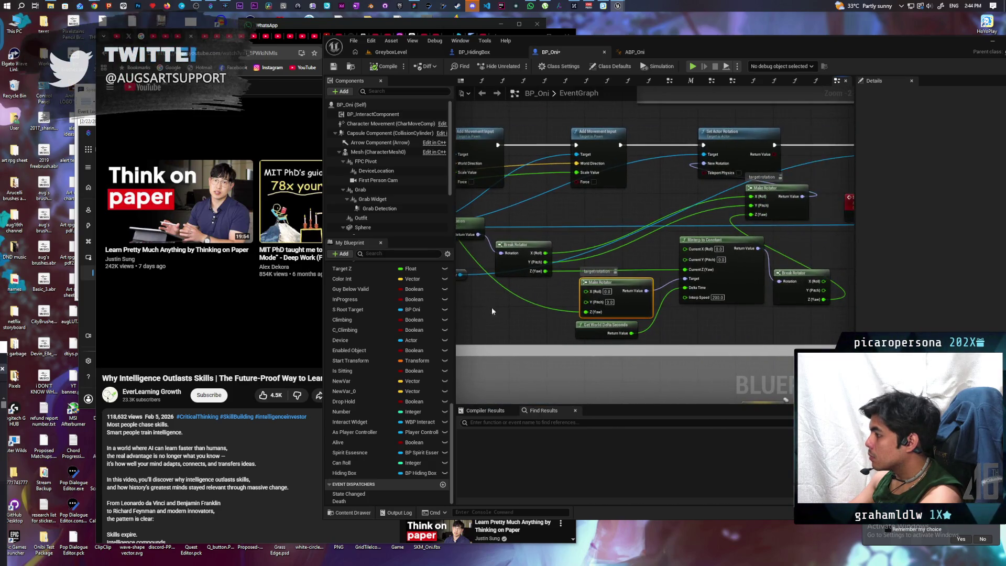
Find references to S Run Rotate Box by name
{"action": "scroll", "coordinate": [636, 304], "scroll_direction": "down", "scroll_amount": 4}
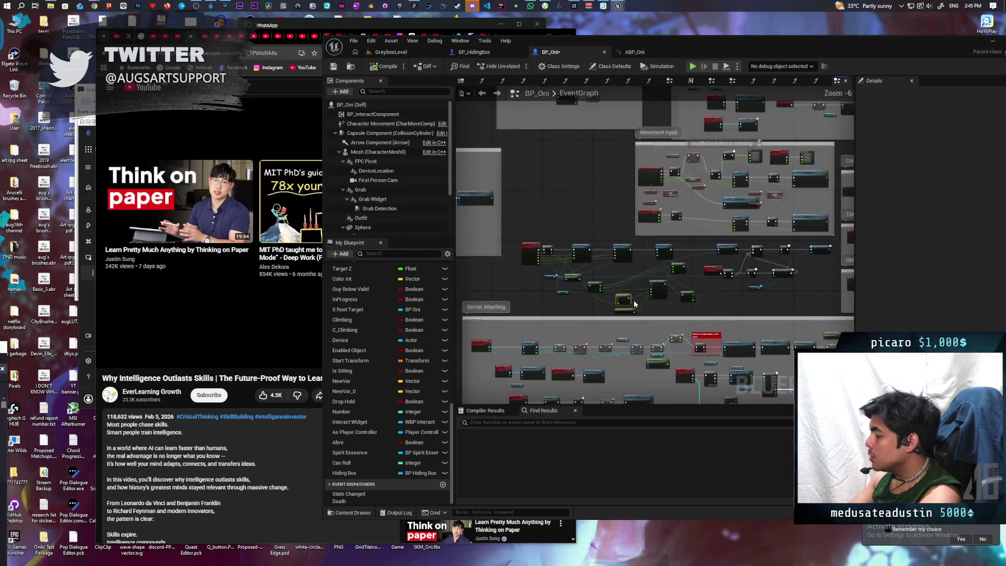
{"action": "scroll", "coordinate": [631, 300], "scroll_direction": "up", "scroll_amount": 3}
{"action": "scroll", "coordinate": [624, 292], "scroll_direction": "down", "scroll_amount": 3}
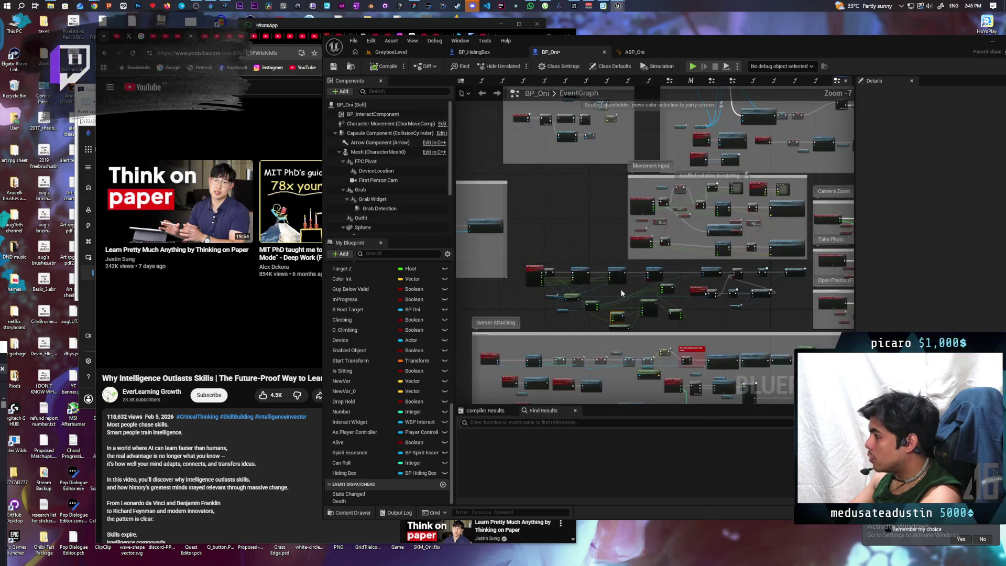
{"action": "scroll", "coordinate": [620, 290], "scroll_direction": "up", "scroll_amount": 2}
{"action": "scroll", "coordinate": [621, 294], "scroll_direction": "up", "scroll_amount": 2}
{"action": "right_click", "coordinate": [516, 221]}
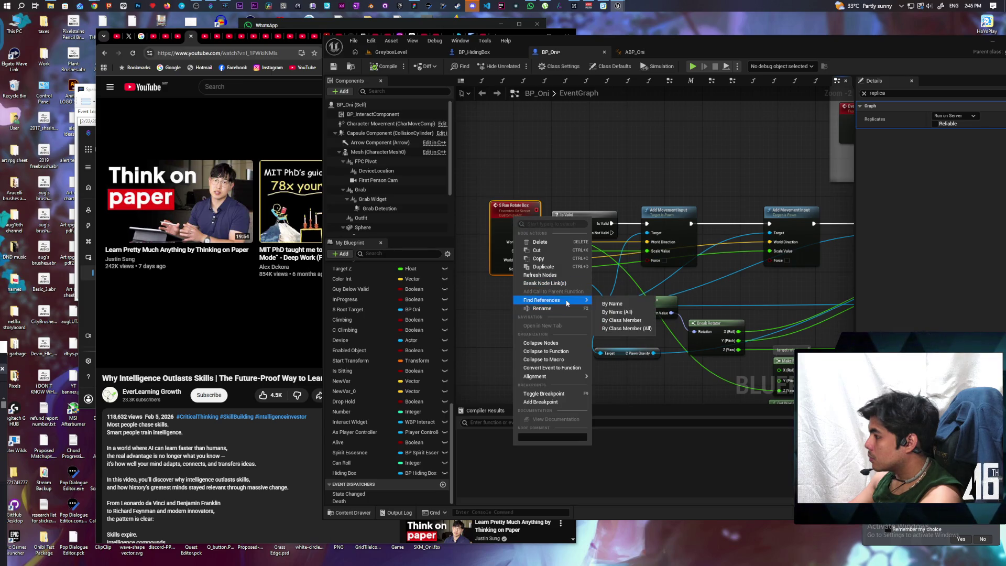
{"action": "left_click", "coordinate": [627, 328]}
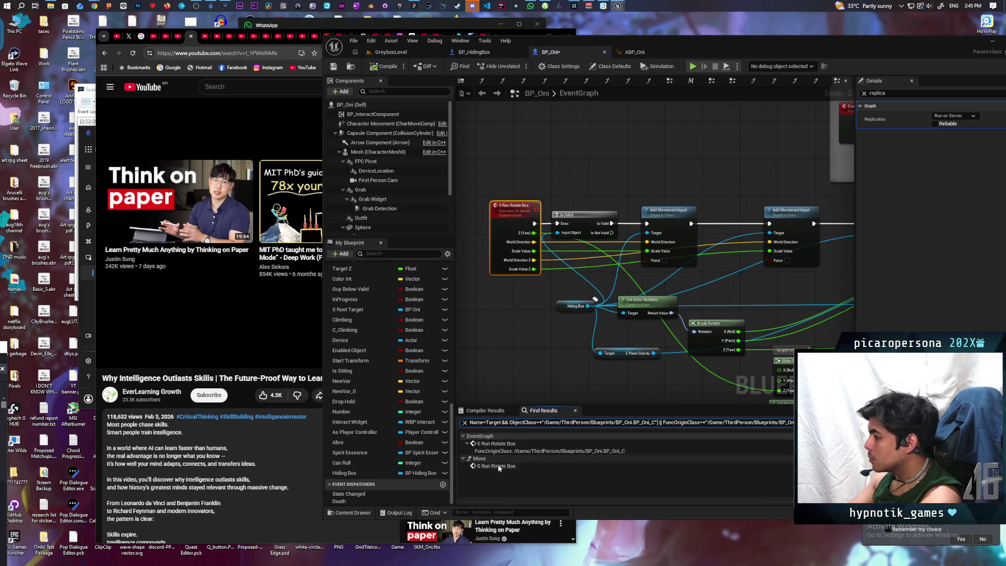
Jump to the S Run Rotate Box reference in Move and bring the dot and ACOSd nodes into view
{"action": "left_click", "coordinate": [496, 466]}
{"action": "scroll", "coordinate": [596, 346], "scroll_direction": "down", "scroll_amount": 4}
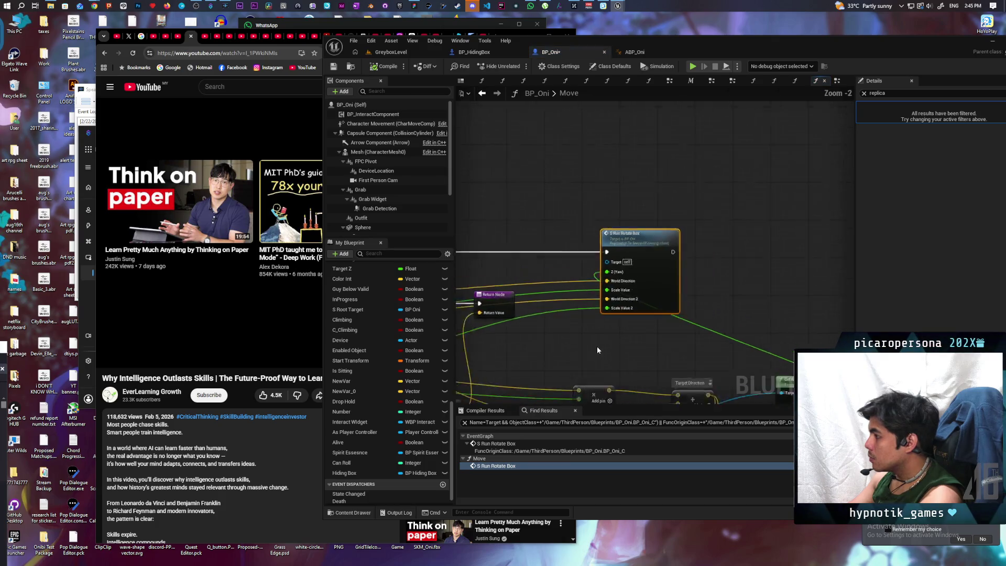
{"action": "mouse_move", "coordinate": [618, 250]}
{"action": "left_mouse_down"}
{"action": "mouse_move", "coordinate": [628, 256]}
{"action": "mouse_move", "coordinate": [584, 216]}
{"action": "left_mouse_up"}
{"action": "scroll", "coordinate": [691, 323], "scroll_direction": "up", "scroll_amount": 2}
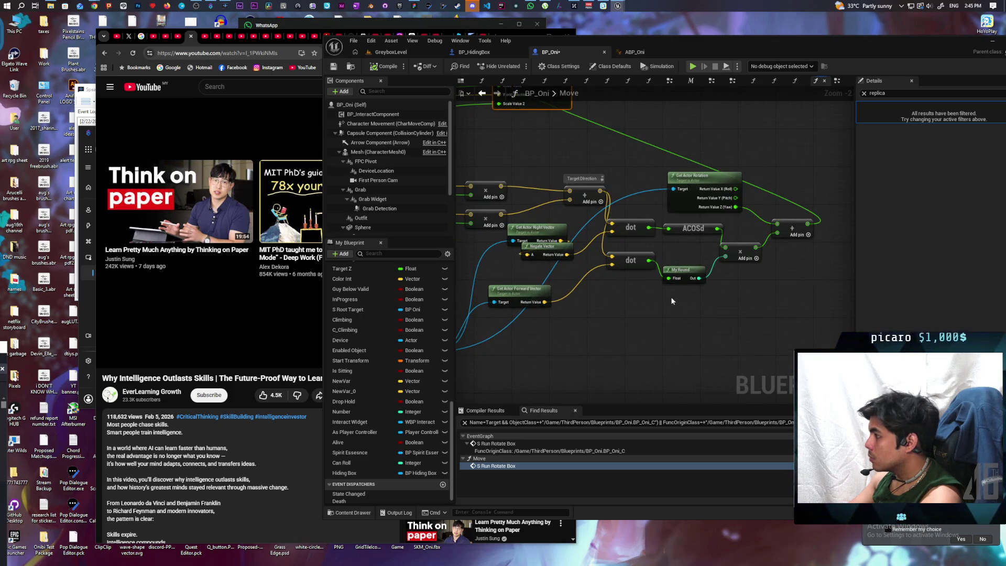
{"action": "mouse_move", "coordinate": [671, 297]}
{"action": "left_mouse_down"}
{"action": "mouse_move", "coordinate": [726, 292]}
{"action": "mouse_move", "coordinate": [657, 271]}
{"action": "mouse_move", "coordinate": [718, 295]}
{"action": "mouse_move", "coordinate": [681, 286]}
{"action": "mouse_move", "coordinate": [696, 276]}
{"action": "mouse_move", "coordinate": [566, 299]}
{"action": "left_mouse_up"}
{"action": "scroll", "coordinate": [669, 297], "scroll_direction": "down", "scroll_amount": 2}
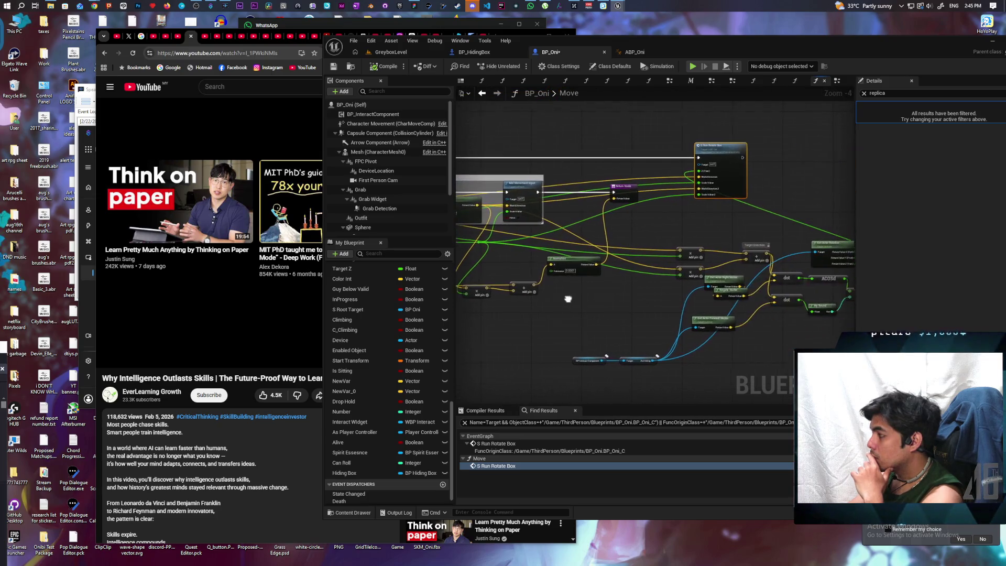
{"action": "scroll", "coordinate": [665, 290], "scroll_direction": "up", "scroll_amount": 2}
Review the Forward/Backward nodes and Get Actor Rotation, centering the dot/ACOSd rotation math
{"action": "mouse_move", "coordinate": [678, 292]}
{"action": "left_mouse_down"}
{"action": "mouse_move", "coordinate": [702, 370]}
{"action": "mouse_move", "coordinate": [692, 362]}
{"action": "mouse_move", "coordinate": [793, 305]}
{"action": "mouse_move", "coordinate": [566, 309]}
{"action": "left_mouse_up"}
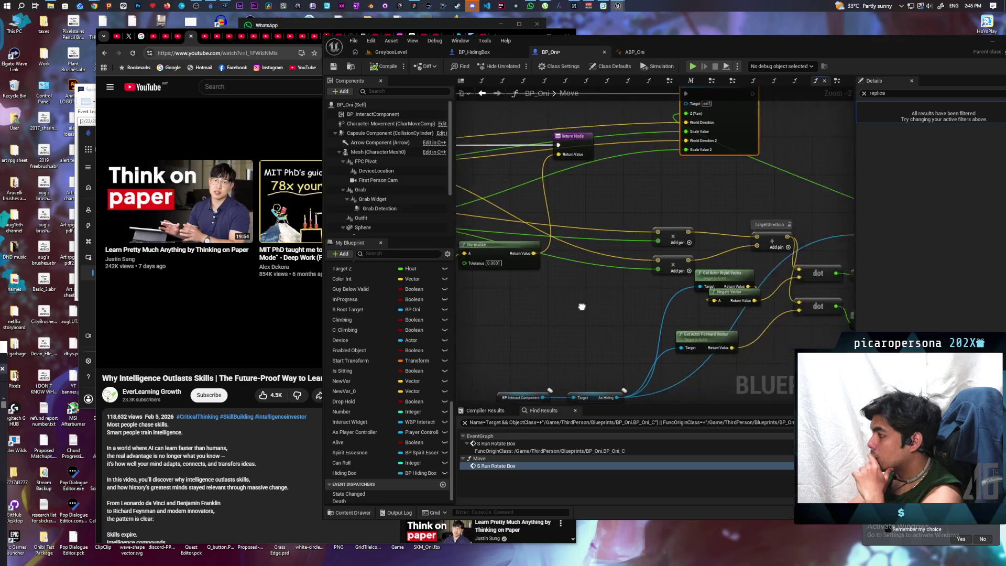
{"action": "scroll", "coordinate": [566, 309], "scroll_direction": "up", "scroll_amount": 1}
{"action": "scroll", "coordinate": [542, 305], "scroll_direction": "up", "scroll_amount": 1}
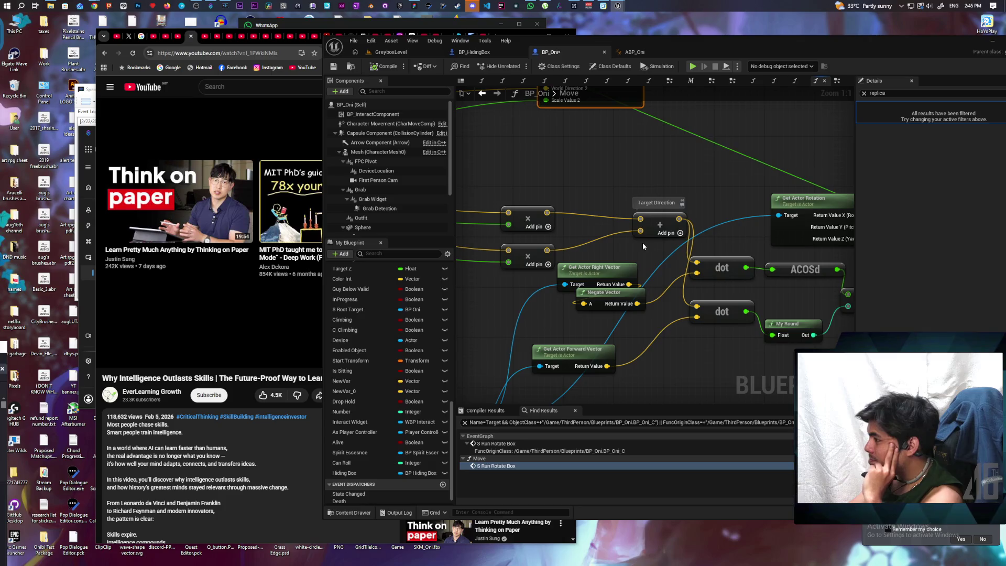
{"action": "mouse_move", "coordinate": [626, 252]}
{"action": "left_mouse_down"}
{"action": "mouse_move", "coordinate": [735, 248]}
{"action": "mouse_move", "coordinate": [486, 239]}
{"action": "mouse_move", "coordinate": [615, 230]}
{"action": "left_mouse_up"}
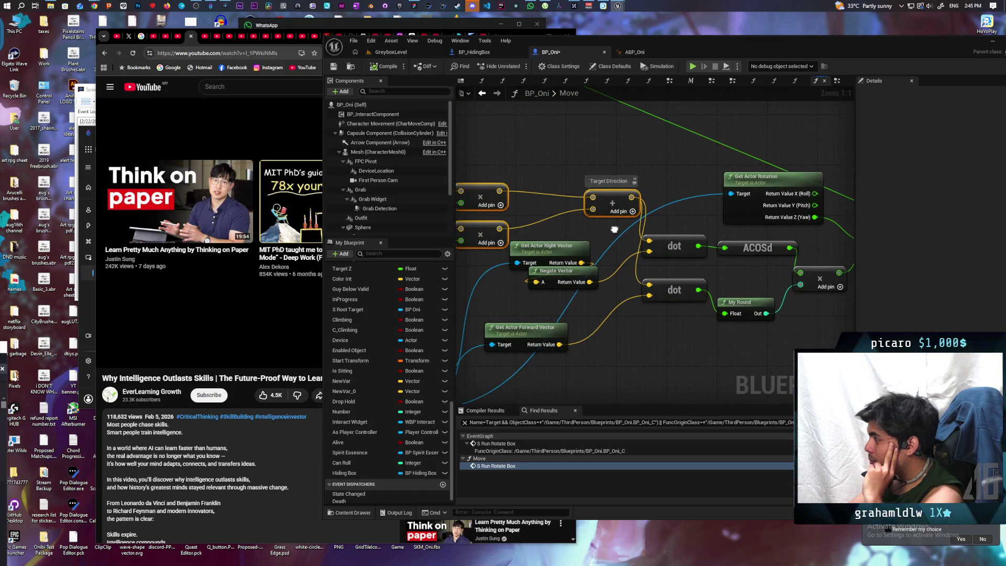
{"action": "mouse_move", "coordinate": [615, 229]}
{"action": "left_mouse_down"}
{"action": "mouse_move", "coordinate": [667, 212]}
{"action": "mouse_move", "coordinate": [669, 231]}
{"action": "mouse_move", "coordinate": [477, 253]}
{"action": "left_mouse_up"}
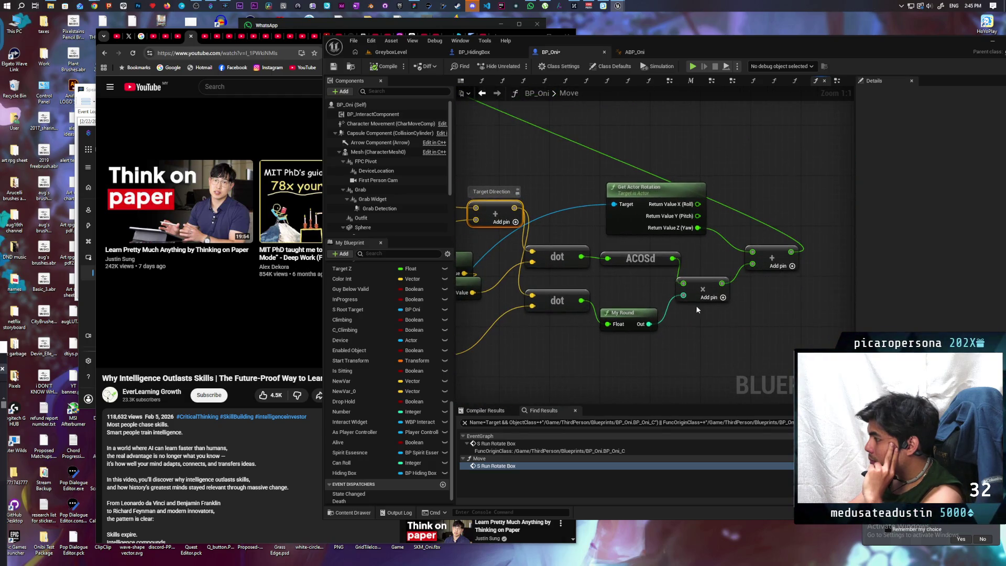
{"action": "left_click_drag", "start_coordinate": [559, 340], "coordinate": [734, 246]}
{"action": "left_click", "coordinate": [719, 333]}
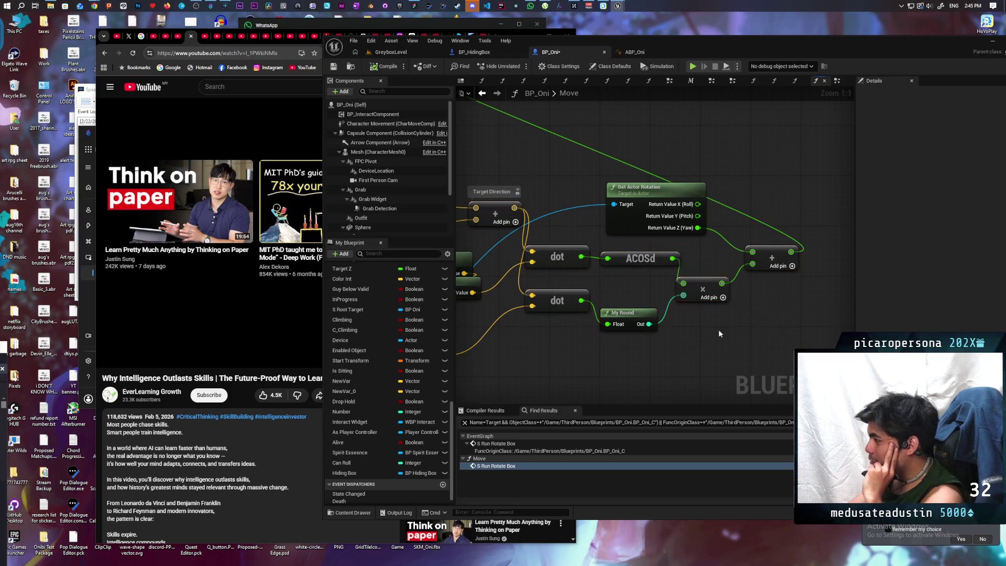
{"action": "scroll", "coordinate": [719, 334], "scroll_direction": "down", "scroll_amount": 2}
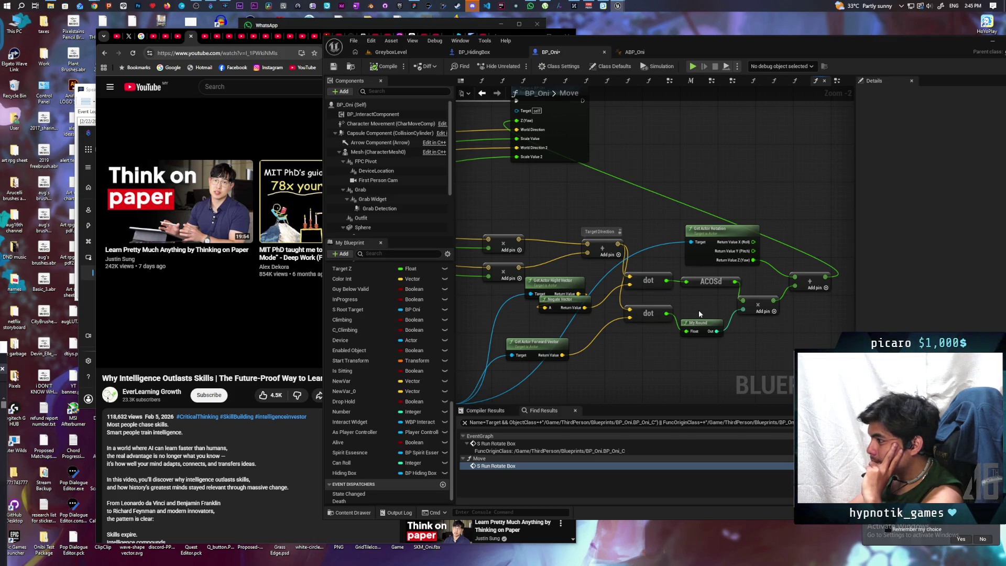
{"action": "scroll", "coordinate": [699, 310], "scroll_direction": "down", "scroll_amount": 3}
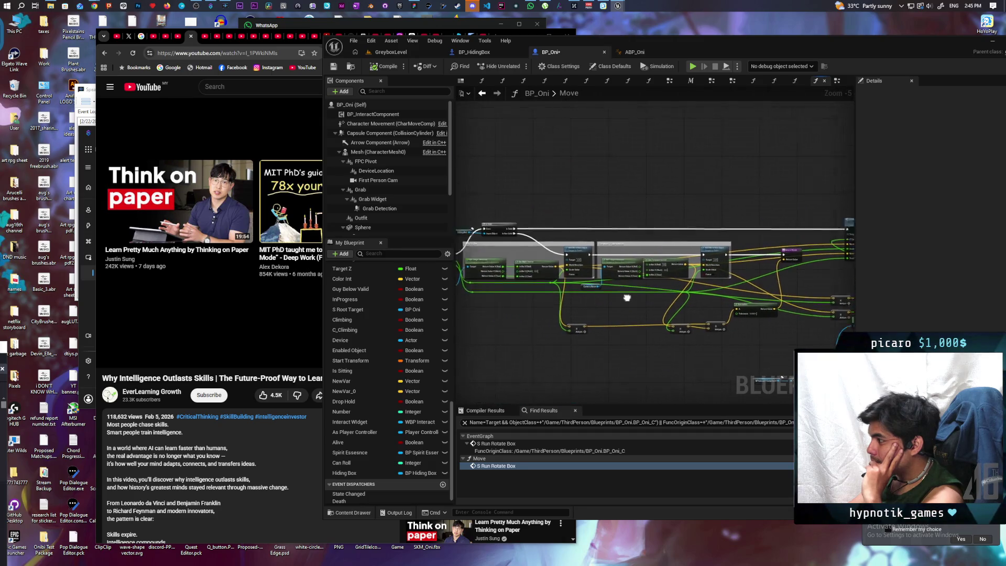
Pan across the Forward/Backward section to the S Run Rotate Box and ACOSd nodes
{"action": "left_click_drag", "start_coordinate": [628, 297], "coordinate": [733, 316]}
{"action": "scroll", "coordinate": [665, 297], "scroll_direction": "up", "scroll_amount": 1}
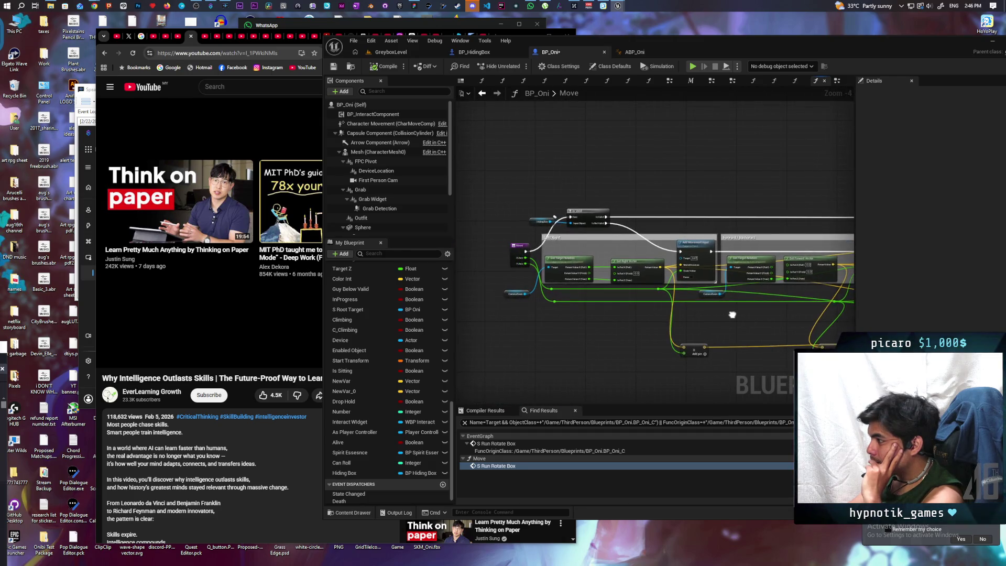
{"action": "scroll", "coordinate": [733, 315], "scroll_direction": "up", "scroll_amount": 1}
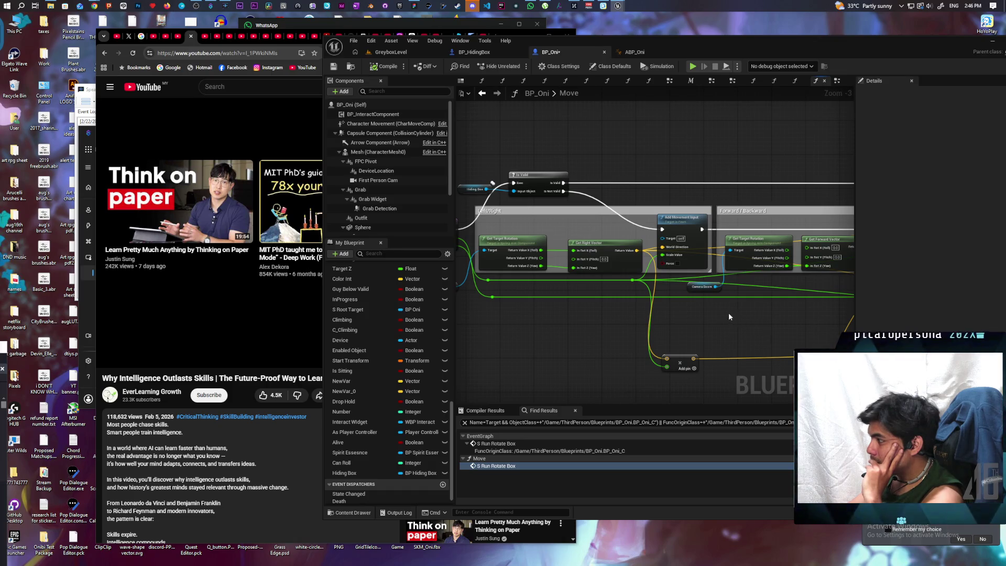
{"action": "mouse_move", "coordinate": [615, 319]}
{"action": "left_mouse_down"}
{"action": "mouse_move", "coordinate": [638, 333]}
{"action": "mouse_move", "coordinate": [407, 318]}
{"action": "left_mouse_up"}
{"action": "mouse_move", "coordinate": [673, 313]}
{"action": "left_mouse_down"}
{"action": "mouse_move", "coordinate": [461, 301]}
{"action": "mouse_move", "coordinate": [737, 253]}
{"action": "left_mouse_up"}
{"action": "scroll", "coordinate": [745, 251], "scroll_direction": "down", "scroll_amount": 2}
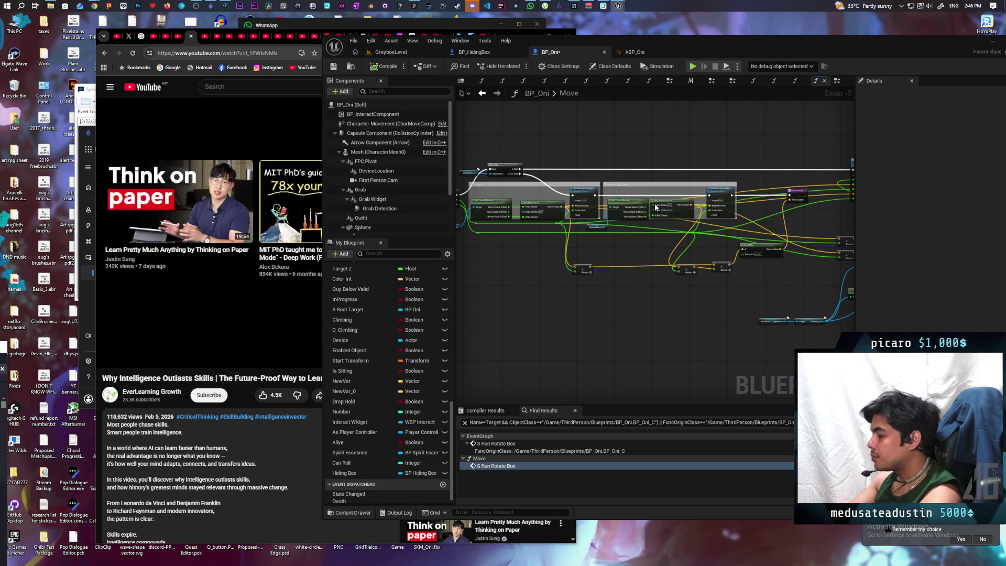
Zoom in close on the dot, ACOSd and My Round rotation nodes
{"action": "left_click_drag", "start_coordinate": [610, 233], "coordinate": [674, 322]}
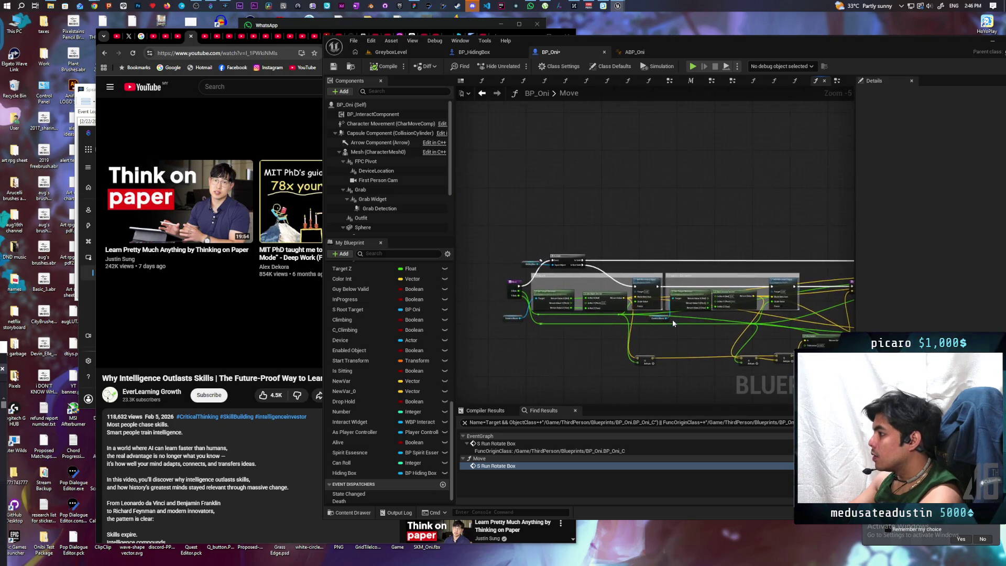
{"action": "scroll", "coordinate": [672, 319], "scroll_direction": "up", "scroll_amount": 1}
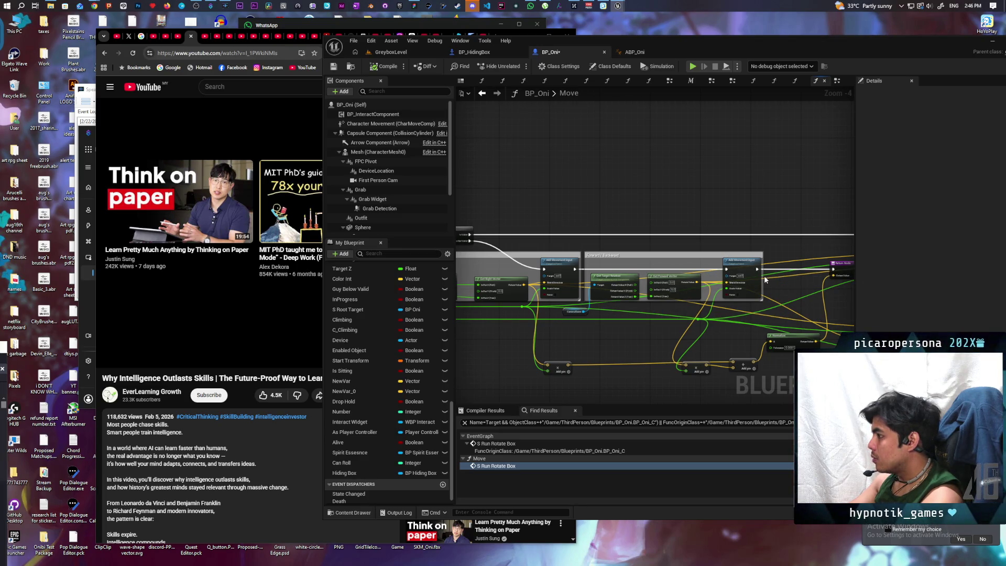
{"action": "mouse_move", "coordinate": [785, 287]}
{"action": "left_mouse_down"}
{"action": "mouse_move", "coordinate": [533, 285]}
{"action": "mouse_move", "coordinate": [556, 284]}
{"action": "mouse_move", "coordinate": [549, 250]}
{"action": "left_mouse_up"}
{"action": "scroll", "coordinate": [589, 283], "scroll_direction": "up", "scroll_amount": 2}
{"action": "scroll", "coordinate": [589, 285], "scroll_direction": "up", "scroll_amount": 2}
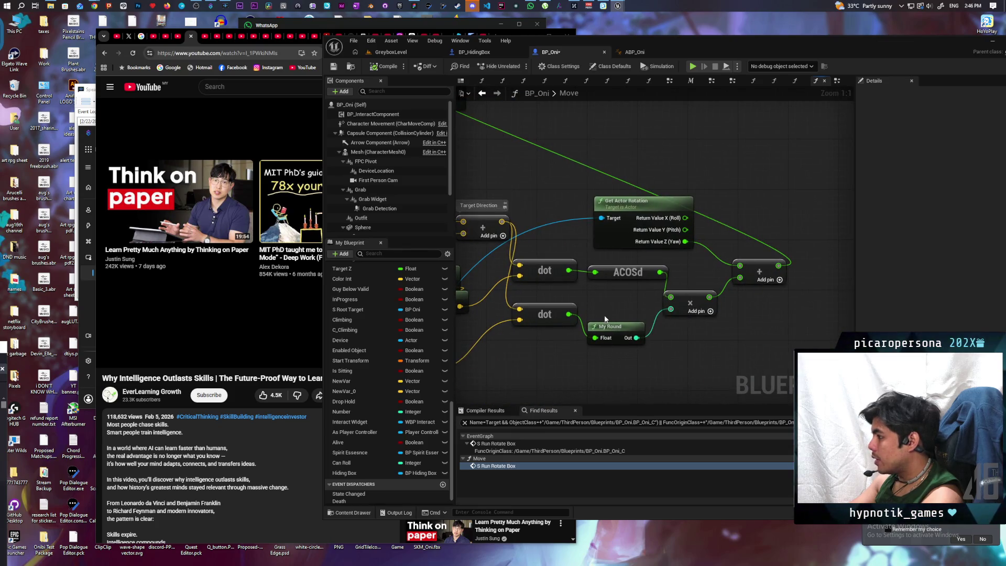
{"action": "mouse_move", "coordinate": [605, 318]}
{"action": "left_mouse_down"}
{"action": "mouse_move", "coordinate": [561, 263]}
{"action": "mouse_move", "coordinate": [681, 233]}
{"action": "mouse_move", "coordinate": [682, 265]}
{"action": "left_mouse_up"}
{"action": "mouse_move", "coordinate": [608, 312]}
{"action": "left_mouse_down"}
{"action": "mouse_move", "coordinate": [669, 312]}
{"action": "mouse_move", "coordinate": [555, 303]}
{"action": "left_mouse_up"}
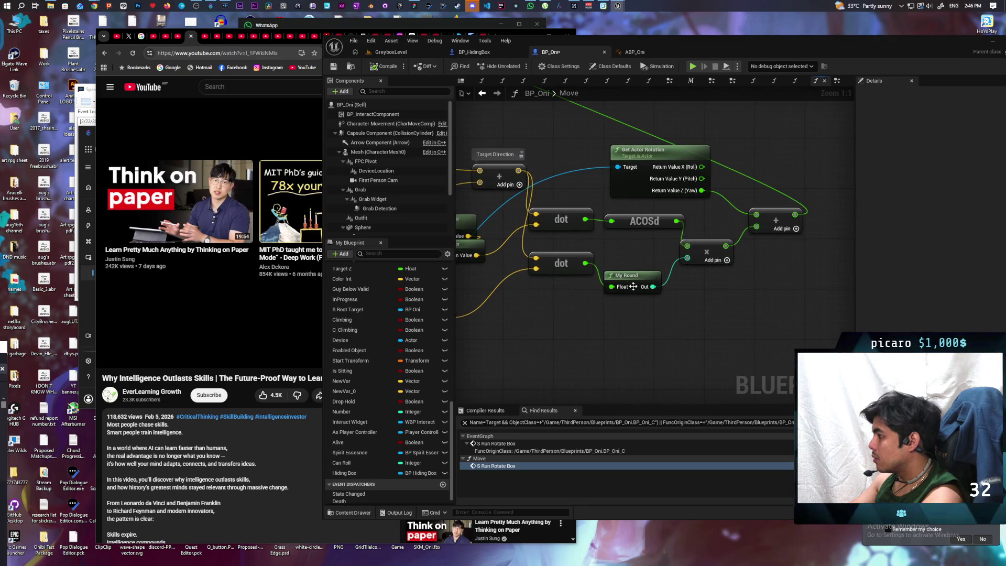
Replace My Round with a duplicated ACOSd fed by the lower dot product into the multiply
{"action": "left_click_drag", "start_coordinate": [633, 286], "coordinate": [627, 337]}
{"action": "left_click", "coordinate": [634, 222]}
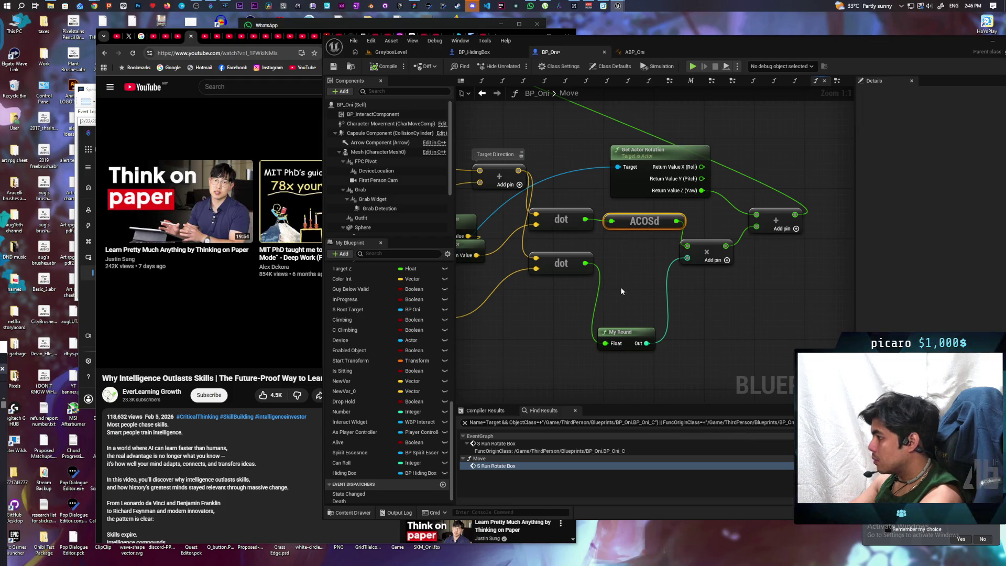
{"action": "key", "text": "ctrl+d"}
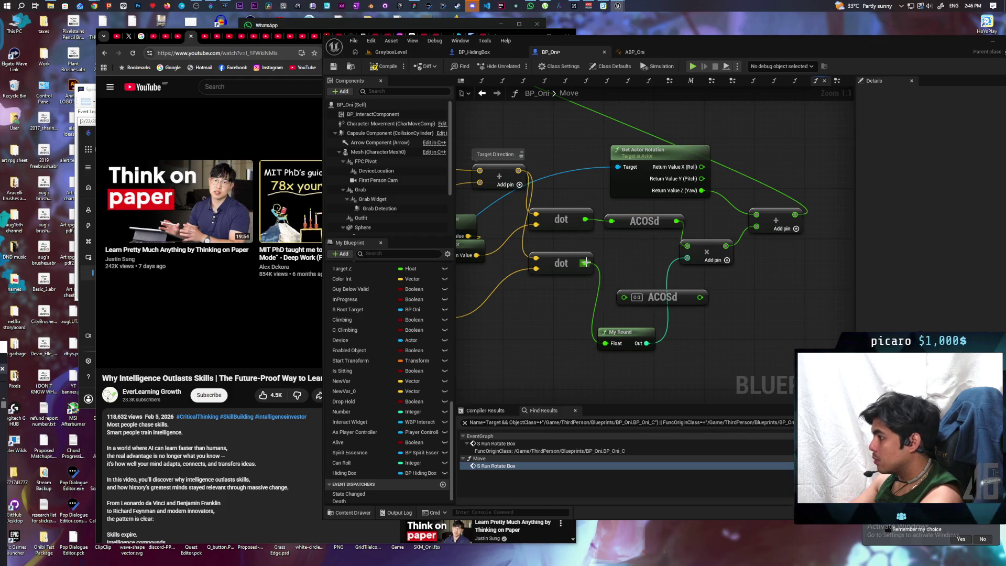
{"action": "left_click_drag", "start_coordinate": [586, 262], "coordinate": [624, 298]}
{"action": "mouse_move", "coordinate": [690, 296]}
{"action": "left_mouse_down"}
{"action": "mouse_move", "coordinate": [687, 258]}
{"action": "mouse_move", "coordinate": [791, 262]}
{"action": "mouse_move", "coordinate": [526, 257]}
{"action": "left_mouse_up"}
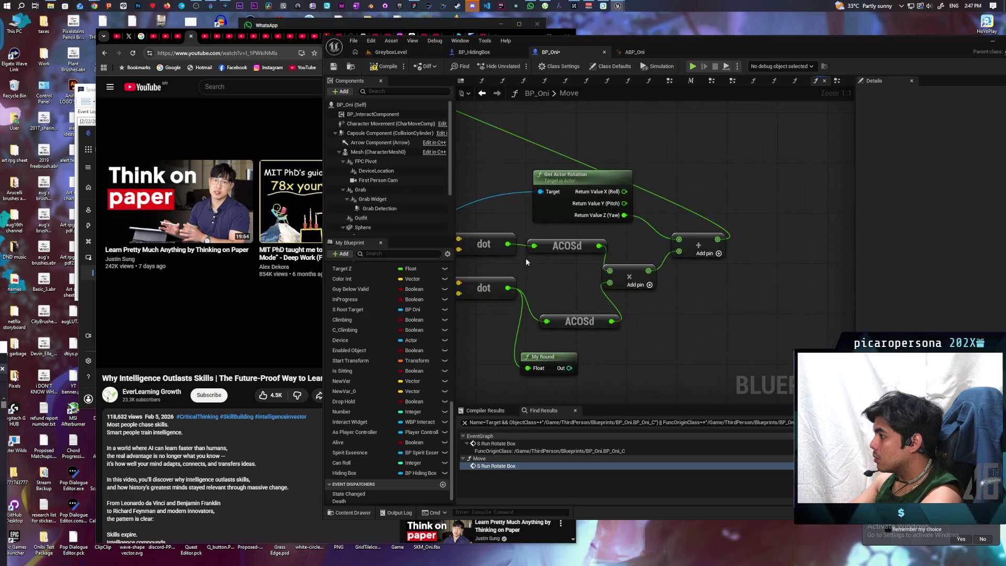
Compile BP_Oni and start a play test in GreyboxLevel
{"action": "left_click", "coordinate": [400, 56]}
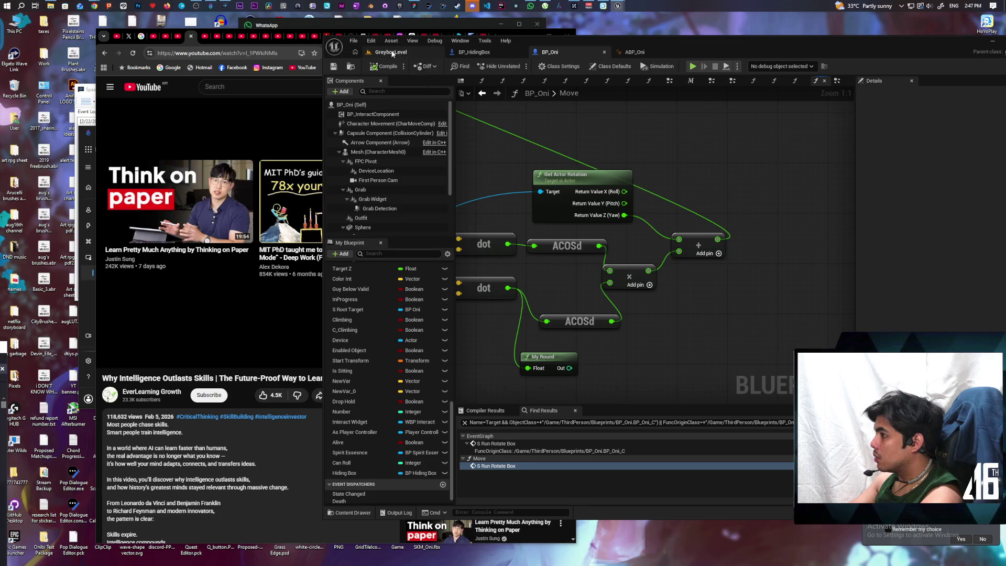
{"action": "left_click", "coordinate": [393, 54]}
{"action": "key", "text": "alt+p"}
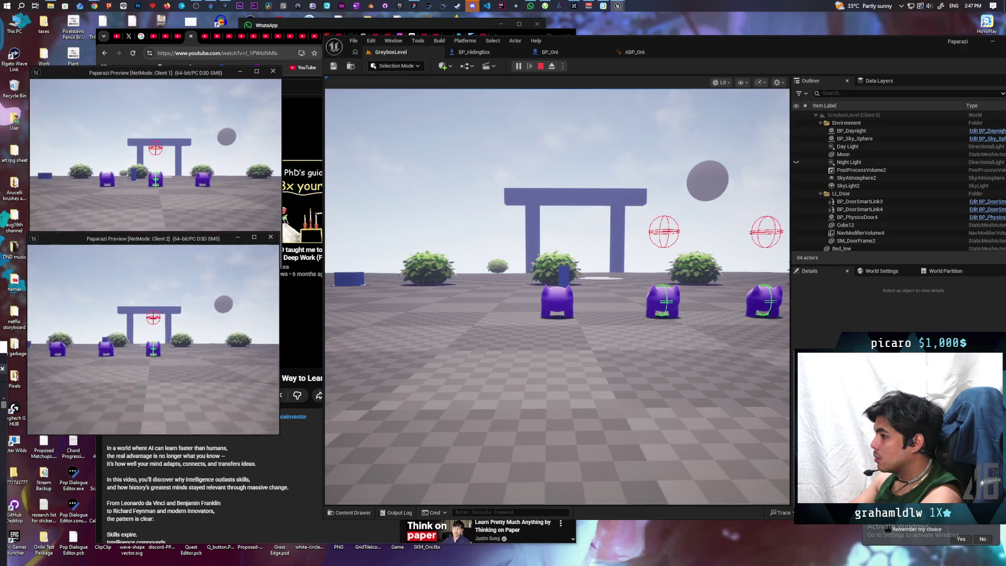
Drive the Box toward the blue boxes and bushes, stop, and return to BP_Oni's Move graph
{"action": "key", "text": "w"}
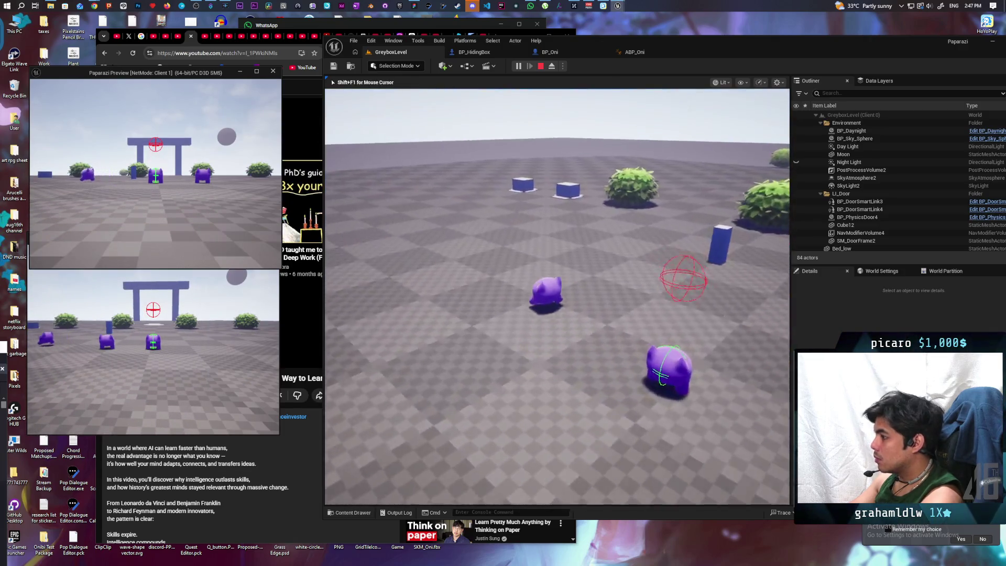
{"action": "key", "text": "w"}
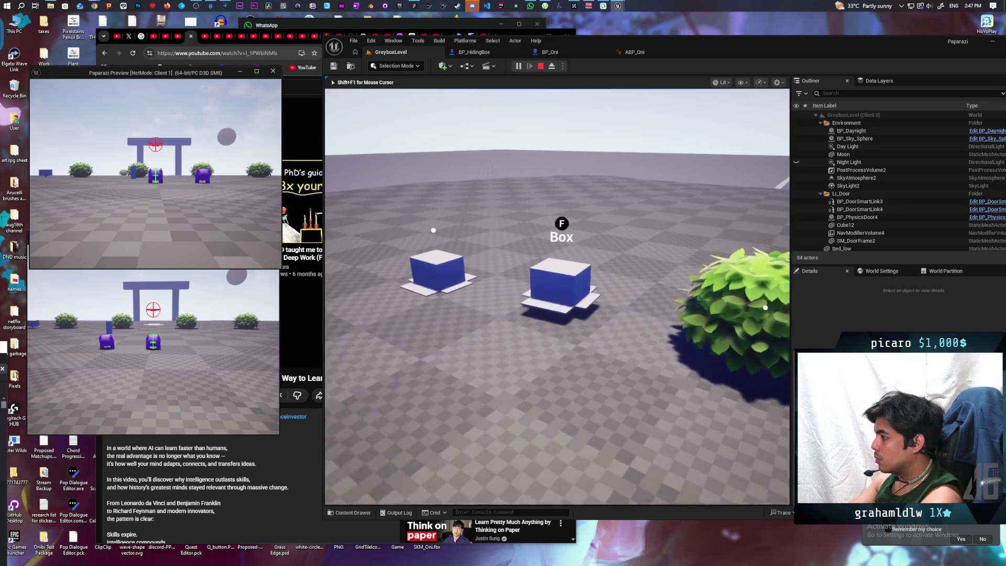
{"action": "key", "text": "d"}
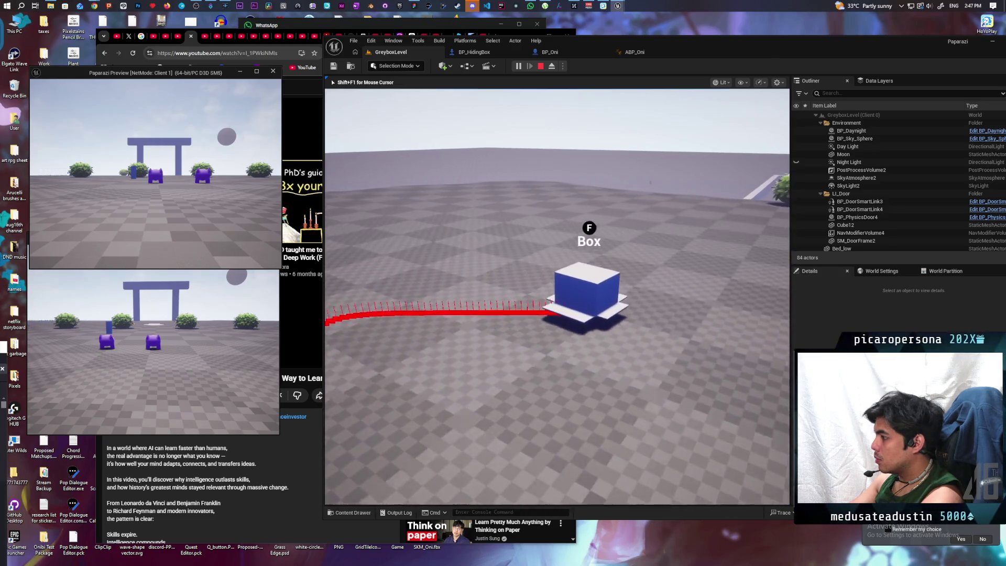
{"action": "key", "text": "w"}
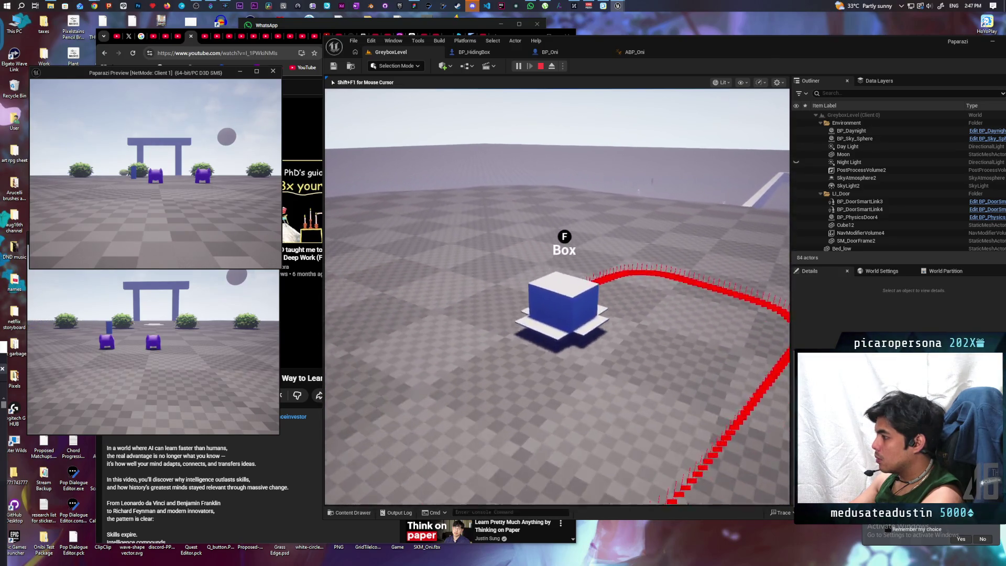
{"action": "key", "text": "w"}
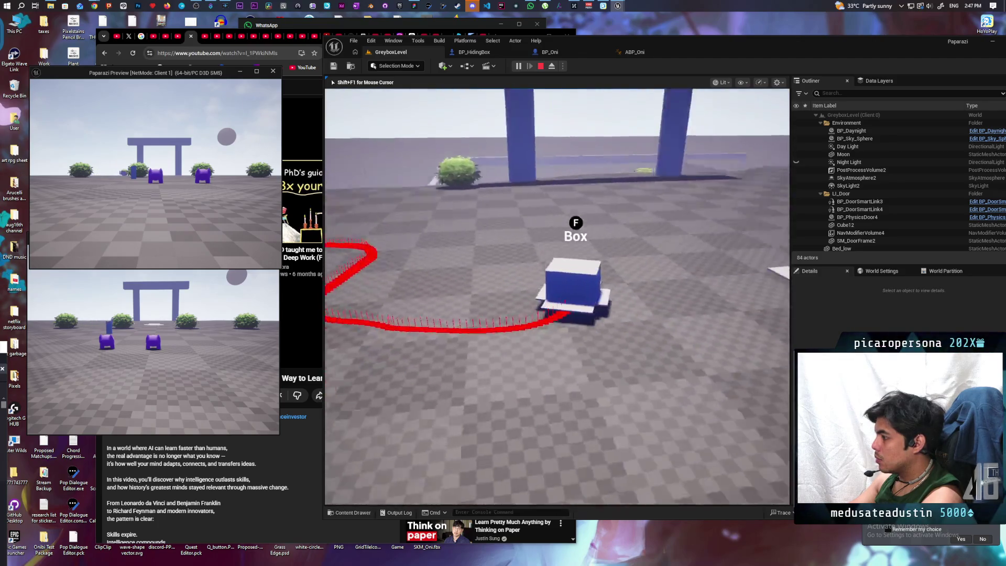
{"action": "key", "text": "Escape"}
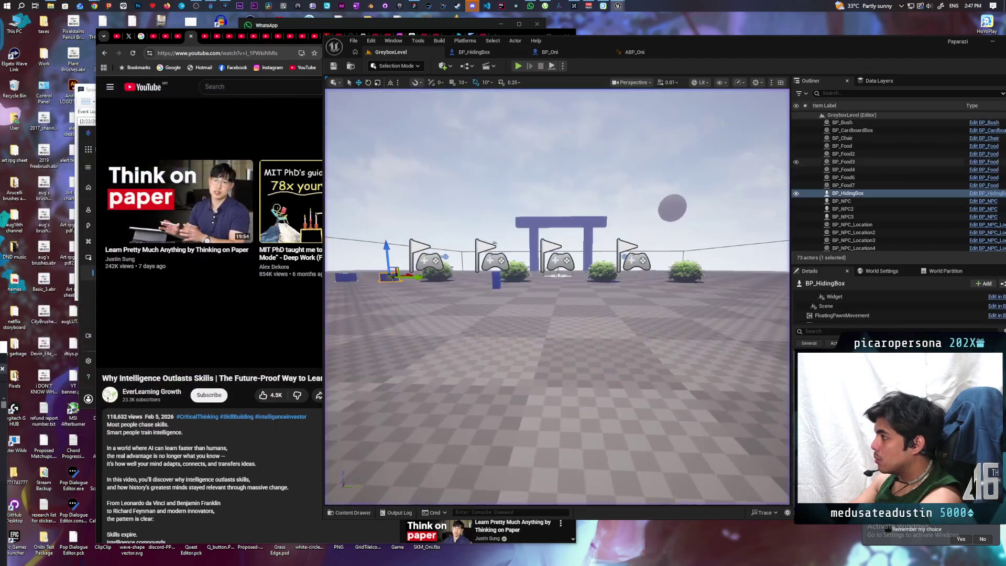
{"action": "left_click", "coordinate": [541, 51]}
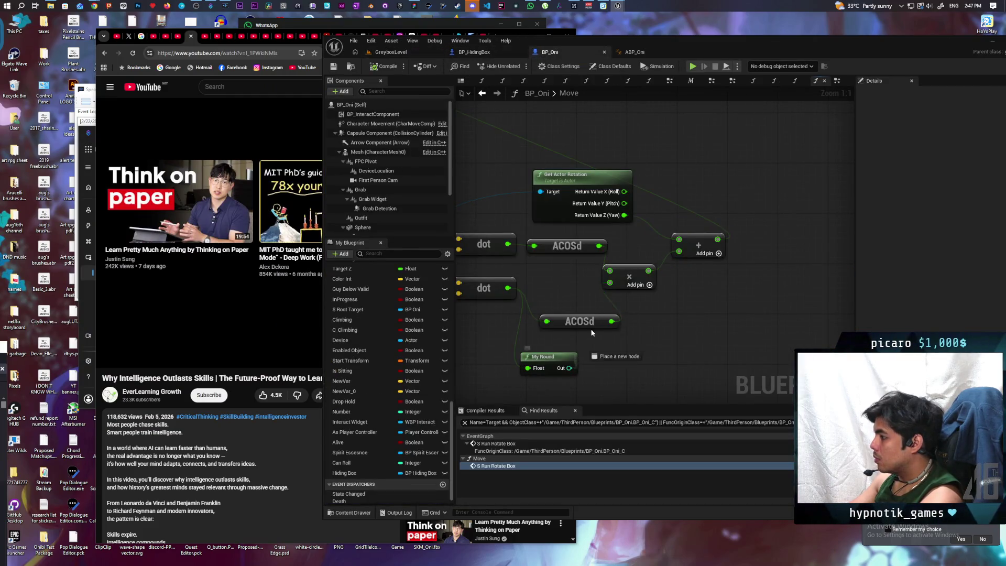
Start another GreyboxLevel play test and drive the Box toward the blue boxes
{"action": "left_click", "coordinate": [393, 52]}
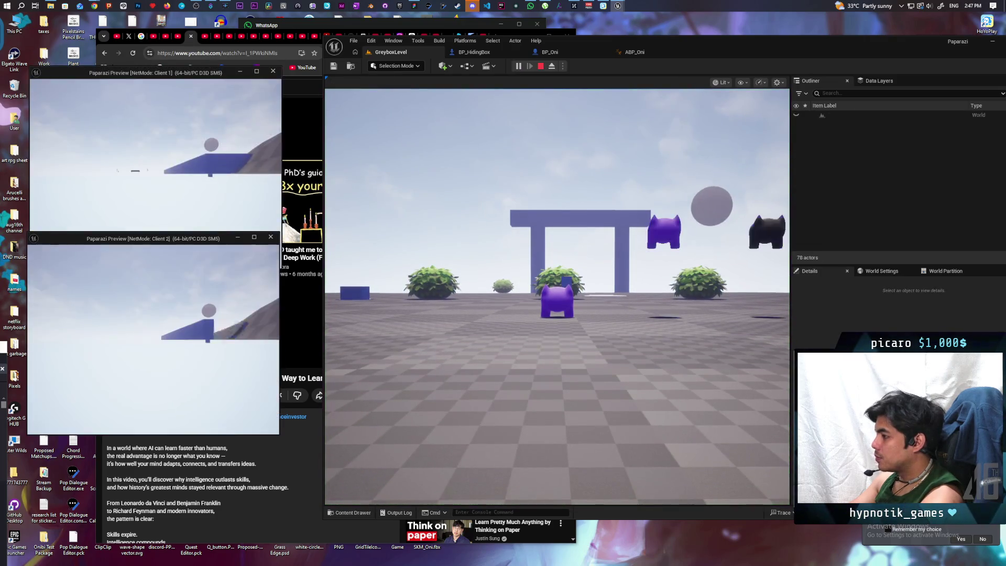
{"action": "left_click", "coordinate": [378, 230]}
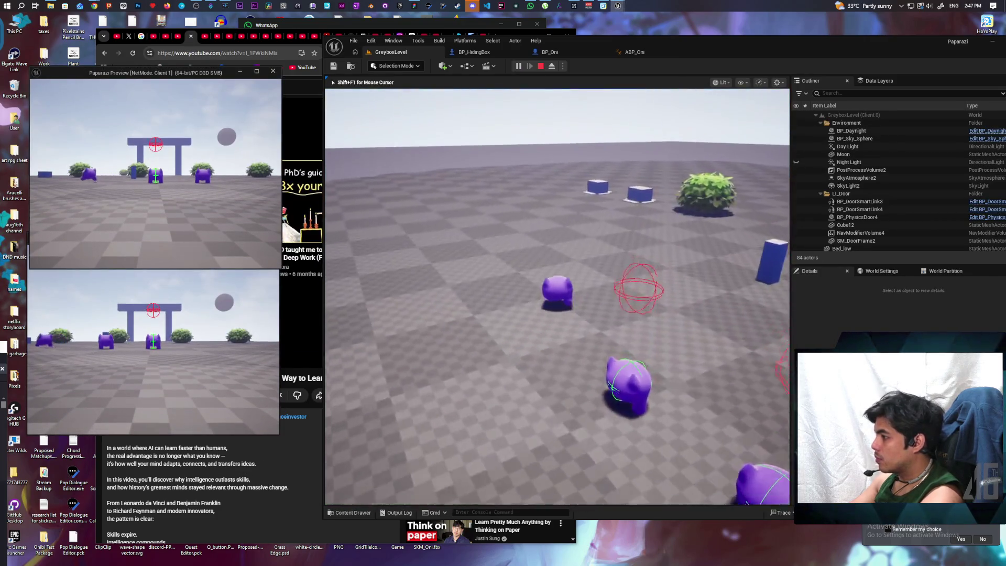
{"action": "key", "text": "w"}
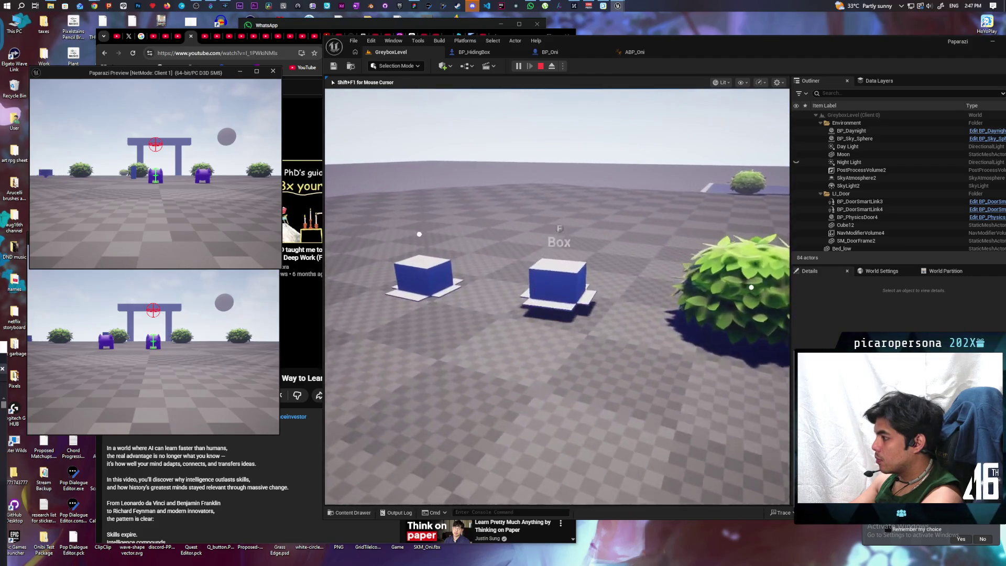
{"action": "key", "text": "w"}
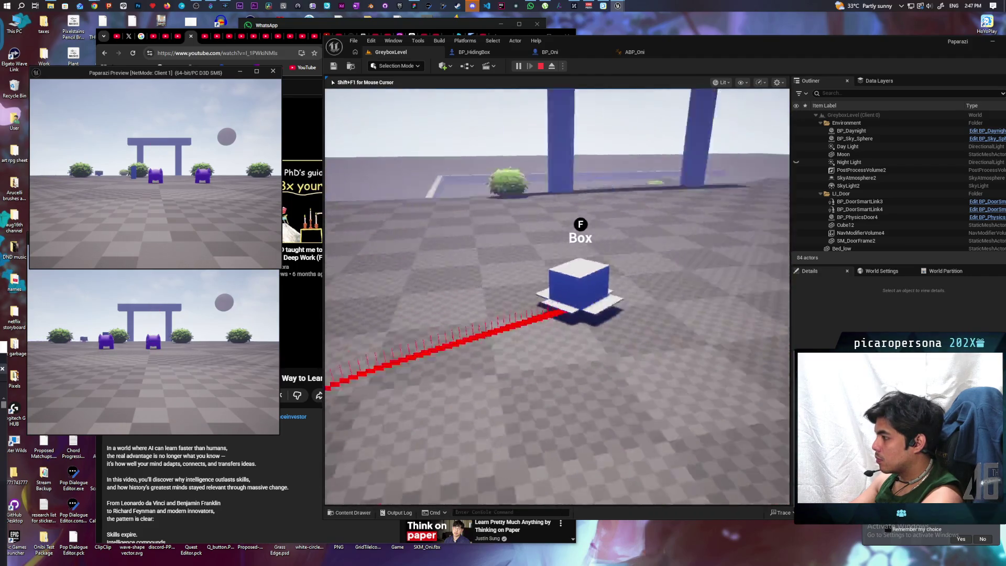
{"action": "key", "text": "w"}
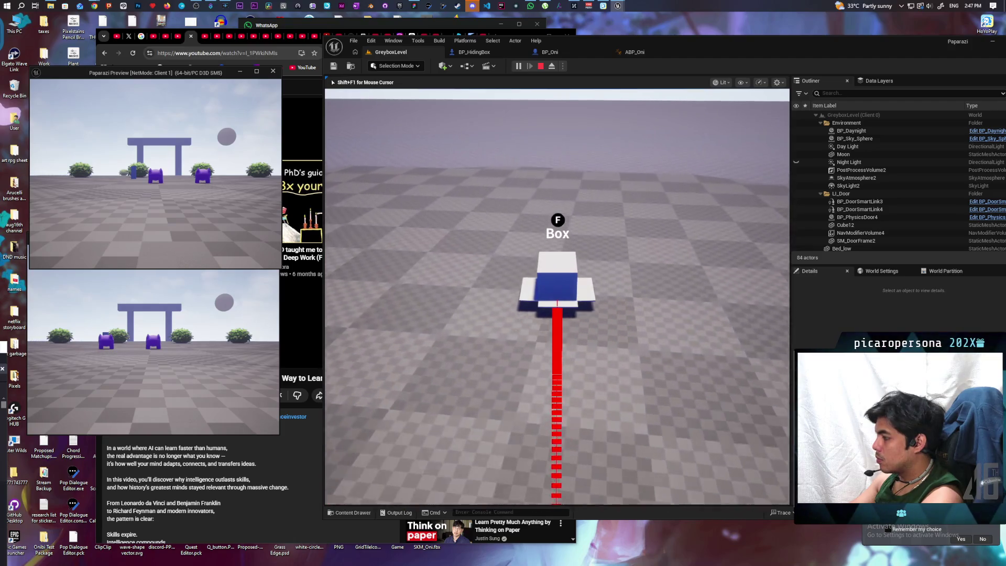
Drive the Box in loops to watch its turning, then stop the session
{"action": "key", "text": "w"}
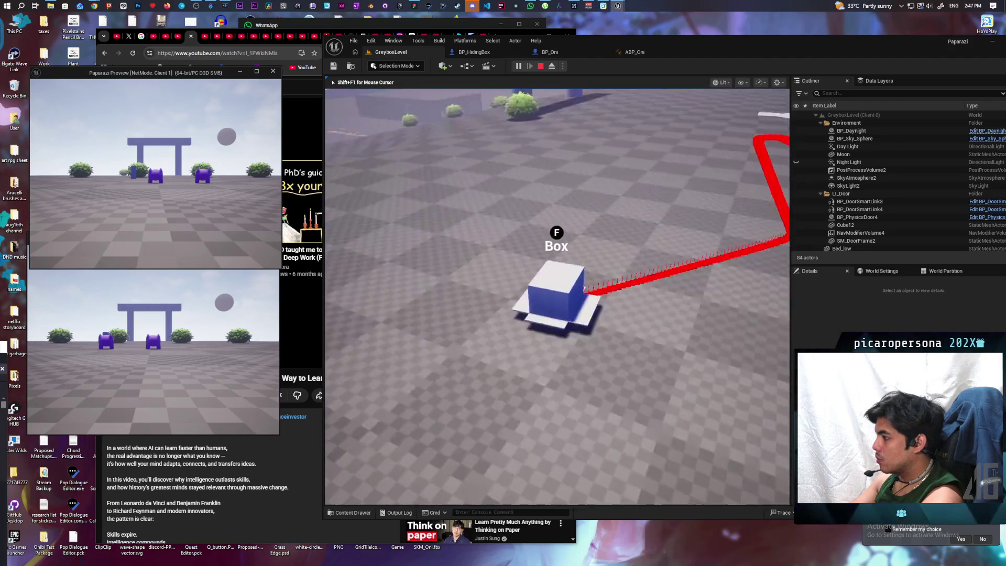
{"action": "key", "text": "w"}
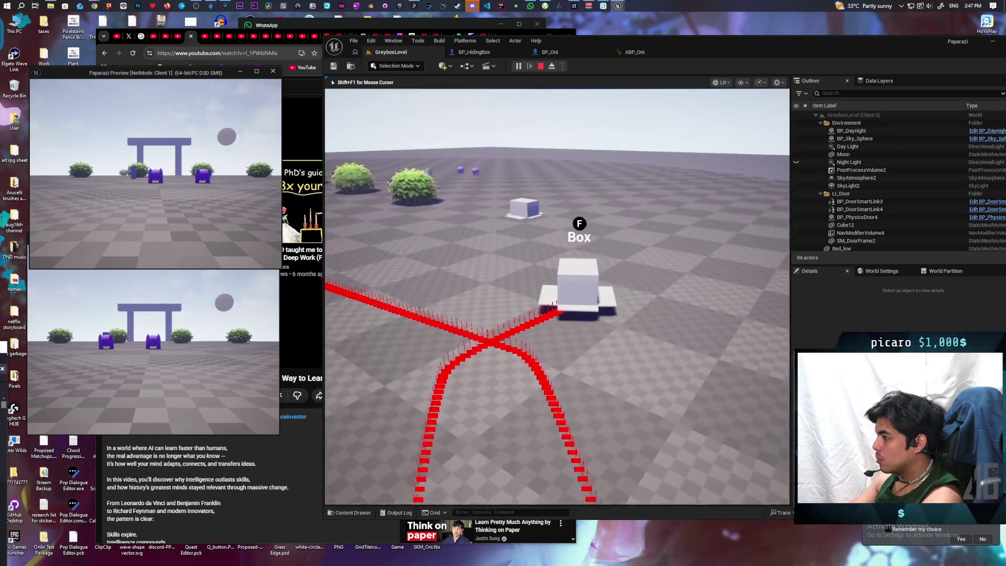
{"action": "key", "text": "w"}
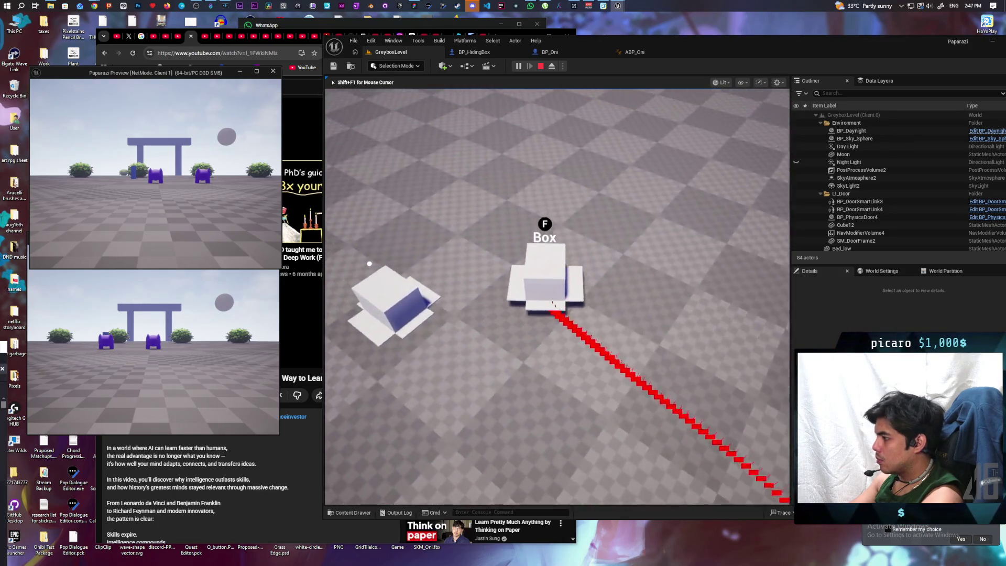
{"action": "key", "text": "w"}
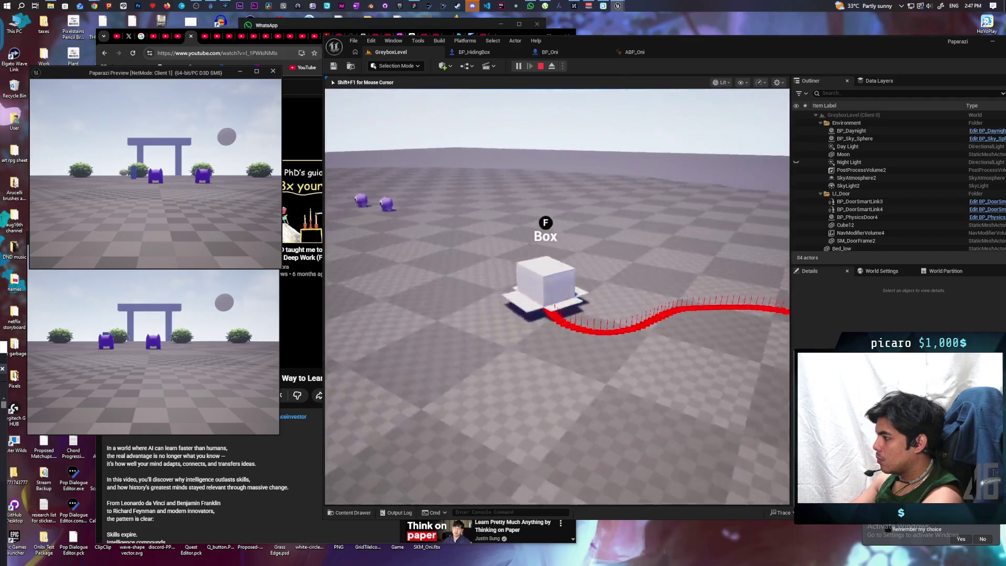
{"action": "key", "text": "w"}
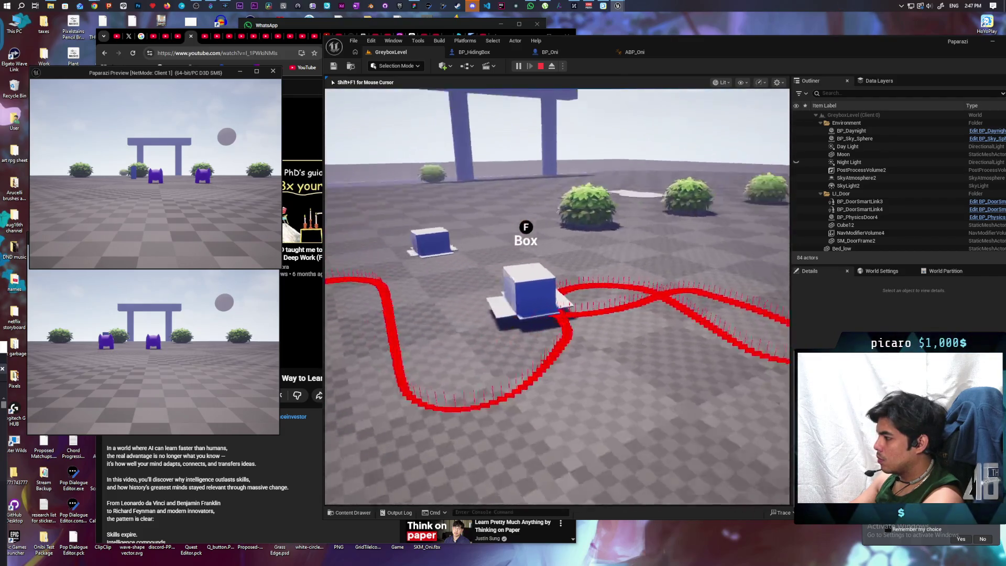
{"action": "key", "text": "Escape"}
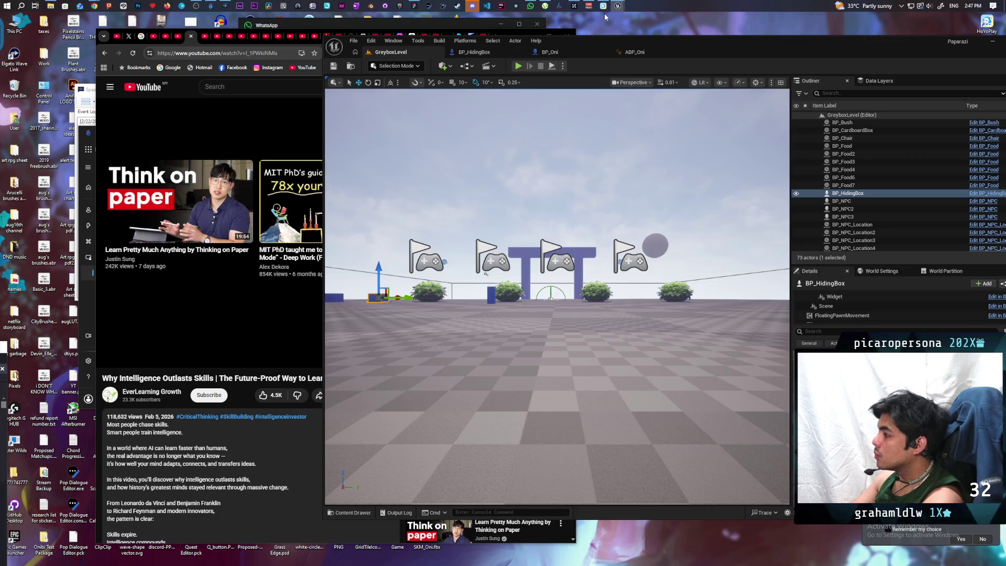
{"action": "mouse_move", "coordinate": [601, 14]}
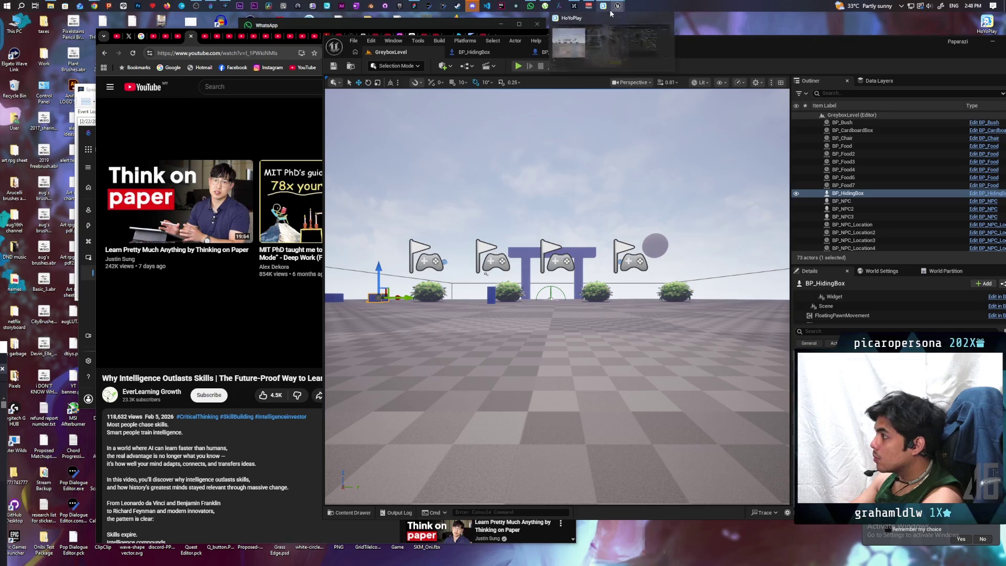
Move the pink 'holding something' note far left past the to-do list, then open Task Manager
{"action": "left_click", "coordinate": [414, 5]}
{"action": "scroll", "coordinate": [435, 254], "scroll_direction": "down", "scroll_amount": 10}
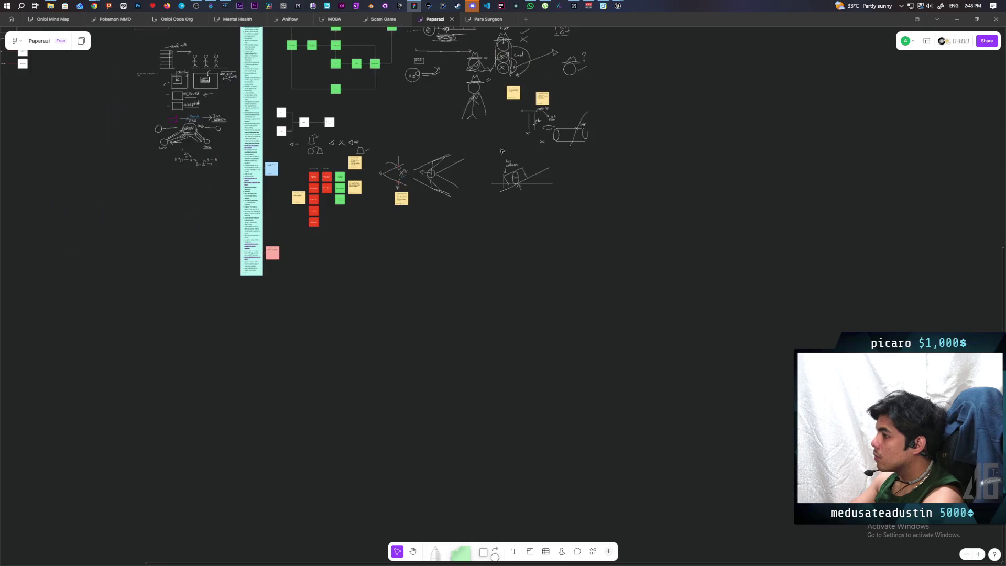
{"action": "scroll", "coordinate": [435, 253], "scroll_direction": "up", "scroll_amount": 10}
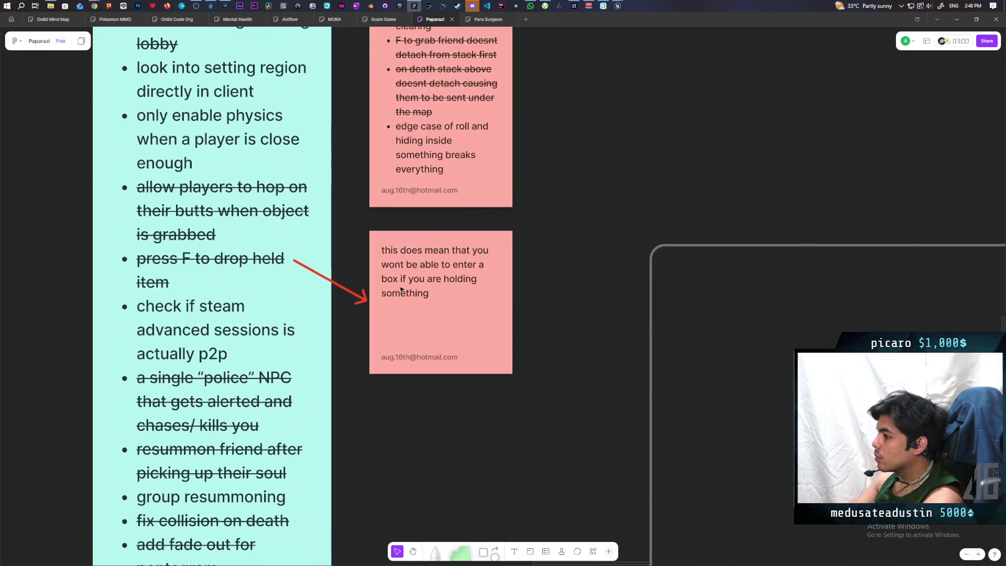
{"action": "left_click", "coordinate": [447, 322]}
{"action": "mouse_move", "coordinate": [467, 329]}
{"action": "left_mouse_down"}
{"action": "mouse_move", "coordinate": [48, 320]}
{"action": "mouse_move", "coordinate": [36, 310]}
{"action": "left_mouse_up"}
{"action": "left_click", "coordinate": [342, 270]}
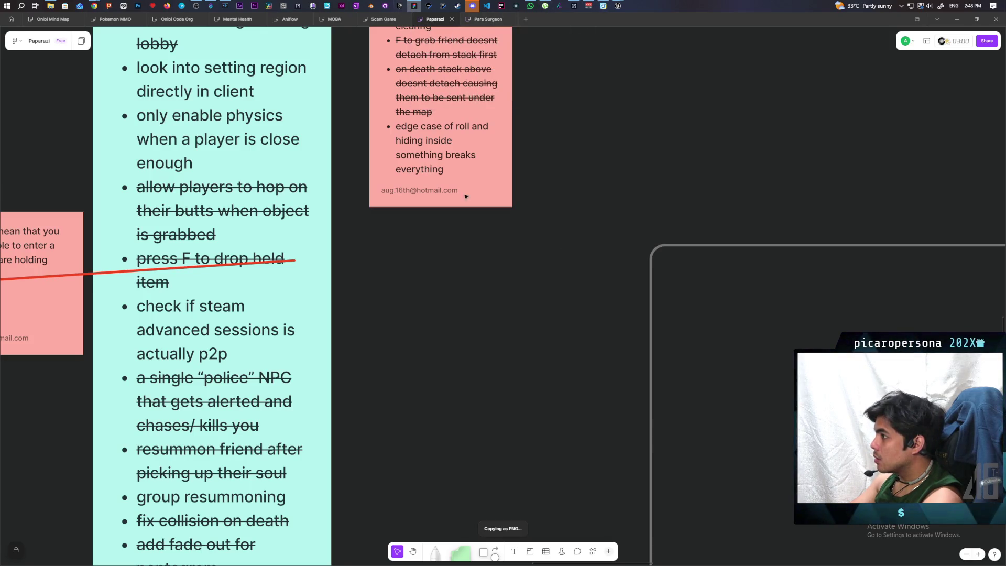
{"action": "key", "text": "ctrl+shift+Escape"}
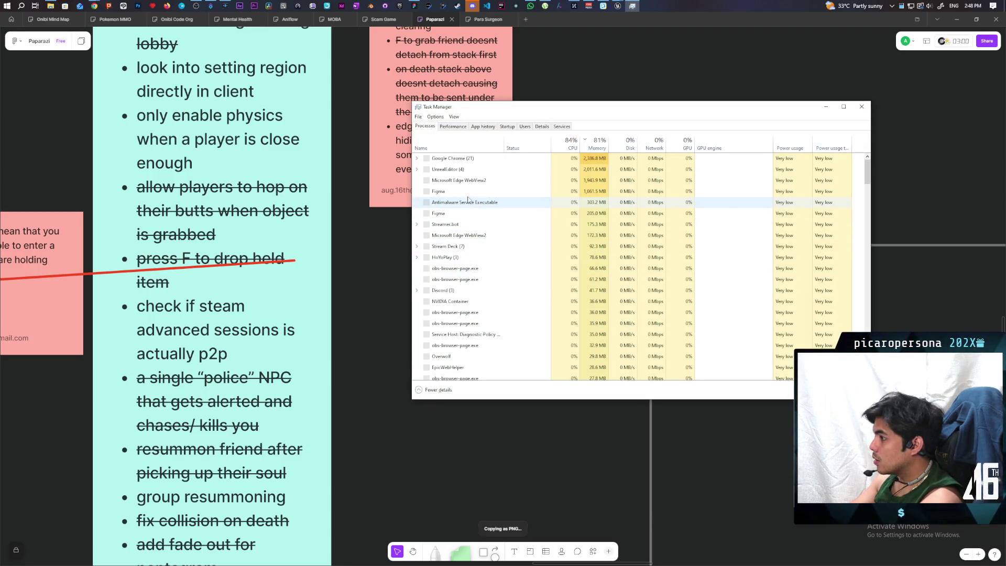
End the Figma and Figma (7) processes in Task Manager, then relaunch Figma from the taskbar
{"action": "left_click", "coordinate": [442, 192]}
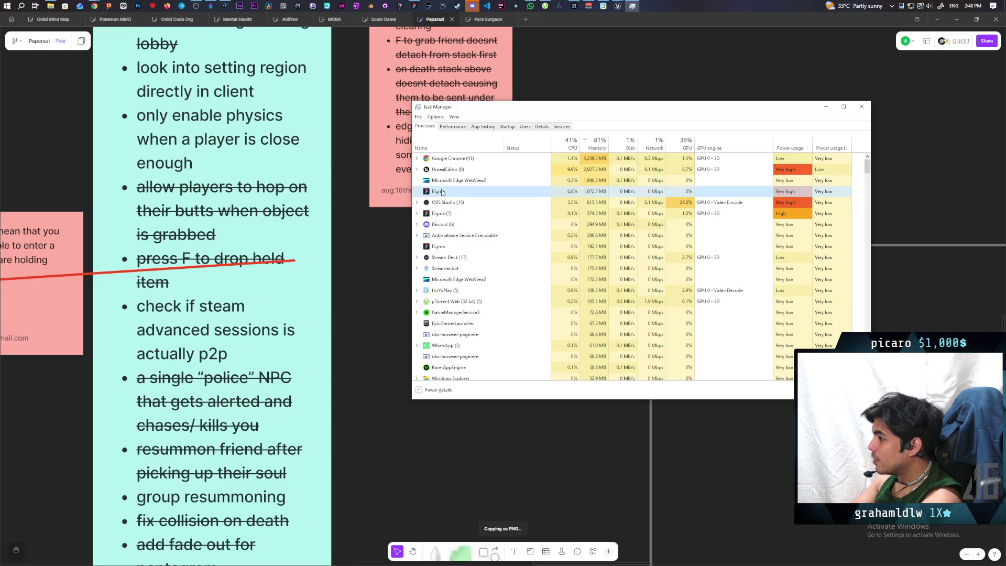
{"action": "key", "text": "Delete"}
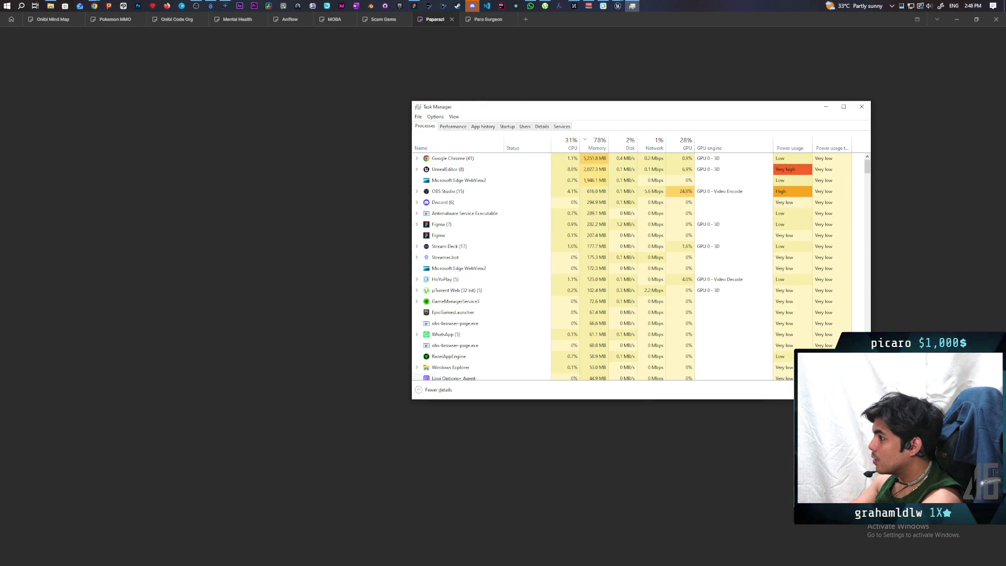
{"action": "left_click", "coordinate": [468, 229]}
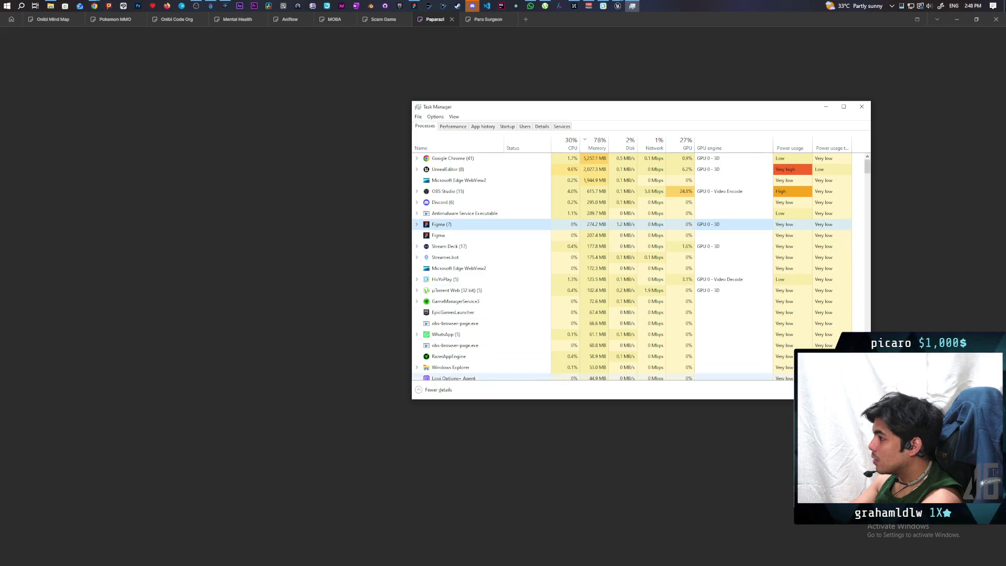
{"action": "key", "text": "Delete"}
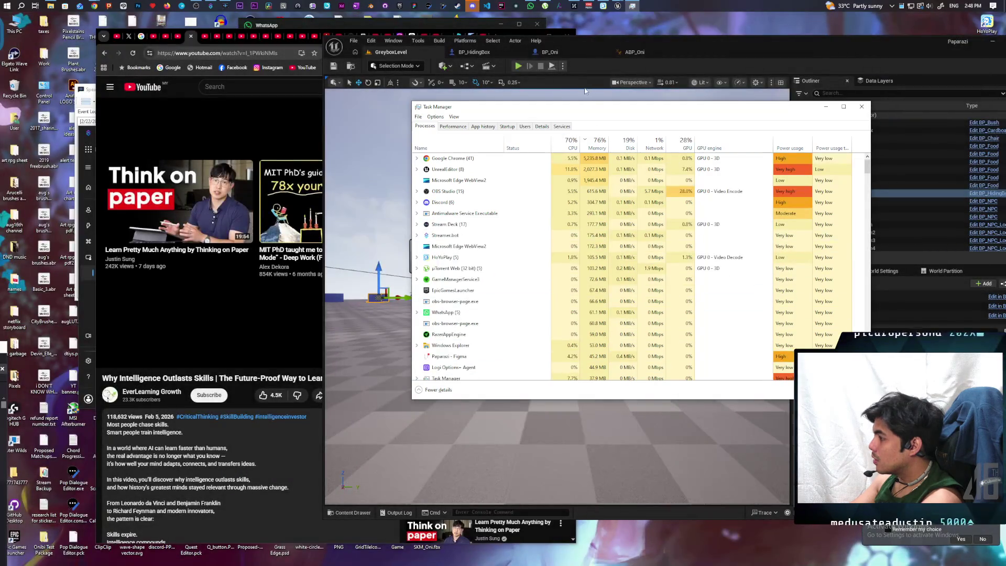
{"action": "left_click", "coordinate": [416, 9]}
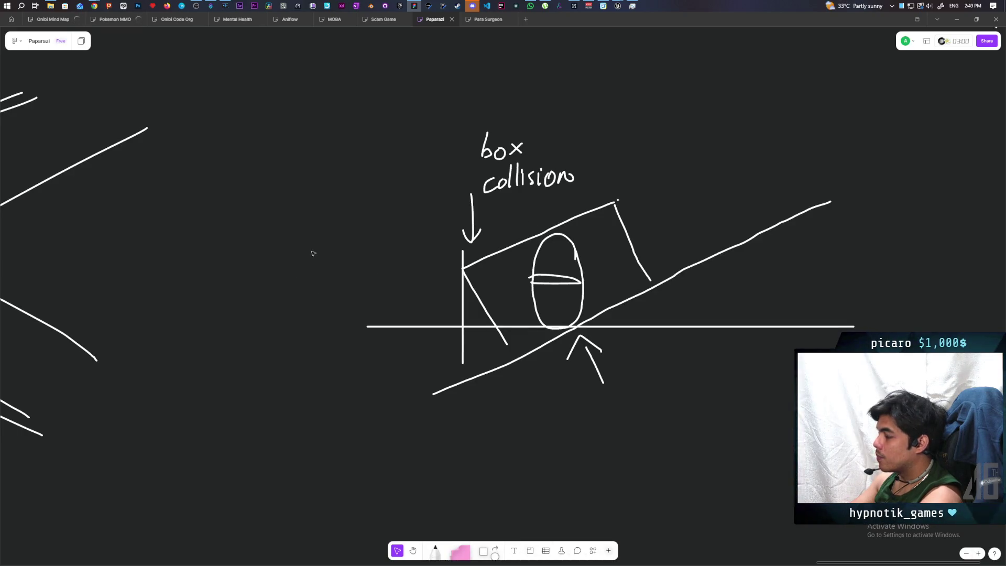
Zoom out over the Paparazi board, zoom back in, and select the pink BUGS sticky note
{"action": "scroll", "coordinate": [337, 226], "scroll_direction": "down", "scroll_amount": 10}
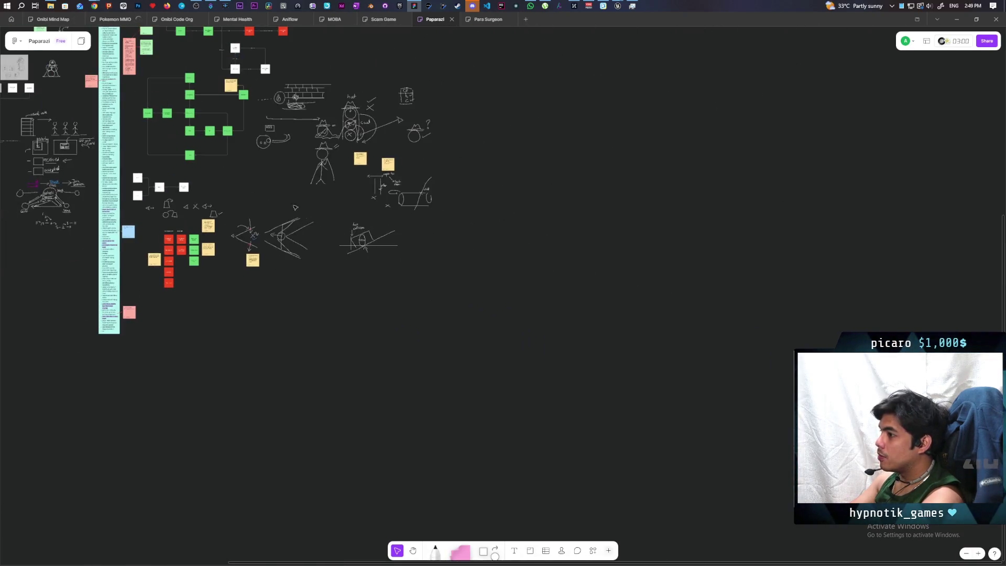
{"action": "scroll", "coordinate": [353, 247], "scroll_direction": "up", "scroll_amount": 10}
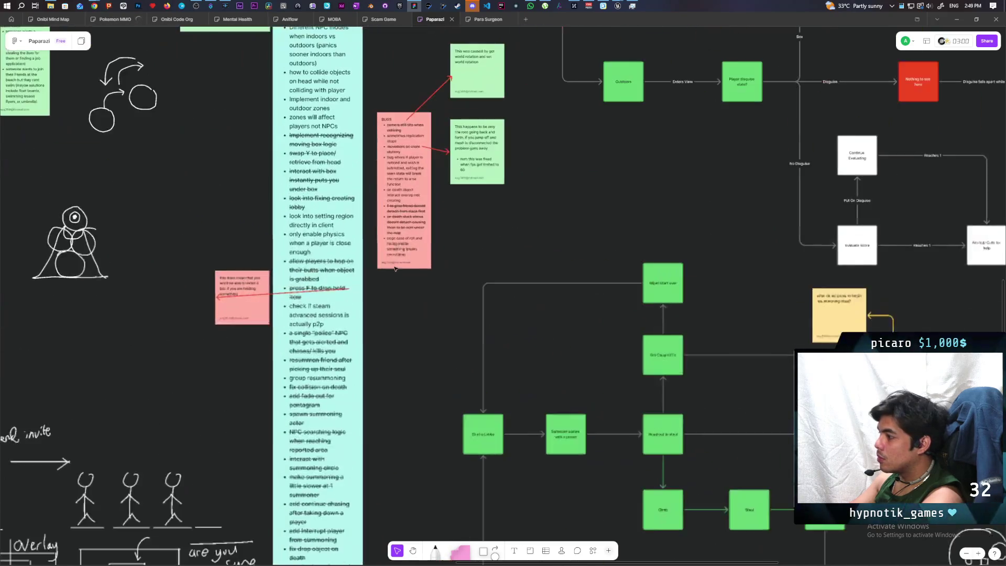
{"action": "scroll", "coordinate": [396, 270], "scroll_direction": "up", "scroll_amount": 3}
{"action": "left_click", "coordinate": [420, 239]}
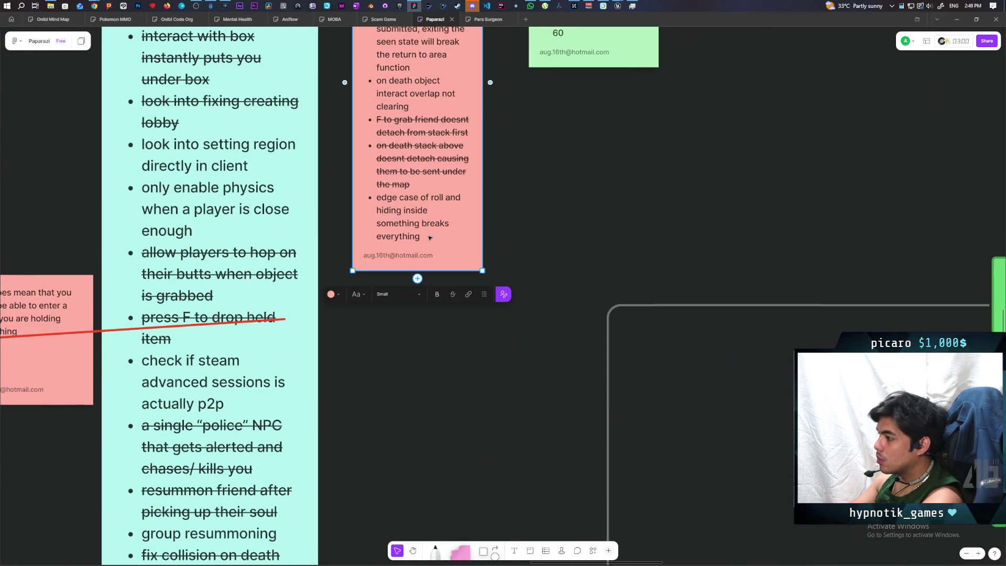
Add a new bullet 'pressing two directions stops box from rotating correctly' to the BUGS note
{"action": "double_click", "coordinate": [429, 237]}
{"action": "key", "text": "Return"}
{"action": "type", "text": "pressing two"}
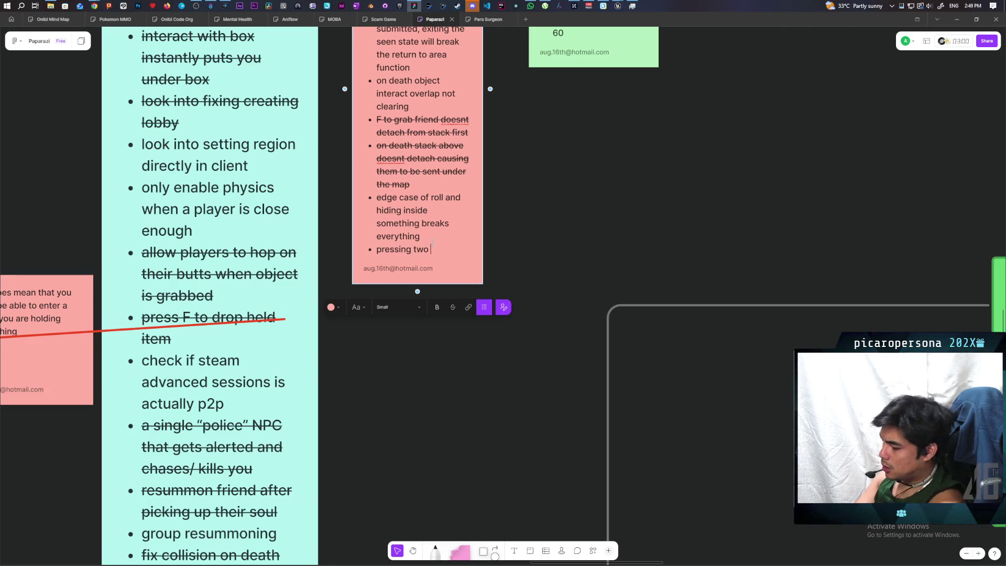
{"action": "type", "text": "direction"}
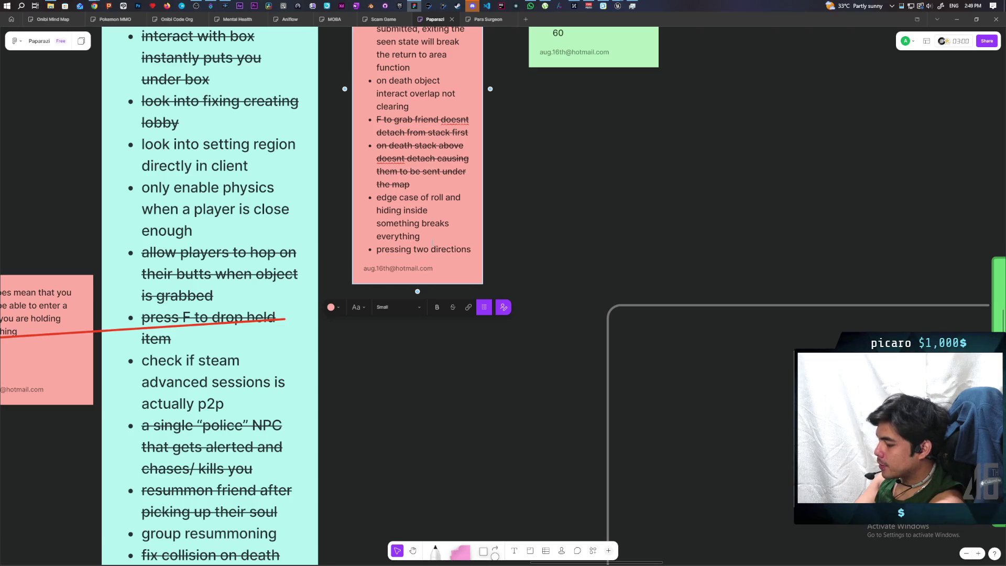
{"action": "type", "text": "stops box"}
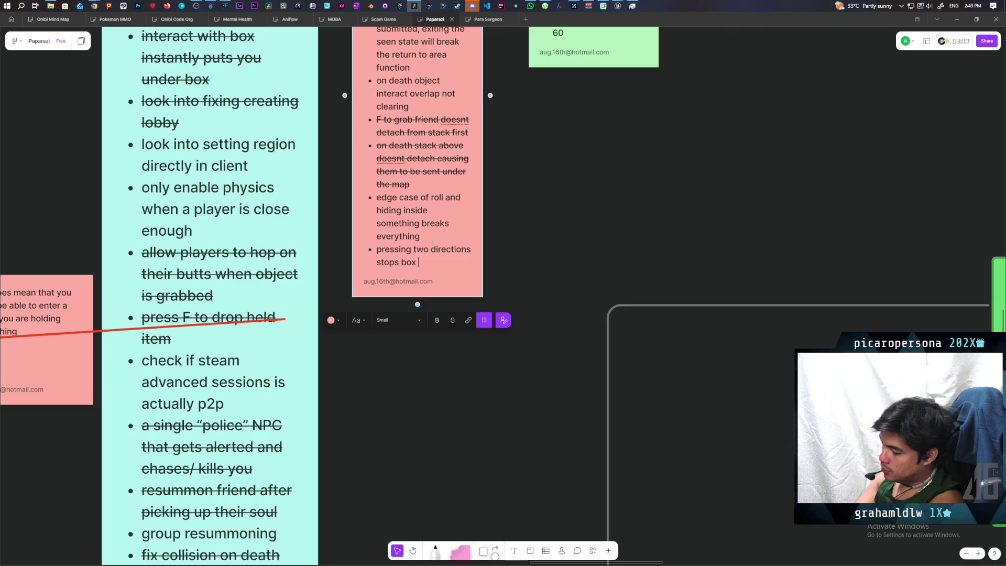
{"action": "type", "text": "from rotati"}
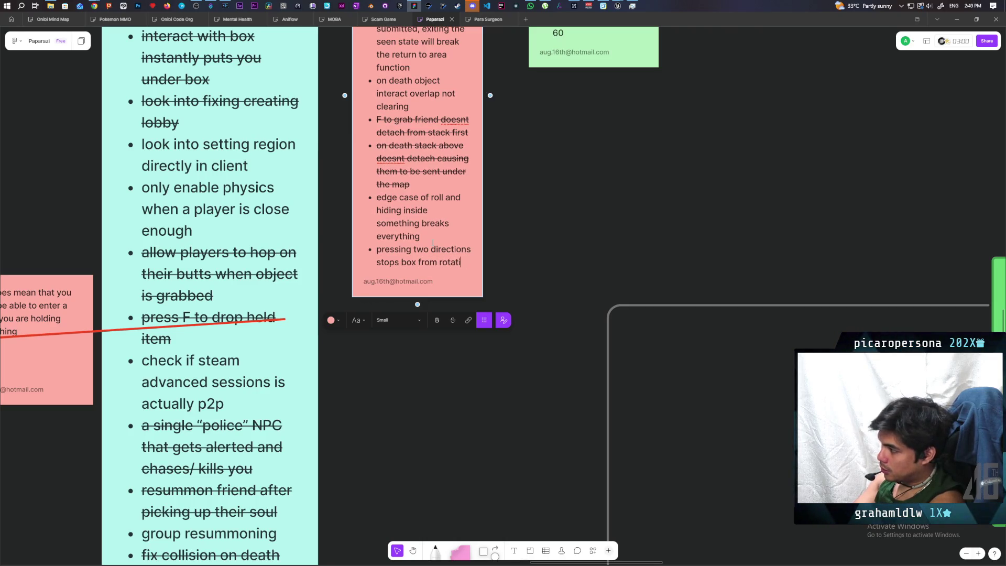
{"action": "type", "text": "ng correctl"}
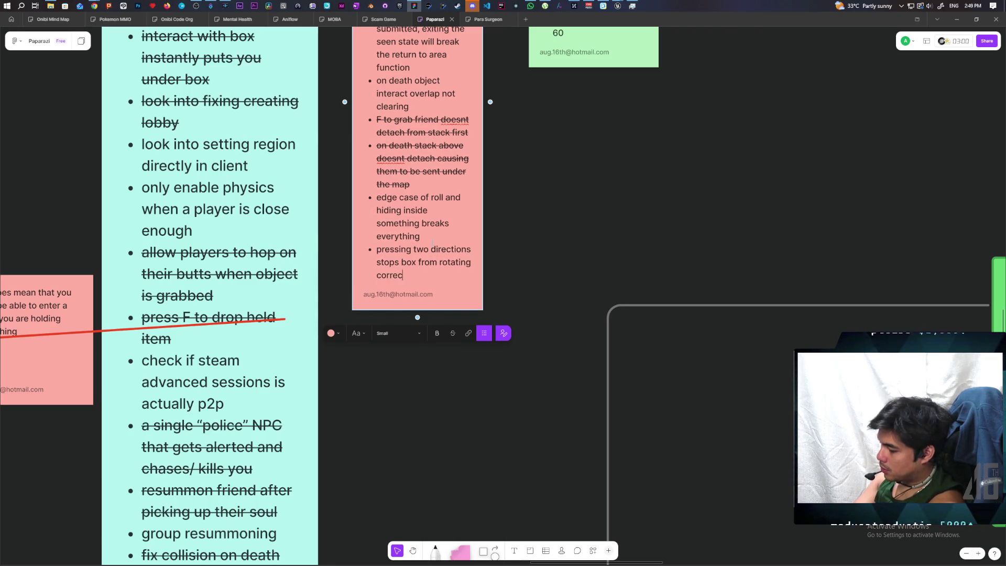
{"action": "type", "text": "y"}
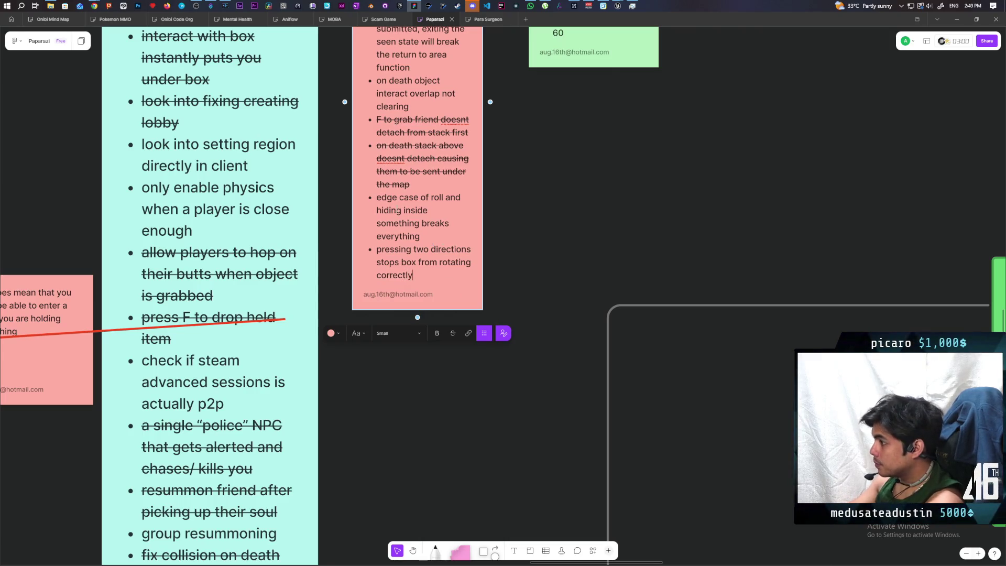
Strike through the roll-and-hide edge-case bullet and deselect the note
{"action": "triple_click", "coordinate": [397, 197]}
{"action": "left_click", "coordinate": [453, 334]}
{"action": "left_click", "coordinate": [538, 268]}
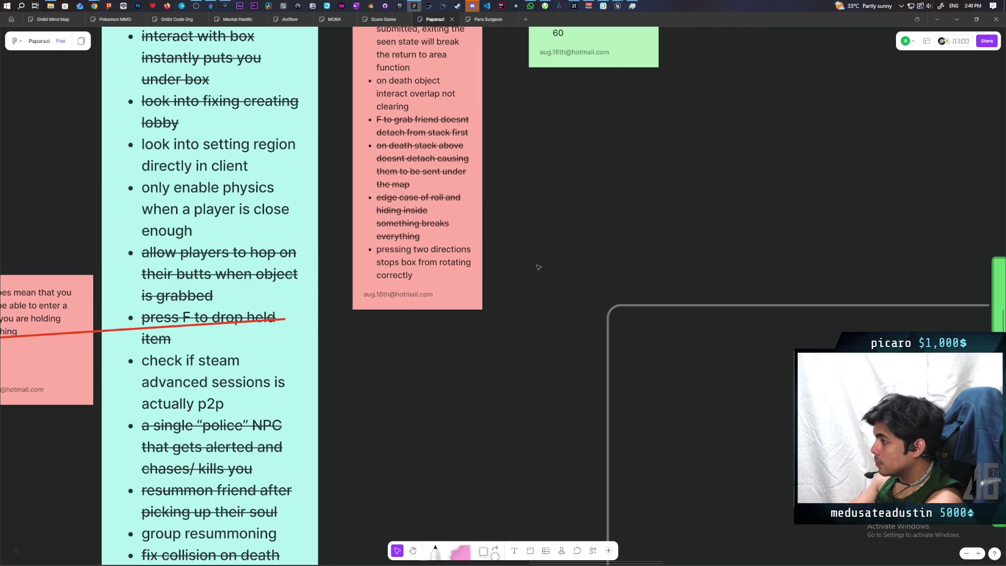
Minimize the C_PawnGravity Blueprint window and switch to the BP_Oni Blueprint
{"action": "mouse_move", "coordinate": [619, 7]}
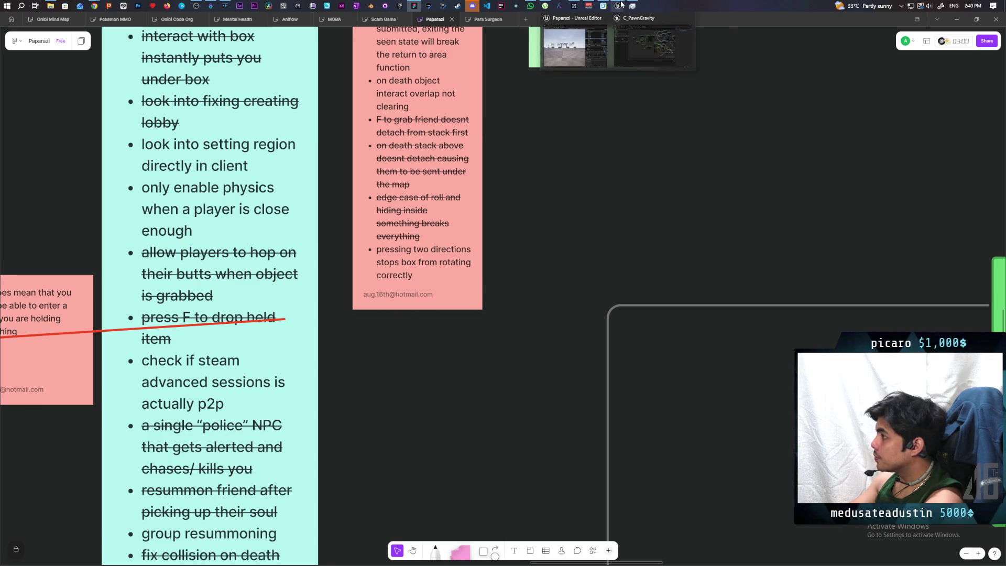
{"action": "left_click", "coordinate": [642, 46]}
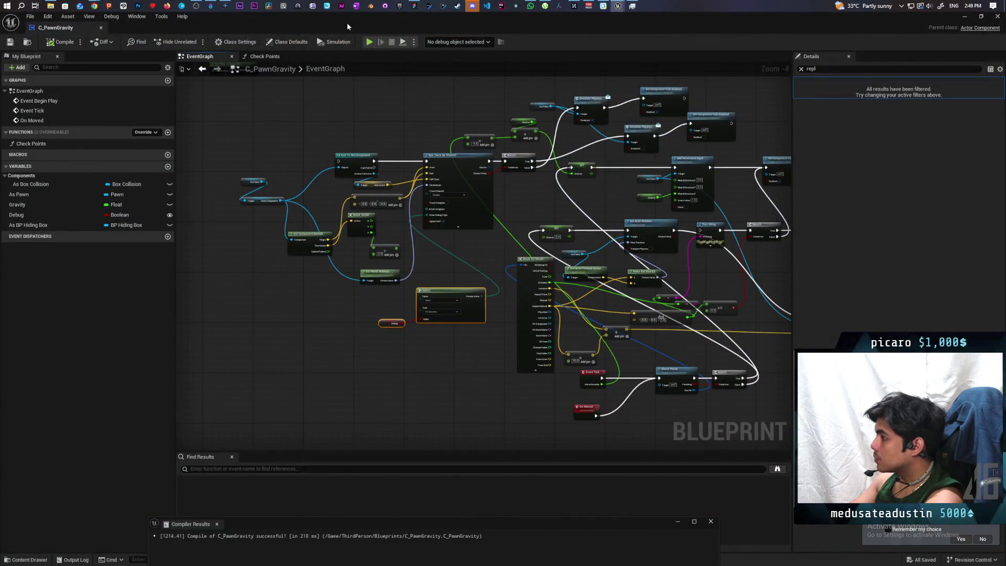
{"action": "mouse_move", "coordinate": [619, 6]}
{"action": "mouse_move", "coordinate": [542, 52]}
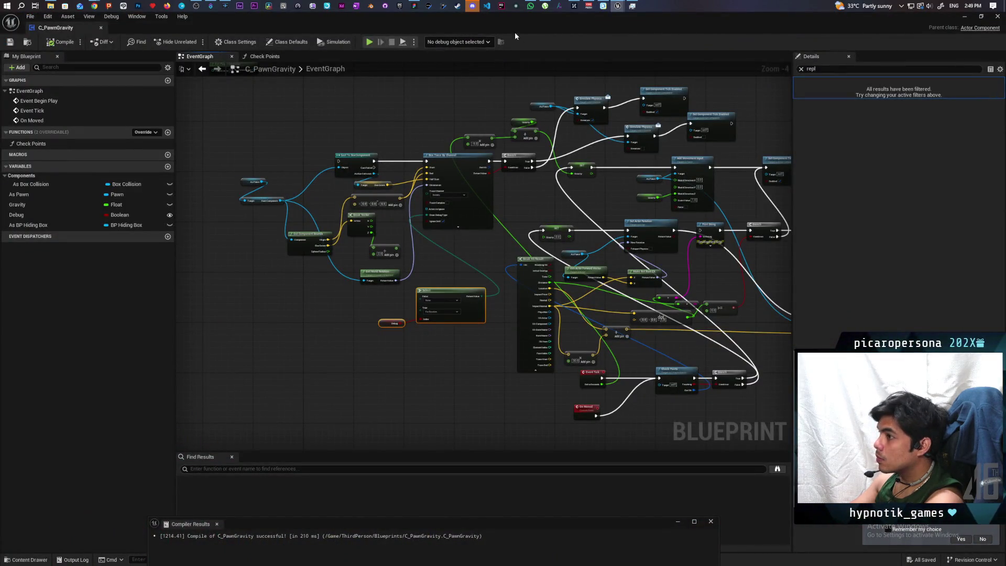
{"action": "left_click", "coordinate": [965, 16]}
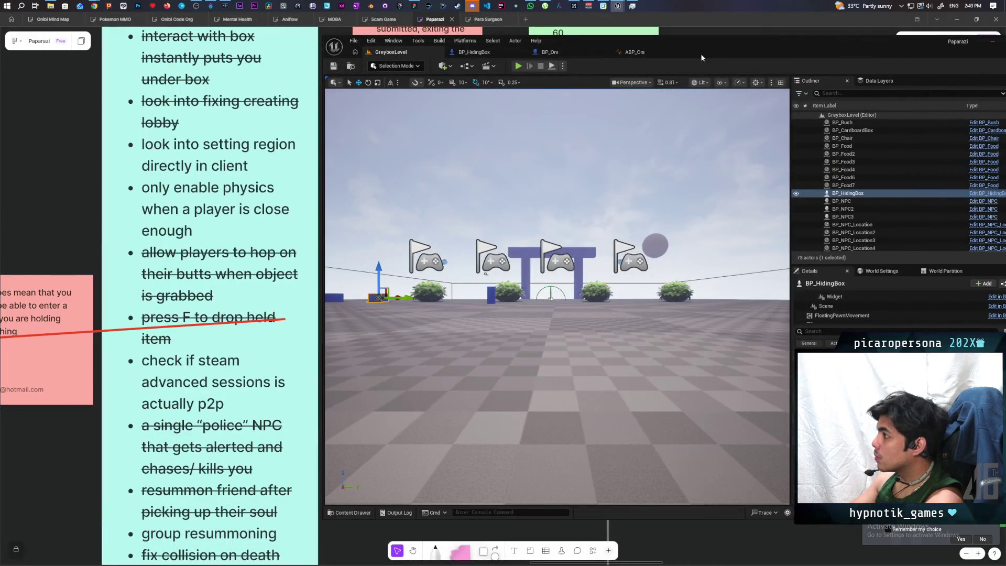
{"action": "left_click", "coordinate": [558, 52]}
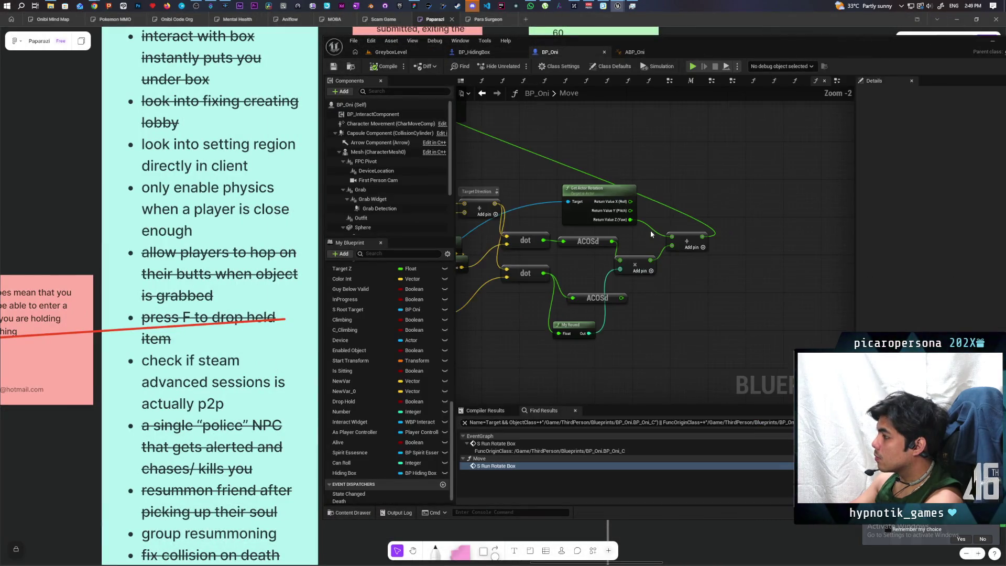
Pan around BP_Oni's Move graph to review the dot-product and ACOSd rotation nodes
{"action": "mouse_move", "coordinate": [652, 234]}
{"action": "left_mouse_down"}
{"action": "mouse_move", "coordinate": [704, 156]}
{"action": "mouse_move", "coordinate": [666, 261]}
{"action": "left_mouse_up"}
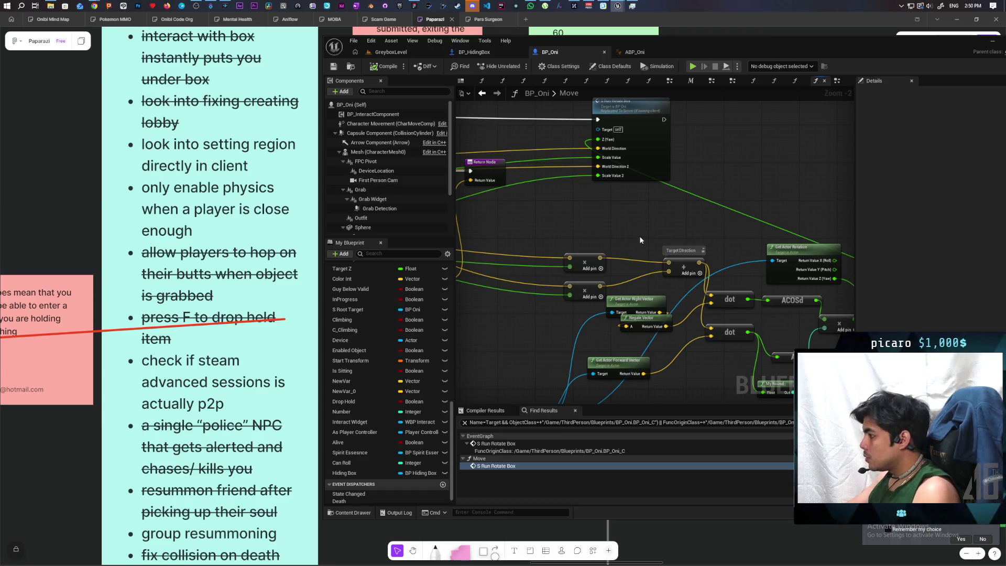
{"action": "mouse_move", "coordinate": [641, 241]}
{"action": "left_mouse_down"}
{"action": "mouse_move", "coordinate": [596, 202]}
{"action": "mouse_move", "coordinate": [559, 212]}
{"action": "mouse_move", "coordinate": [602, 220]}
{"action": "mouse_move", "coordinate": [577, 251]}
{"action": "mouse_move", "coordinate": [592, 350]}
{"action": "mouse_move", "coordinate": [621, 353]}
{"action": "mouse_move", "coordinate": [642, 328]}
{"action": "mouse_move", "coordinate": [445, 340]}
{"action": "mouse_move", "coordinate": [656, 339]}
{"action": "mouse_move", "coordinate": [451, 353]}
{"action": "left_mouse_up"}
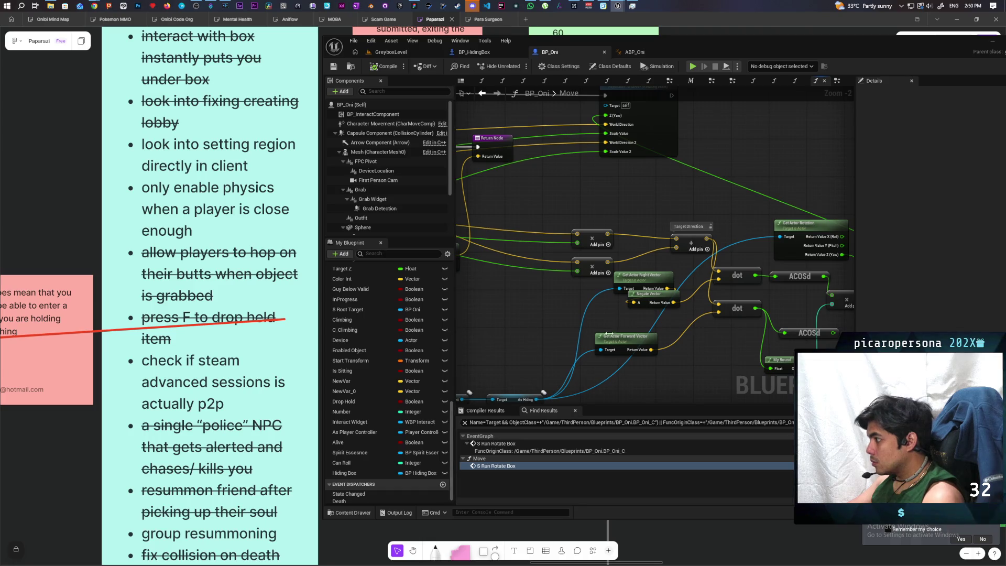
{"action": "left_click_drag", "start_coordinate": [561, 336], "coordinate": [464, 319]}
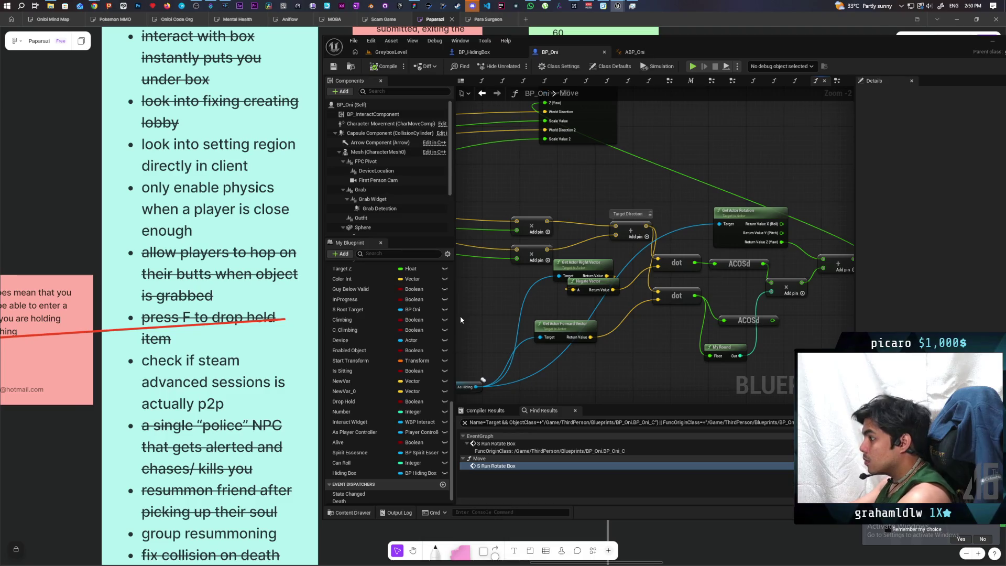
{"action": "mouse_move", "coordinate": [483, 325]}
{"action": "left_mouse_down"}
{"action": "mouse_move", "coordinate": [555, 327]}
{"action": "mouse_move", "coordinate": [593, 293]}
{"action": "left_mouse_up"}
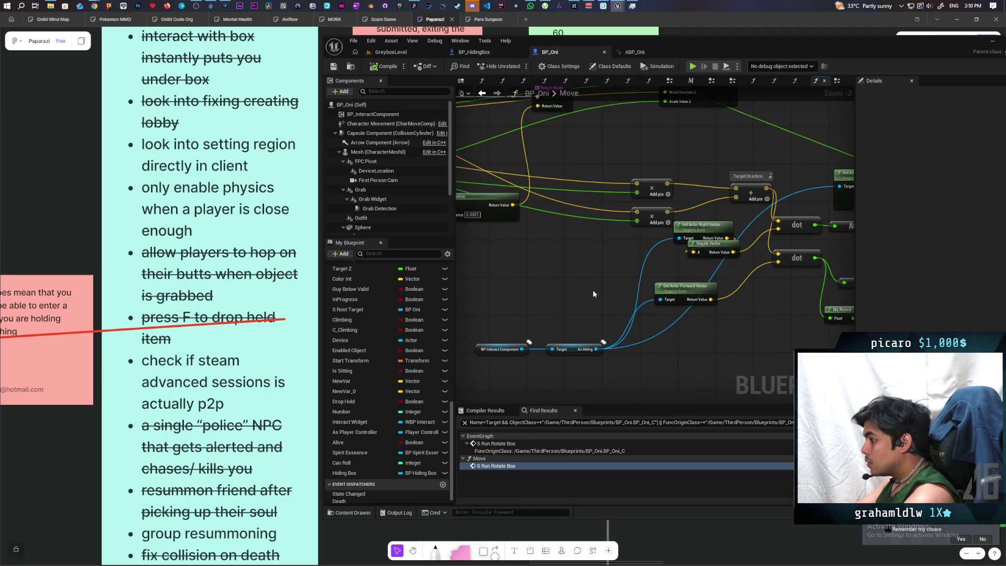
{"action": "left_click_drag", "start_coordinate": [513, 325], "coordinate": [592, 363]}
{"action": "left_click_drag", "start_coordinate": [717, 338], "coordinate": [592, 358]}
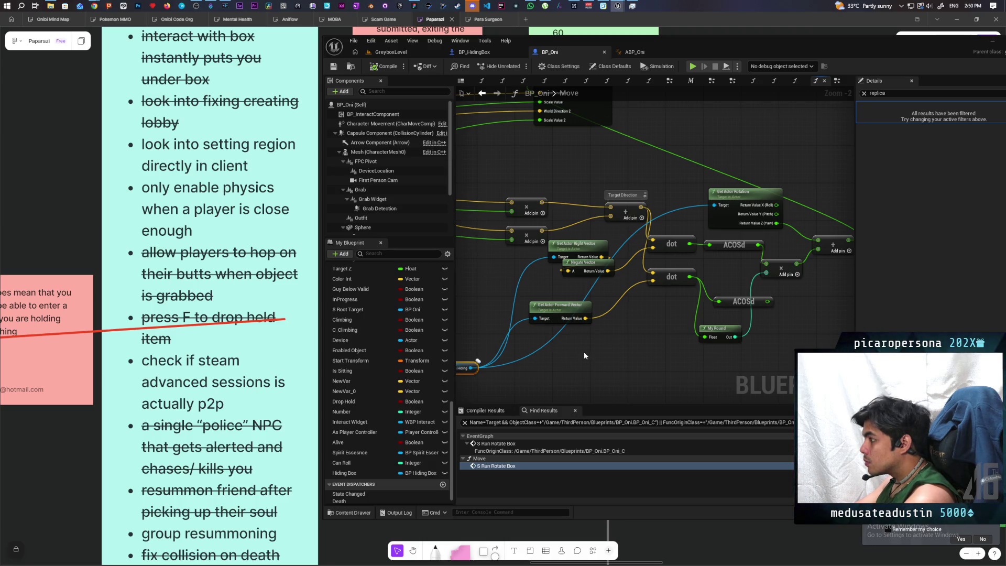
{"action": "mouse_move", "coordinate": [583, 351]}
{"action": "left_mouse_down"}
{"action": "mouse_move", "coordinate": [684, 341]}
{"action": "mouse_move", "coordinate": [534, 350]}
{"action": "left_mouse_up"}
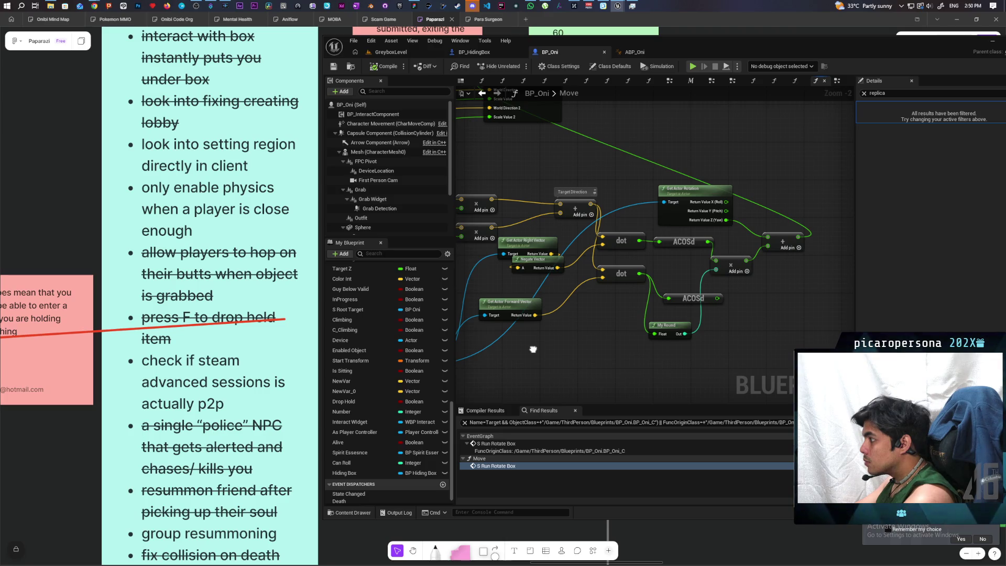
{"action": "mouse_move", "coordinate": [533, 349]}
{"action": "left_mouse_down"}
{"action": "mouse_move", "coordinate": [609, 335]}
{"action": "mouse_move", "coordinate": [551, 348]}
{"action": "left_mouse_up"}
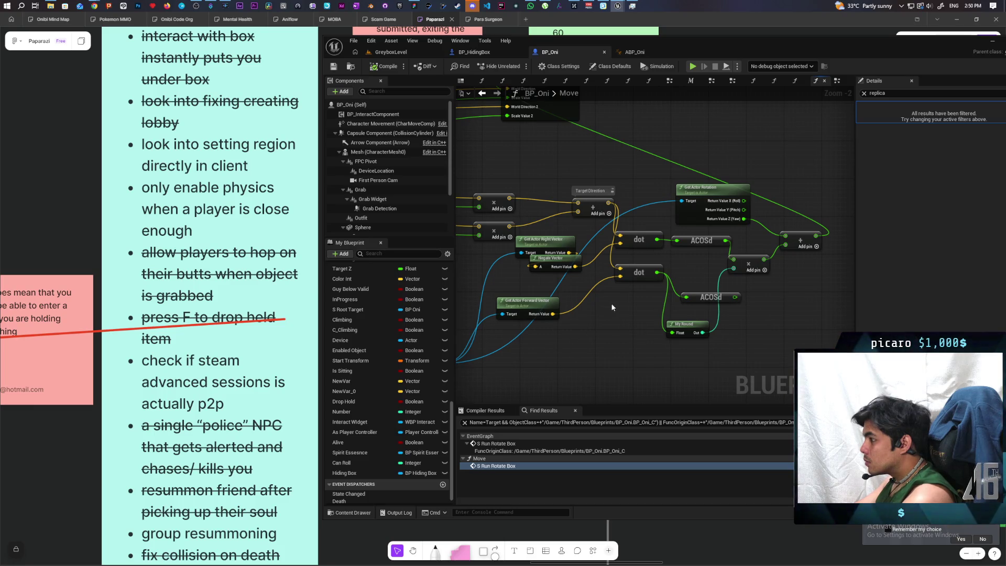
Clear the leftover replica search filter and nudge the upper dot node up and right
{"action": "mouse_move", "coordinate": [611, 306]}
{"action": "left_mouse_down"}
{"action": "mouse_move", "coordinate": [715, 313]}
{"action": "mouse_move", "coordinate": [608, 323]}
{"action": "left_mouse_up"}
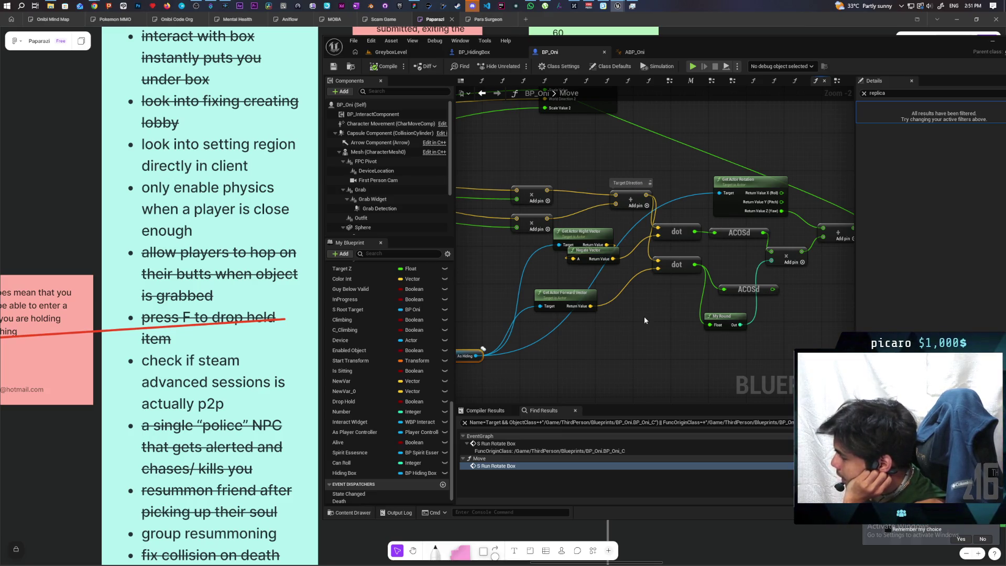
{"action": "left_click_drag", "start_coordinate": [652, 328], "coordinate": [669, 349]}
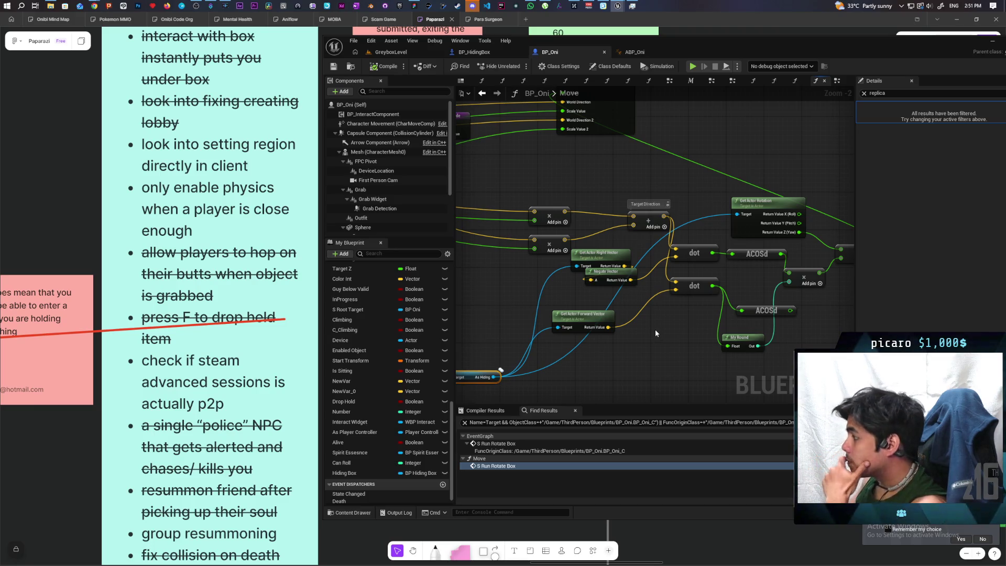
{"action": "mouse_move", "coordinate": [655, 329]}
{"action": "left_mouse_down"}
{"action": "mouse_move", "coordinate": [545, 324]}
{"action": "mouse_move", "coordinate": [596, 340]}
{"action": "mouse_move", "coordinate": [672, 329]}
{"action": "mouse_move", "coordinate": [607, 340]}
{"action": "mouse_move", "coordinate": [602, 355]}
{"action": "left_mouse_up"}
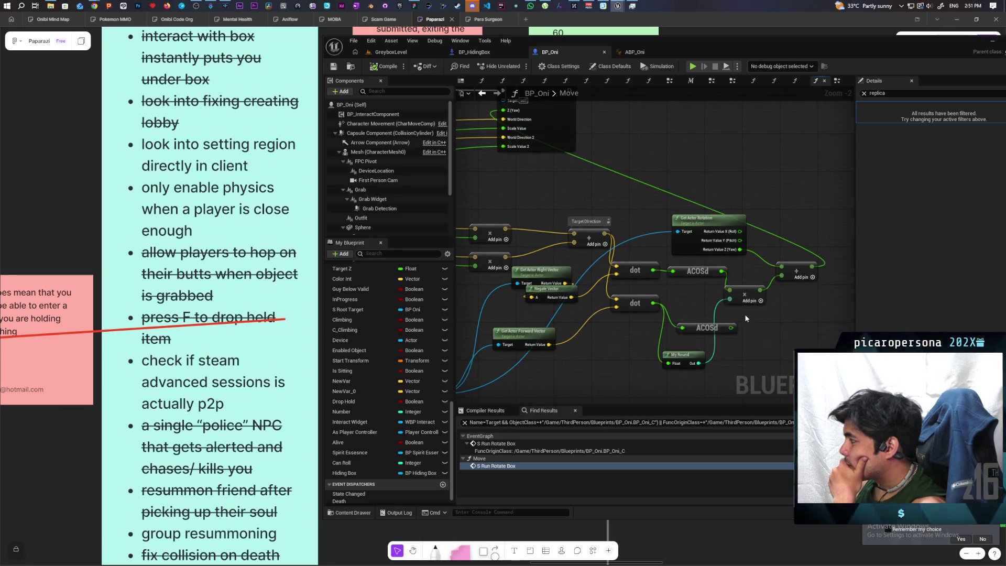
{"action": "left_click", "coordinate": [795, 317]}
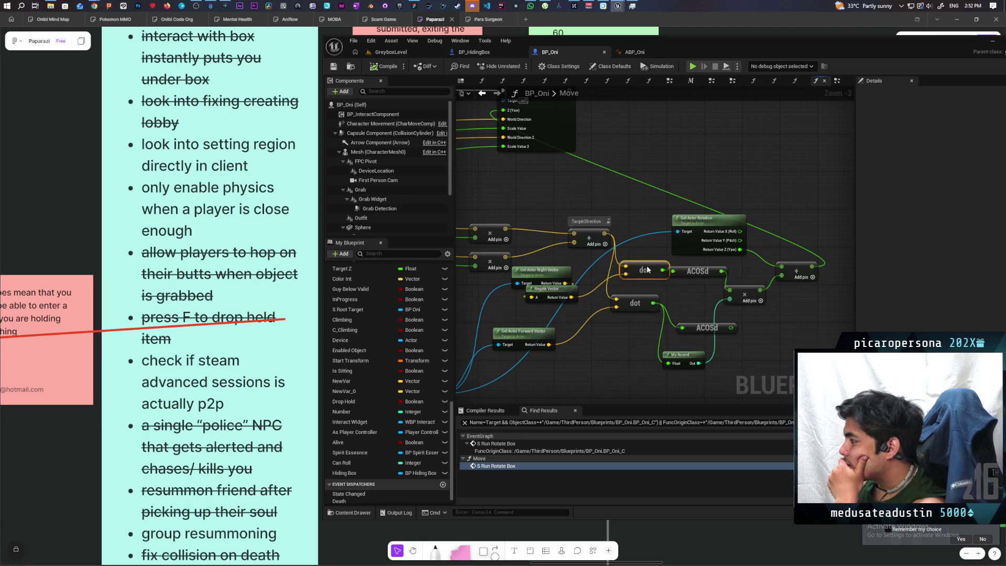
{"action": "left_click_drag", "start_coordinate": [658, 276], "coordinate": [738, 277]}
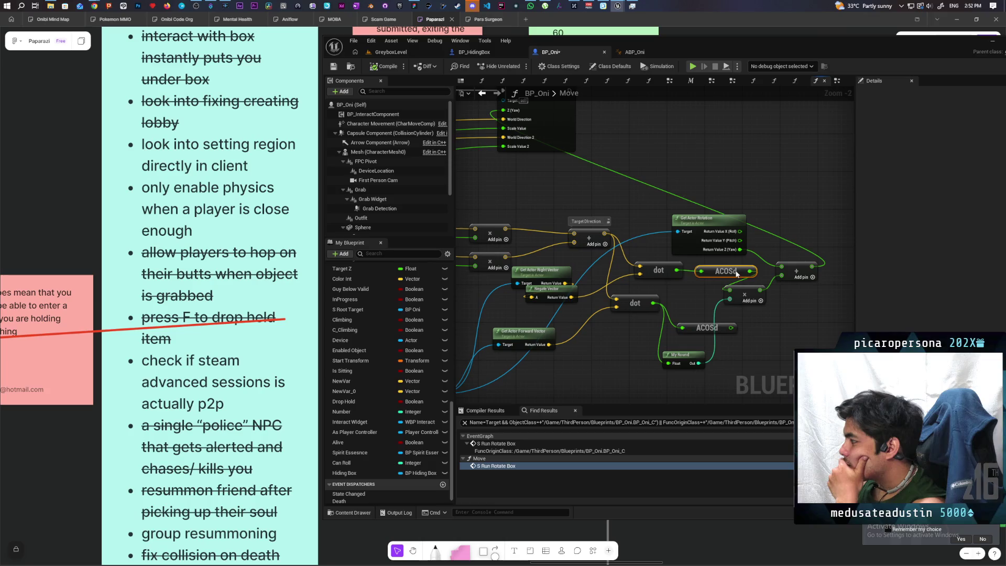
{"action": "left_click_drag", "start_coordinate": [662, 291], "coordinate": [703, 285]}
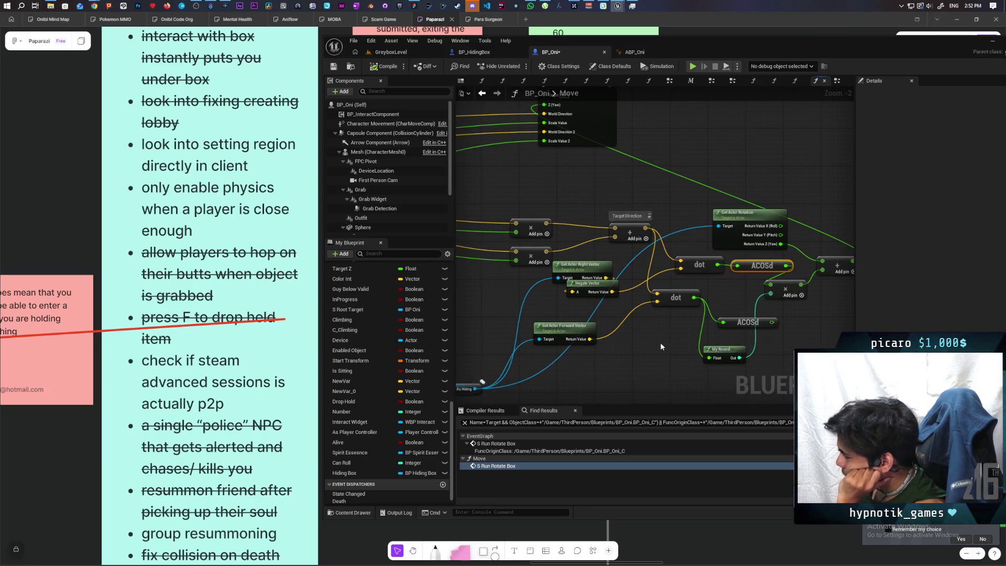
{"action": "left_click", "coordinate": [611, 332]}
Select the My Round node and open the MyRound function's graph
{"action": "left_click_drag", "start_coordinate": [628, 356], "coordinate": [566, 351]}
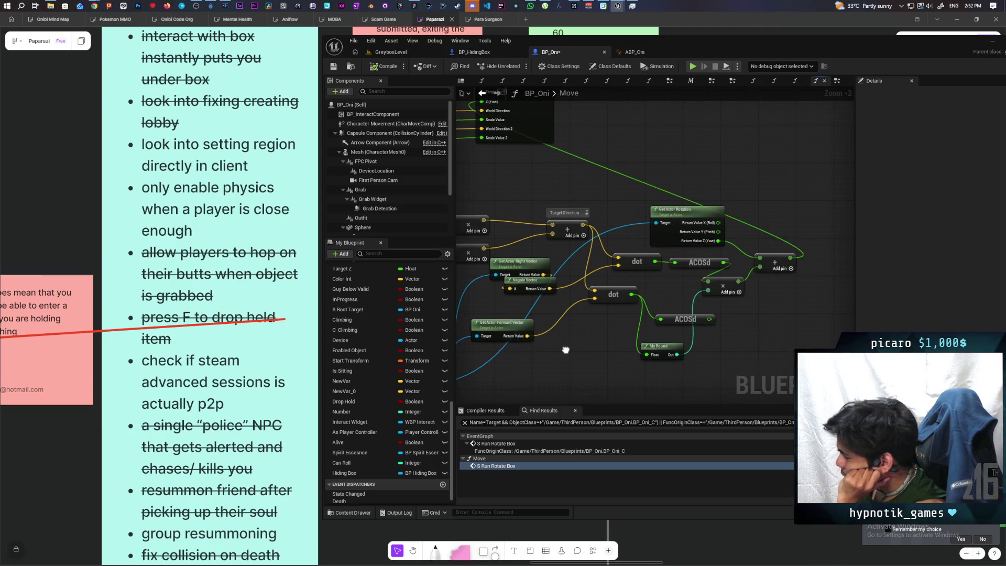
{"action": "left_click_drag", "start_coordinate": [627, 365], "coordinate": [701, 343]}
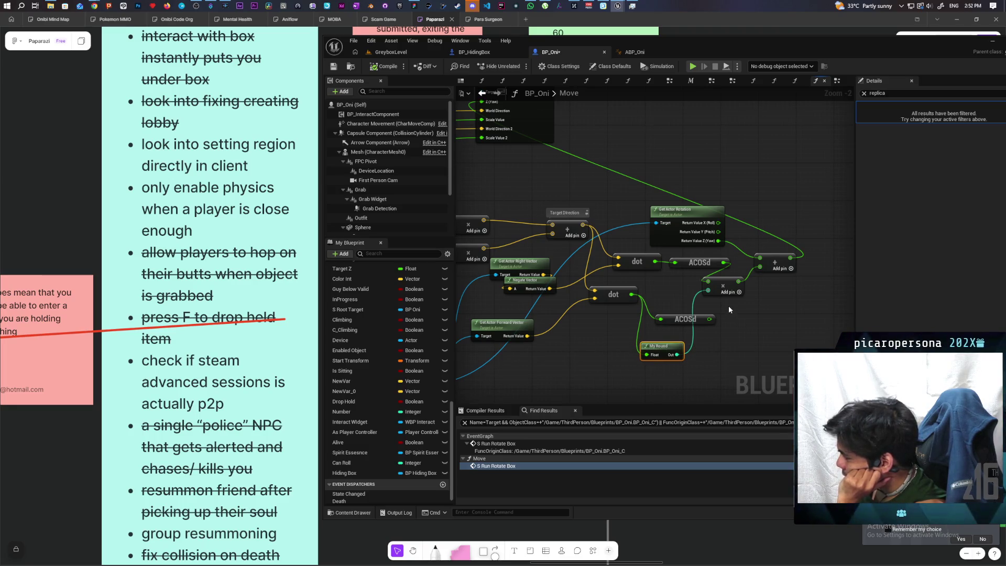
{"action": "double_click", "coordinate": [658, 346]}
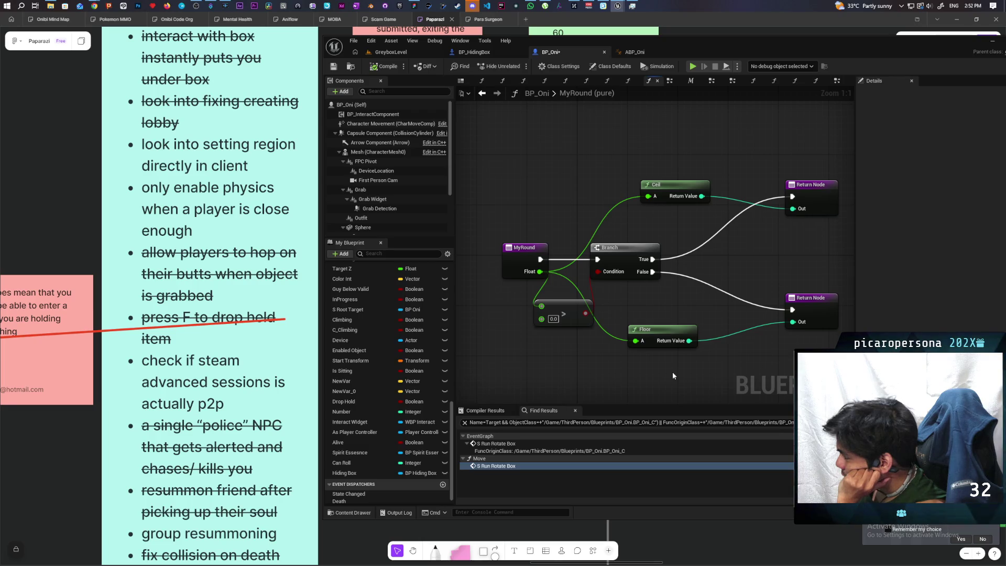
Return from MyRound to the Move graph, select Get Actor Rotation, and save BP_Oni with Ctrl+S
{"action": "left_click", "coordinate": [482, 93]}
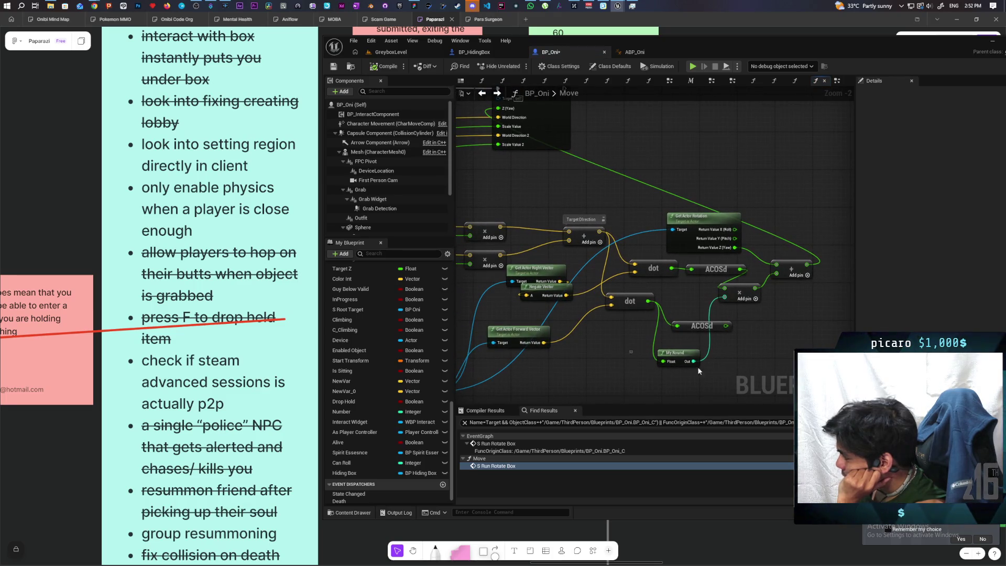
{"action": "left_click", "coordinate": [679, 356]}
{"action": "mouse_move", "coordinate": [711, 162]}
{"action": "left_mouse_down"}
{"action": "mouse_move", "coordinate": [669, 208]}
{"action": "mouse_move", "coordinate": [639, 204]}
{"action": "mouse_move", "coordinate": [639, 252]}
{"action": "mouse_move", "coordinate": [566, 204]}
{"action": "left_mouse_up"}
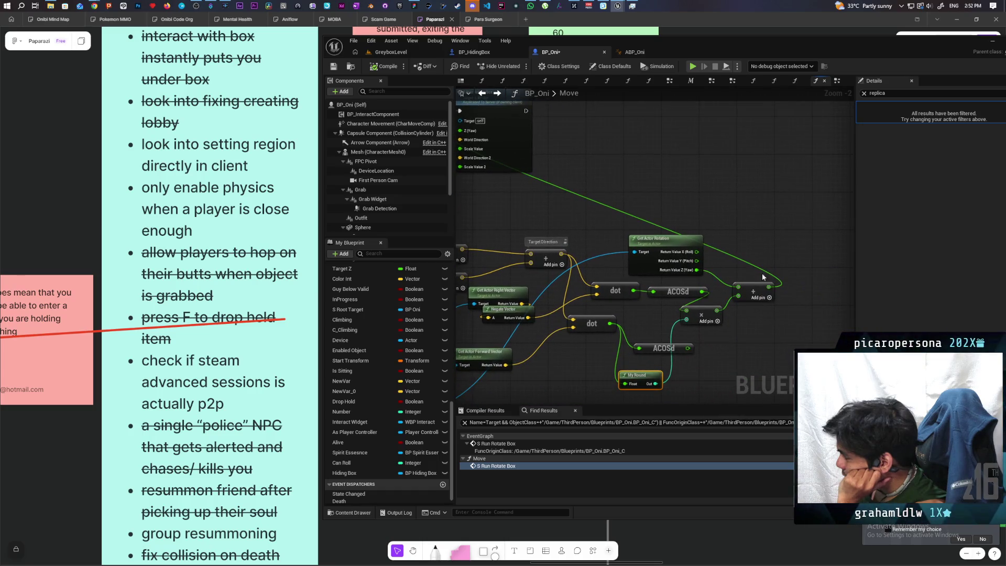
{"action": "left_click", "coordinate": [681, 240]}
{"action": "key", "text": "ctrl+s"}
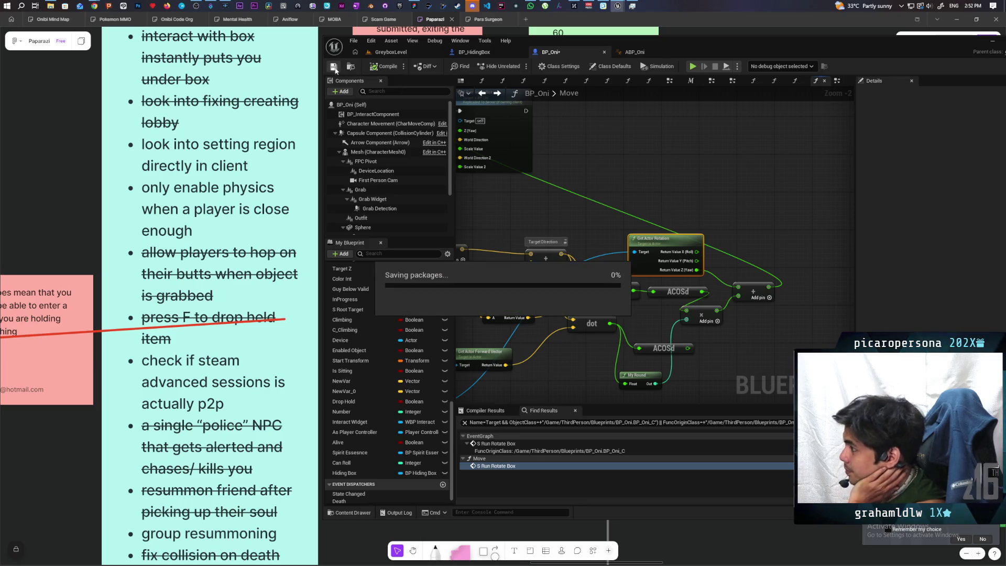
{"action": "left_click_drag", "start_coordinate": [566, 237], "coordinate": [611, 154]}
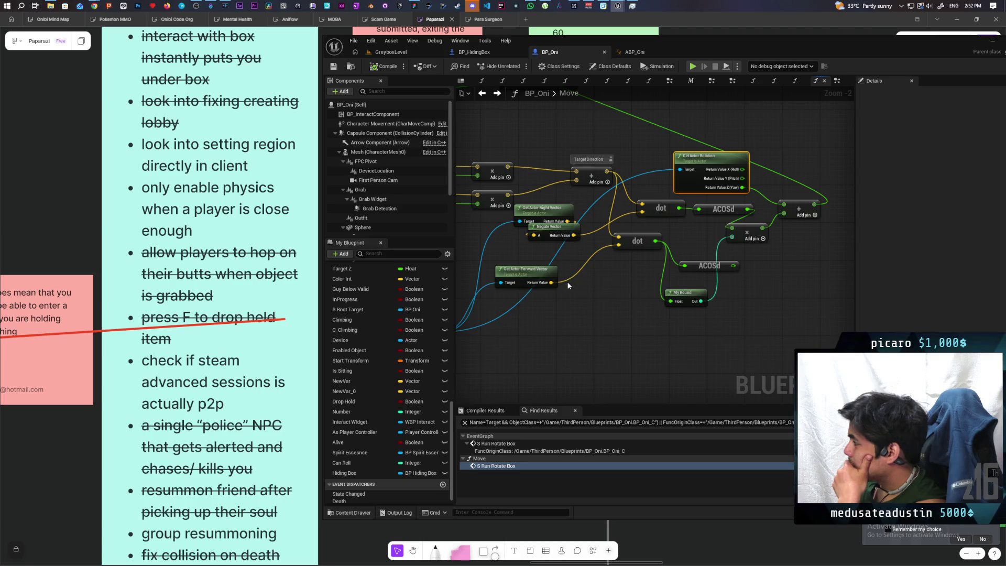
{"action": "left_click_drag", "start_coordinate": [552, 297], "coordinate": [573, 280]}
{"action": "mouse_move", "coordinate": [557, 333]}
{"action": "left_mouse_down"}
{"action": "mouse_move", "coordinate": [714, 341]}
{"action": "mouse_move", "coordinate": [570, 345]}
{"action": "mouse_move", "coordinate": [602, 339]}
{"action": "left_mouse_up"}
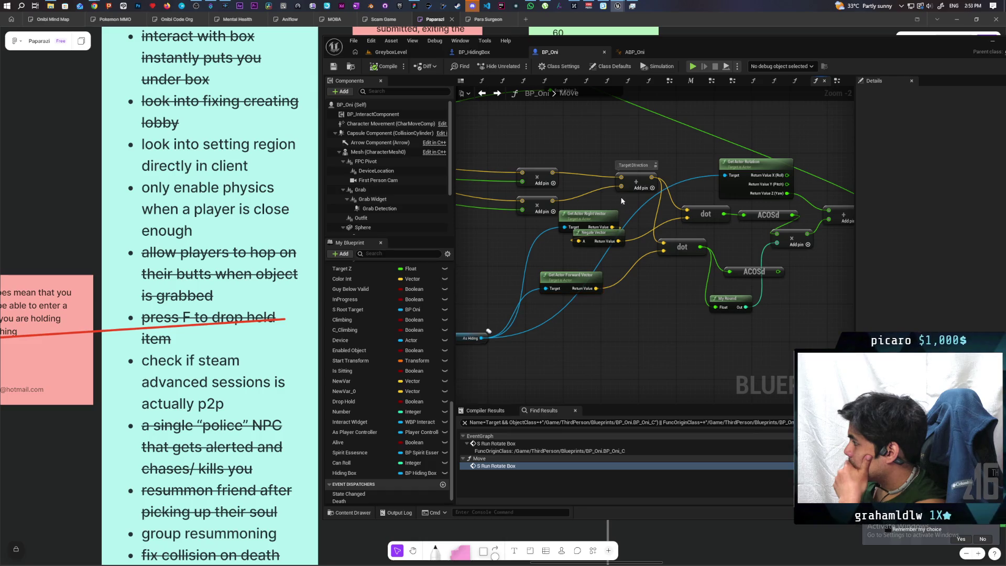
{"action": "mouse_move", "coordinate": [582, 324]}
{"action": "left_mouse_down"}
{"action": "mouse_move", "coordinate": [692, 313]}
{"action": "mouse_move", "coordinate": [569, 340]}
{"action": "left_mouse_up"}
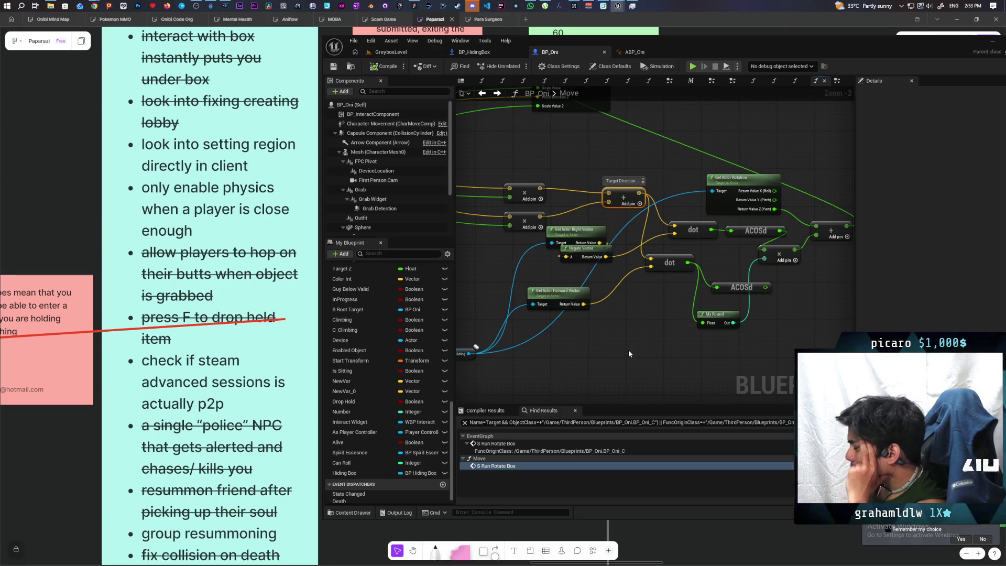
{"action": "mouse_move", "coordinate": [620, 345]}
{"action": "left_mouse_down"}
{"action": "mouse_move", "coordinate": [606, 313]}
{"action": "mouse_move", "coordinate": [580, 312]}
{"action": "left_mouse_up"}
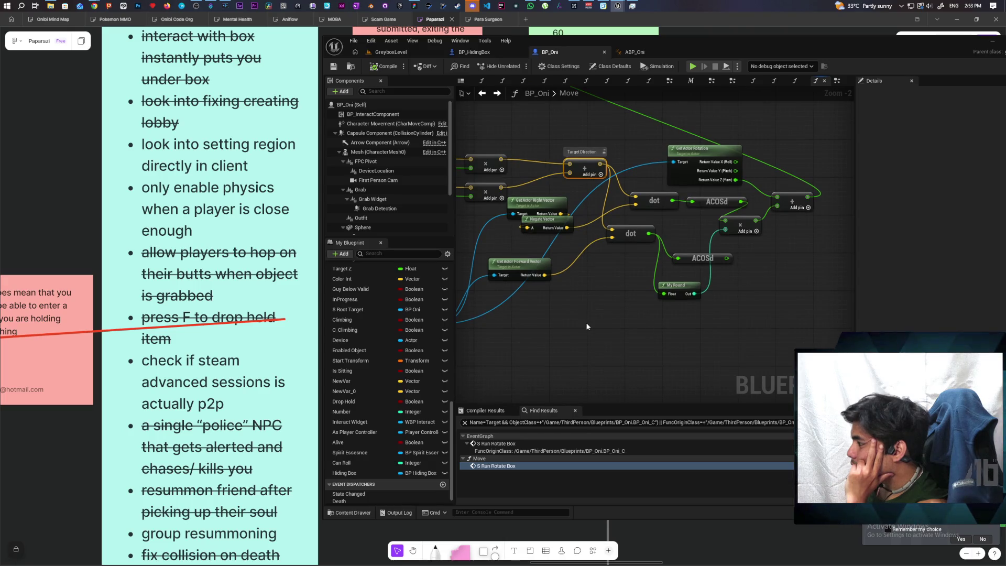
{"action": "left_click", "coordinate": [575, 301]}
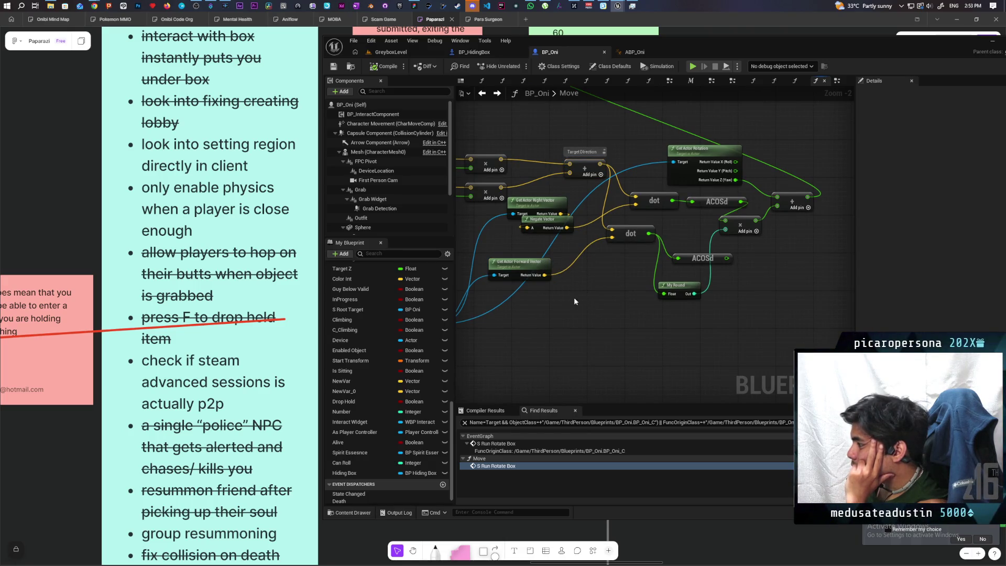
{"action": "left_click_drag", "start_coordinate": [542, 294], "coordinate": [578, 264]}
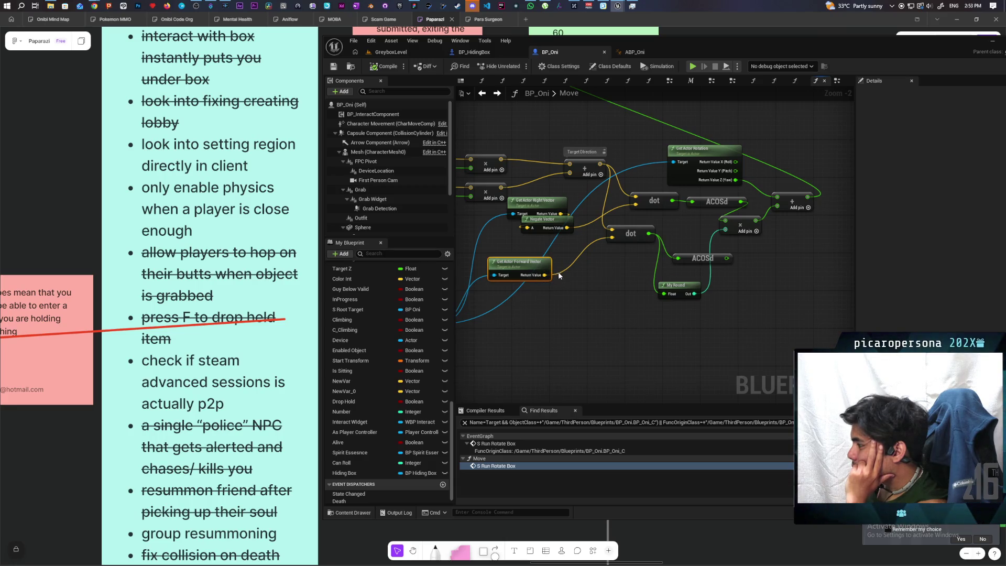
Delete the ACOSd node after the lower dot product, then play-test in GreyboxLevel with Alt+P
{"action": "left_click_drag", "start_coordinate": [568, 304], "coordinate": [597, 313]}
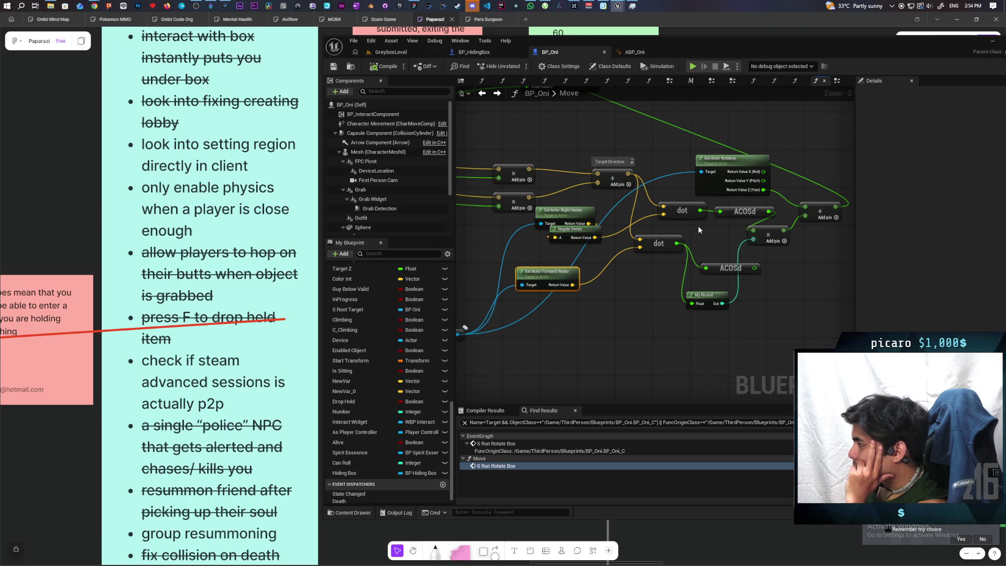
{"action": "left_click_drag", "start_coordinate": [702, 215], "coordinate": [720, 228]}
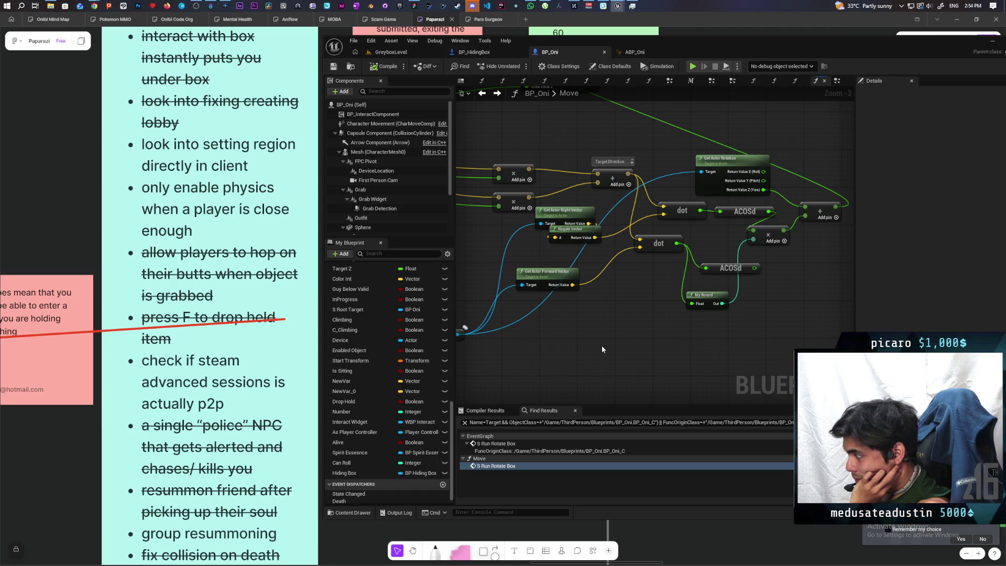
{"action": "left_click", "coordinate": [757, 272]}
{"action": "key", "text": "Delete"}
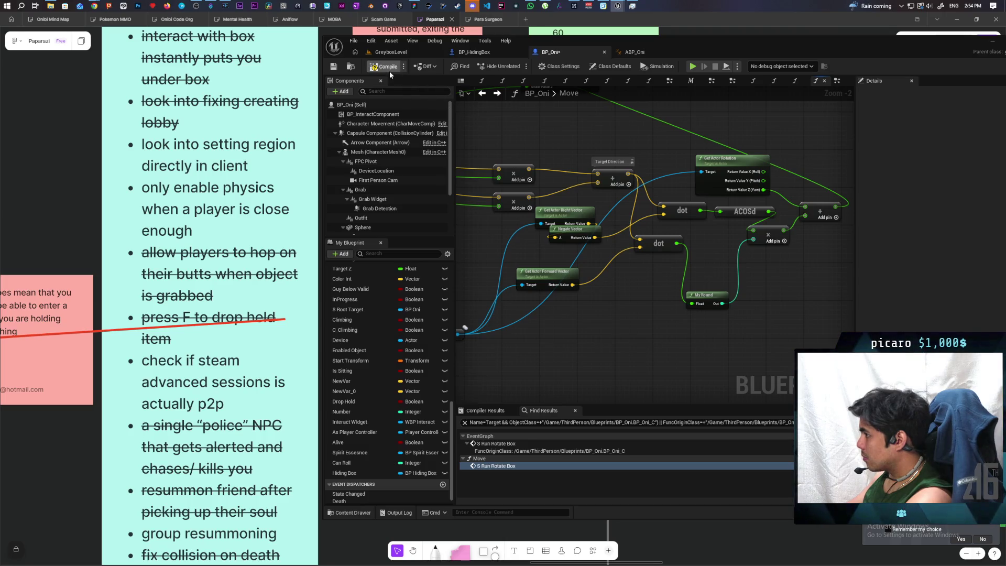
{"action": "left_click", "coordinate": [401, 53]}
{"action": "key", "text": "alt+p"}
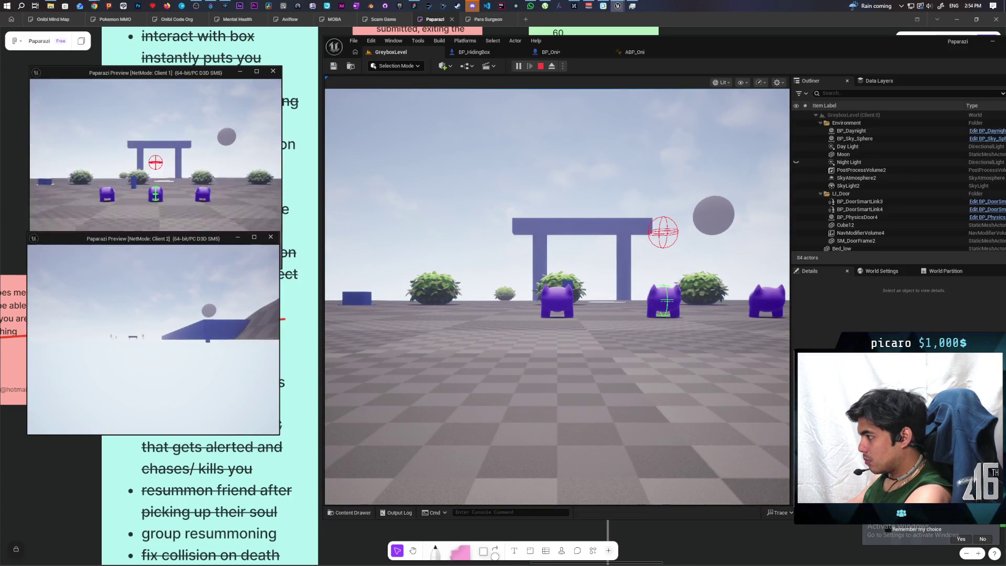
{"action": "left_click", "coordinate": [401, 240]}
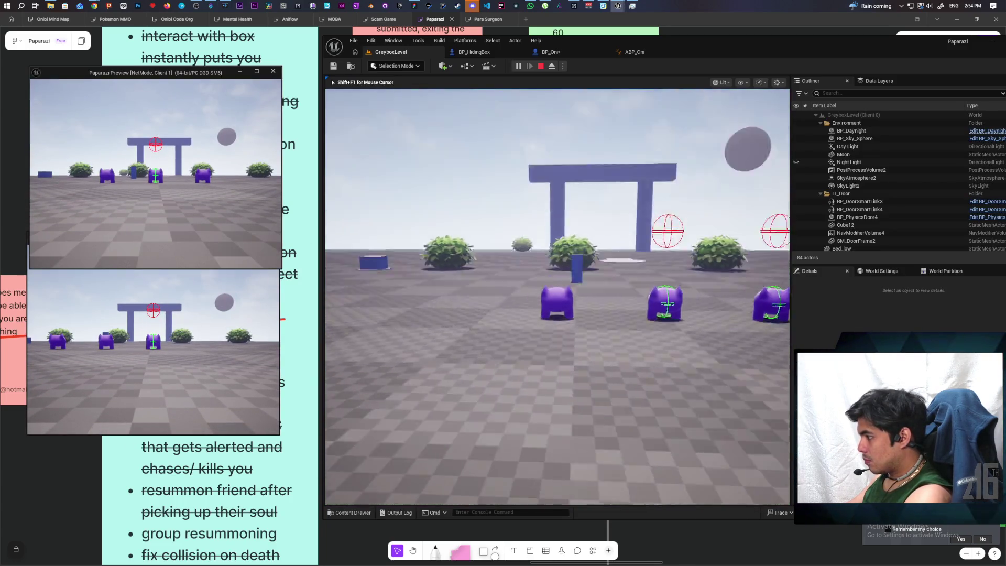
{"action": "key", "text": "w"}
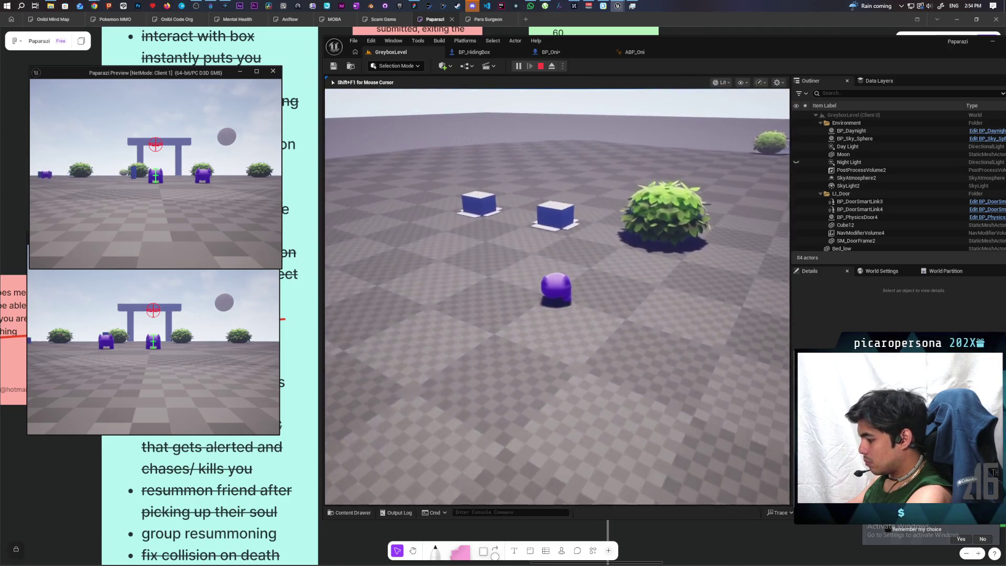
{"action": "key", "text": "d"}
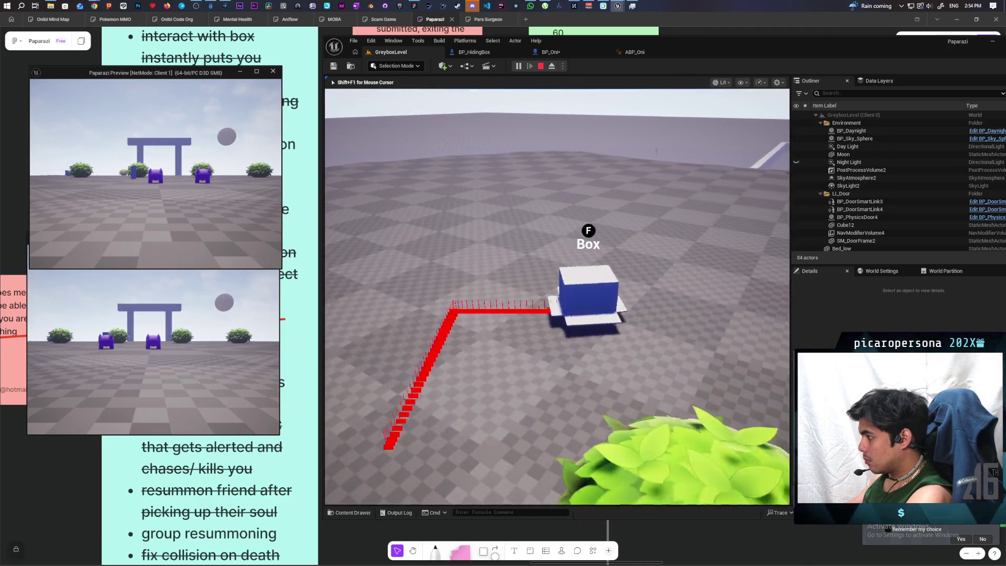
{"action": "key", "text": "d"}
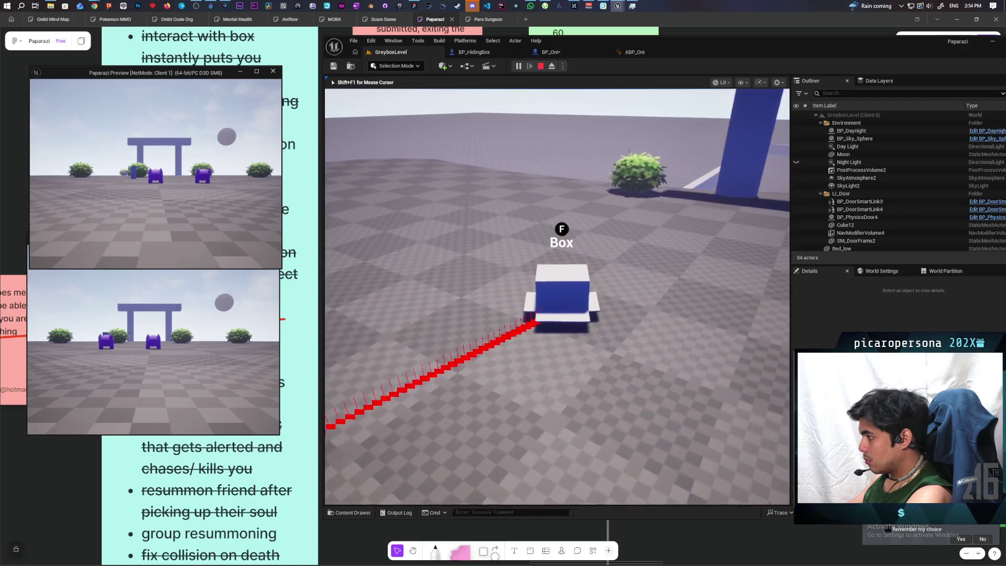
{"action": "key", "text": "d"}
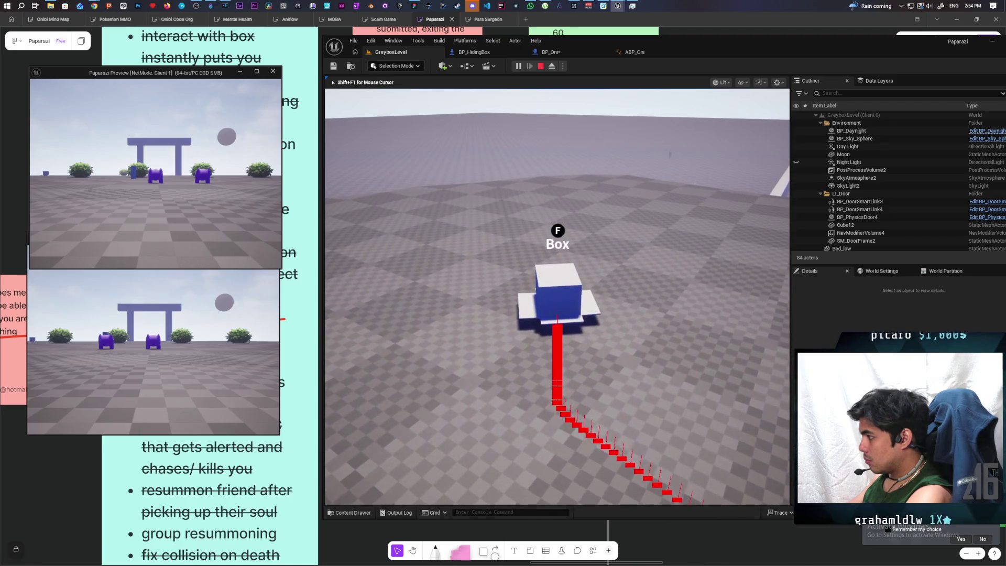
{"action": "key", "text": "d"}
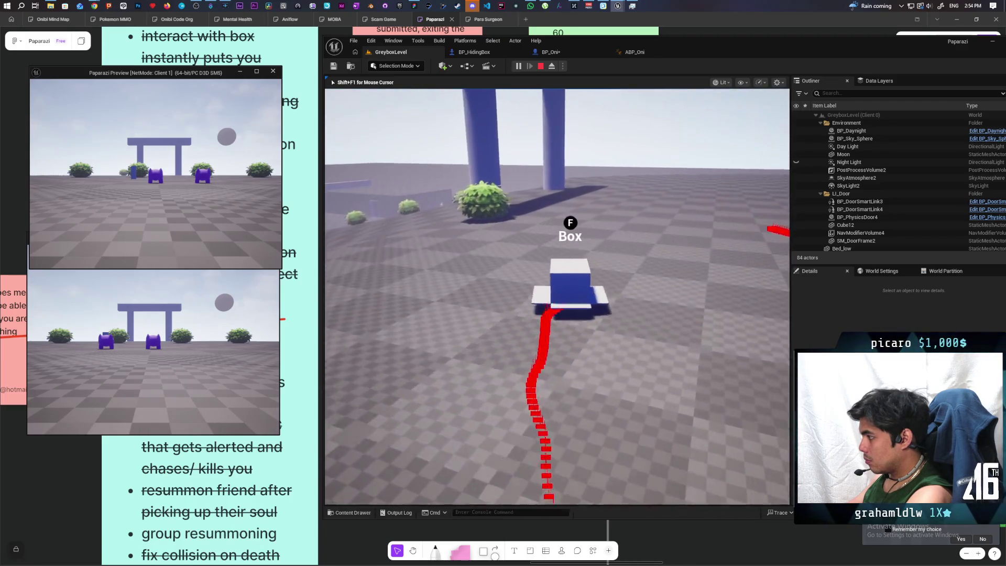
{"action": "key", "text": "d"}
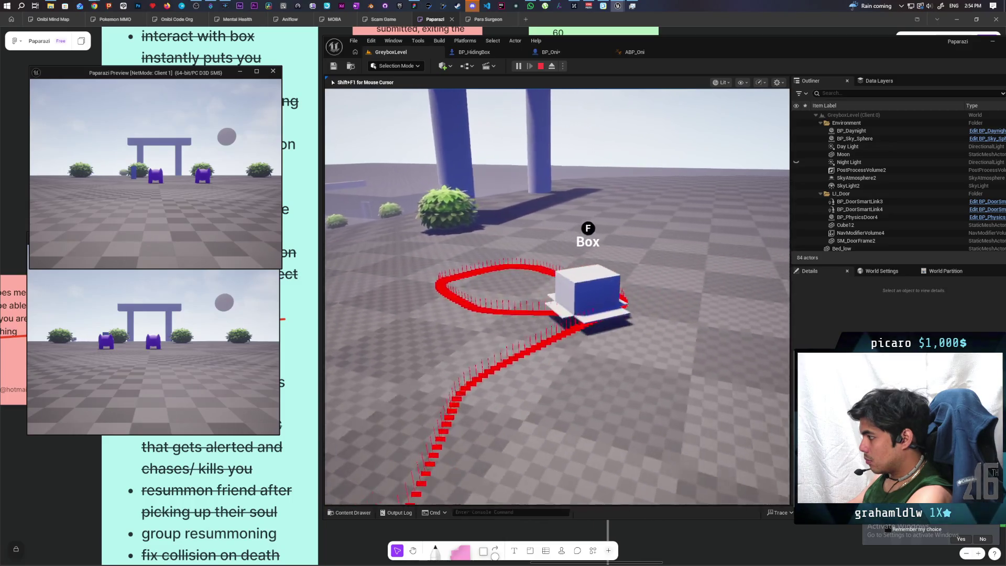
{"action": "key", "text": "w"}
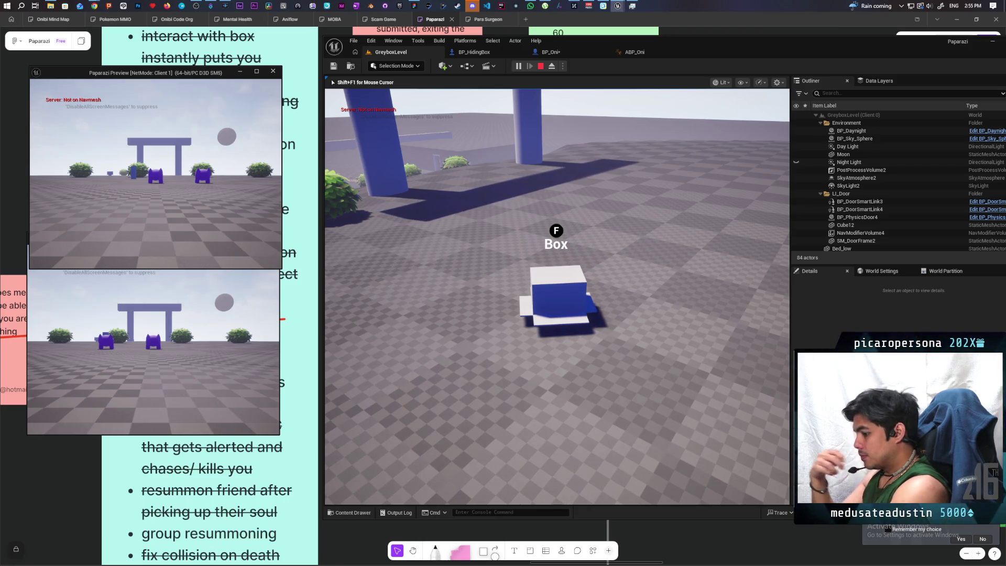
{"action": "key", "text": "Escape"}
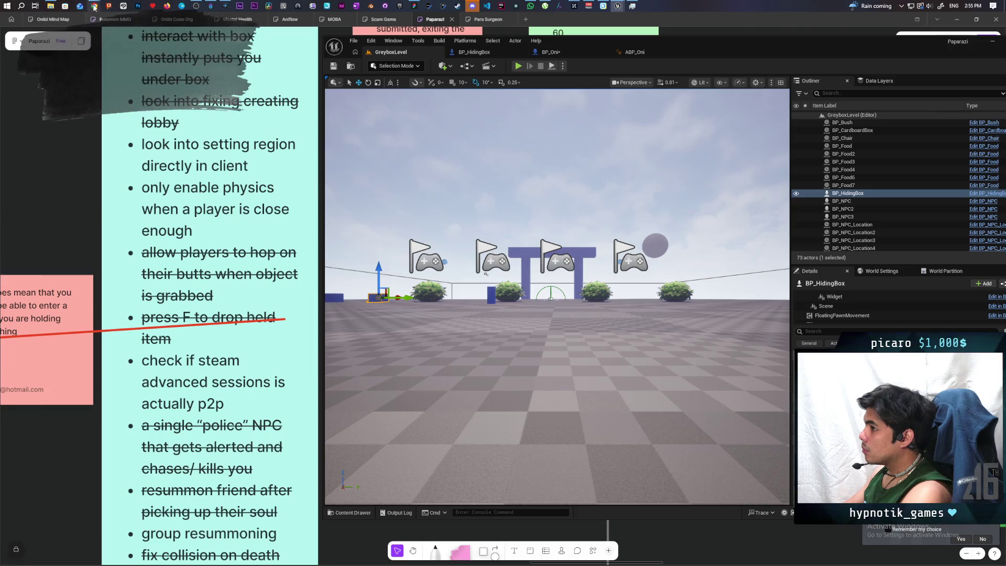
Check the Google AI Mode answer, then return to the BP_Oni blueprint editor
{"action": "mouse_move", "coordinate": [103, 15]}
{"action": "left_click", "coordinate": [621, 59]}
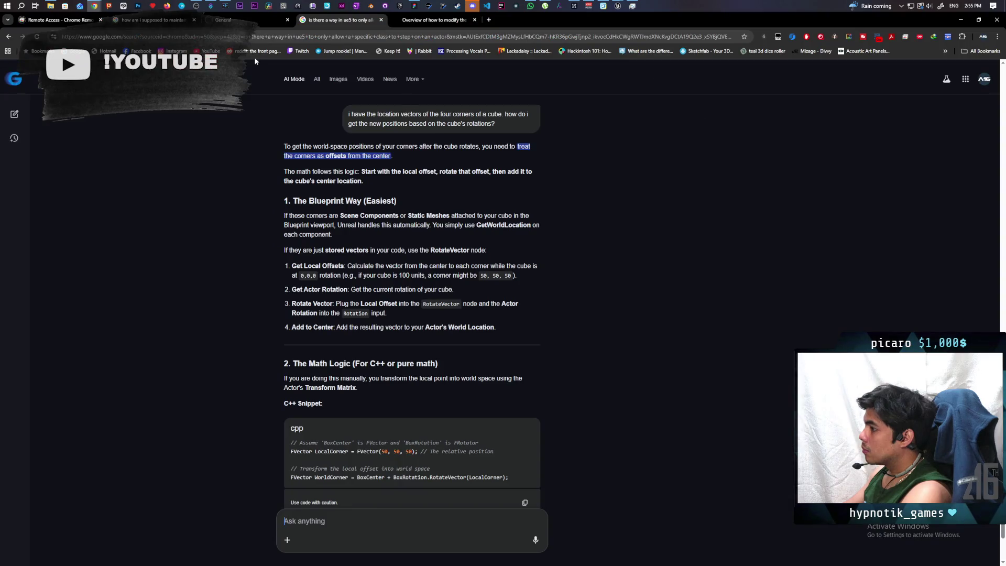
{"action": "mouse_move", "coordinate": [618, 6]}
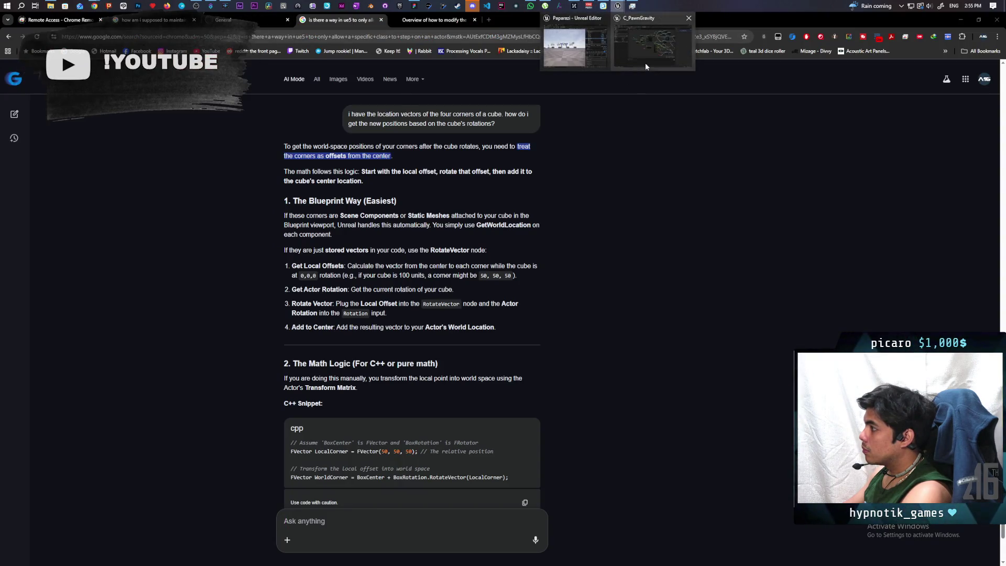
{"action": "mouse_move", "coordinate": [646, 62]}
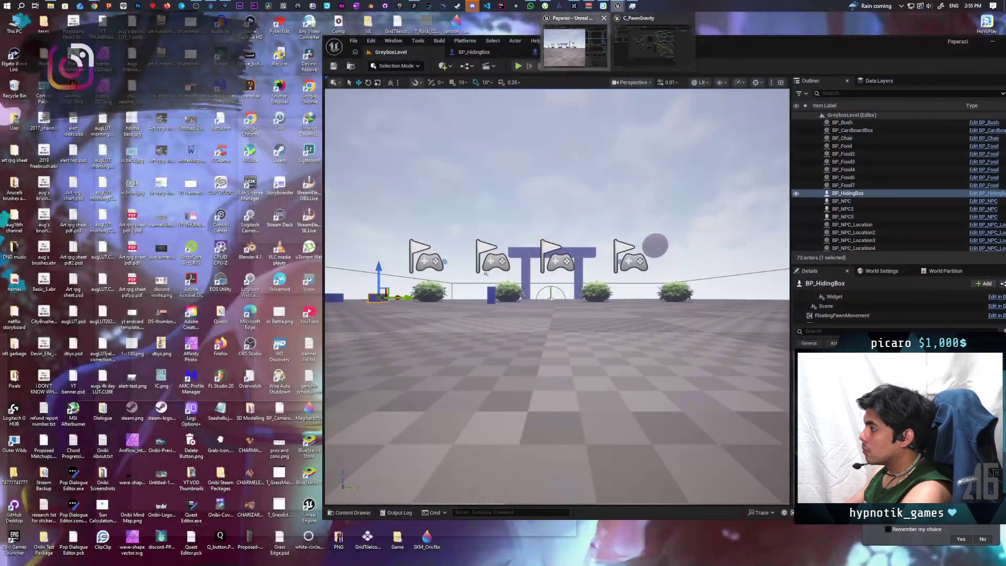
{"action": "left_click", "coordinate": [564, 51]}
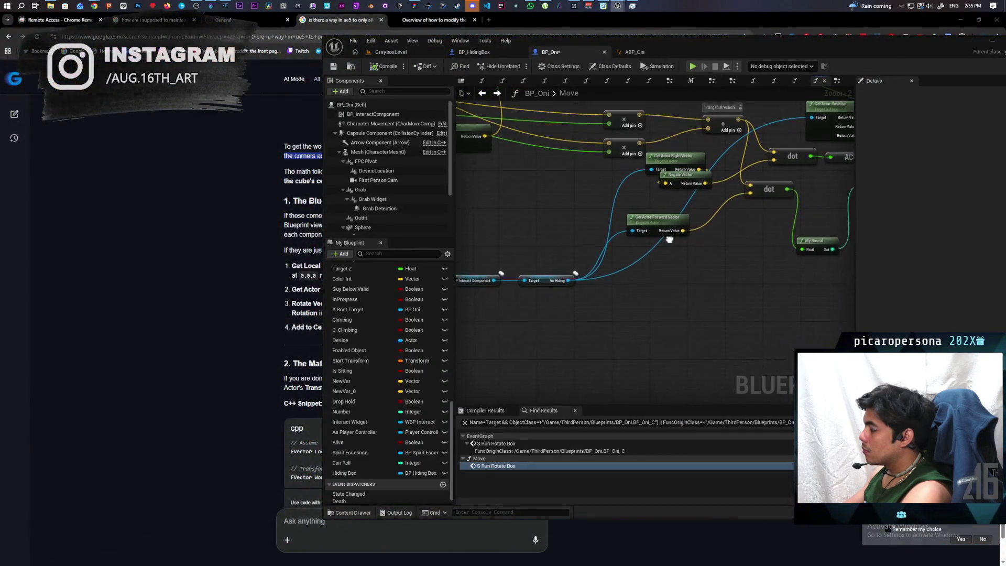
Nudge both Add nodes up and left, then select and copy the right-hand rotation node cluster
{"action": "scroll", "coordinate": [568, 224], "scroll_direction": "down", "scroll_amount": 1}
{"action": "scroll", "coordinate": [568, 225], "scroll_direction": "down", "scroll_amount": 1}
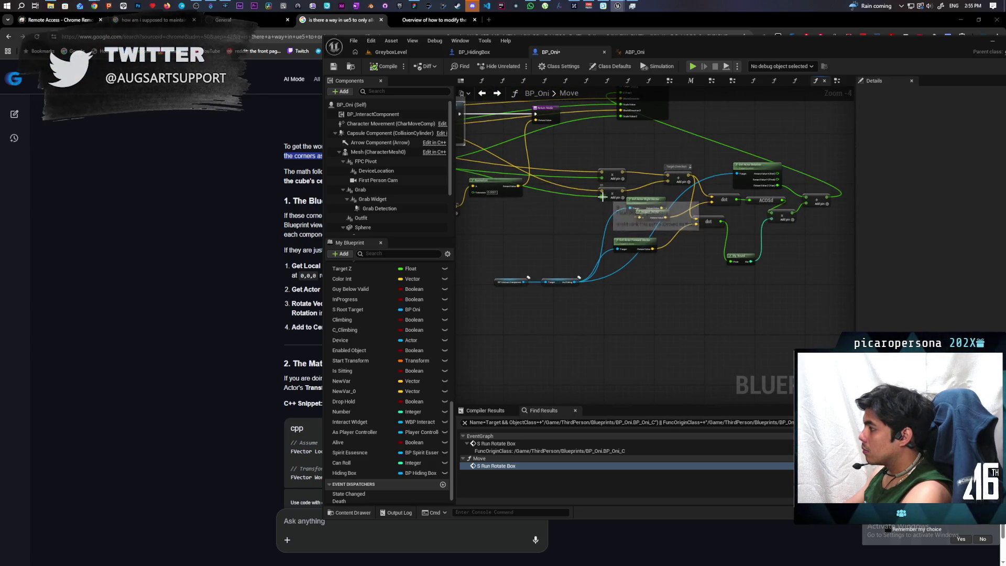
{"action": "left_click", "coordinate": [611, 180]}
{"action": "mouse_move", "coordinate": [611, 180]}
{"action": "left_mouse_down"}
{"action": "mouse_move", "coordinate": [613, 196]}
{"action": "mouse_move", "coordinate": [600, 182]}
{"action": "mouse_move", "coordinate": [553, 173]}
{"action": "left_mouse_up"}
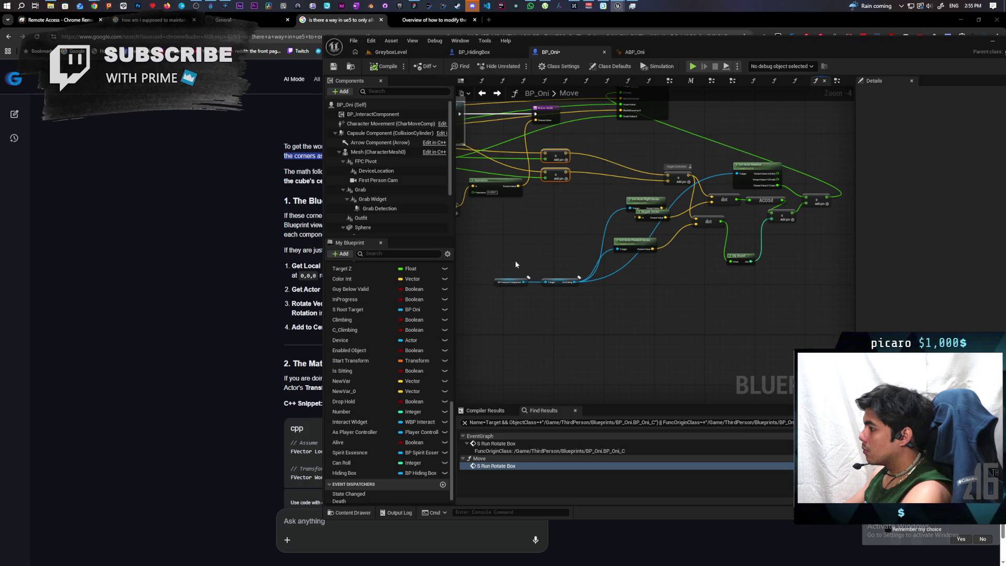
{"action": "left_click_drag", "start_coordinate": [514, 260], "coordinate": [633, 325]}
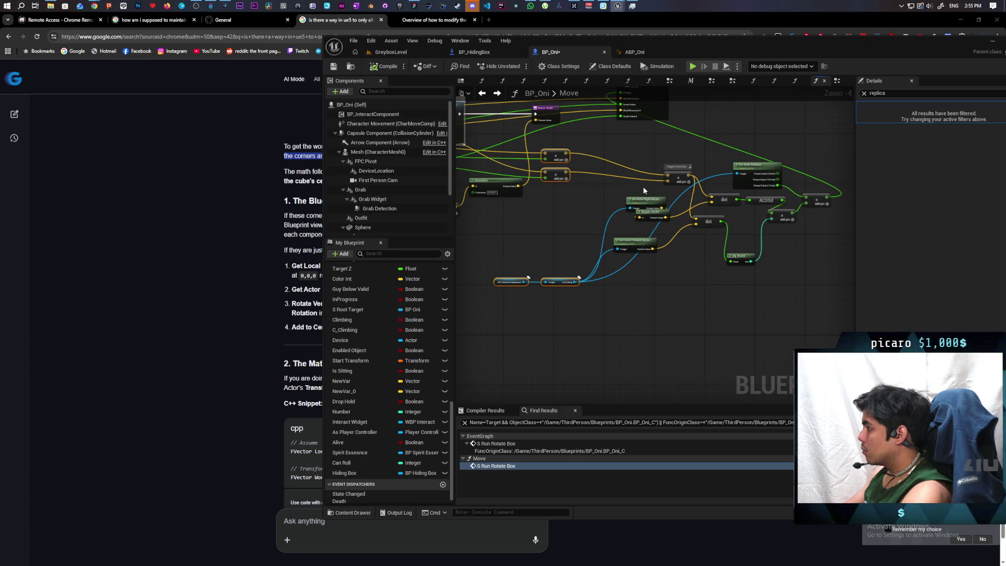
{"action": "mouse_move", "coordinate": [633, 162]}
{"action": "left_mouse_down"}
{"action": "mouse_move", "coordinate": [767, 236]}
{"action": "mouse_move", "coordinate": [830, 290]}
{"action": "left_mouse_up"}
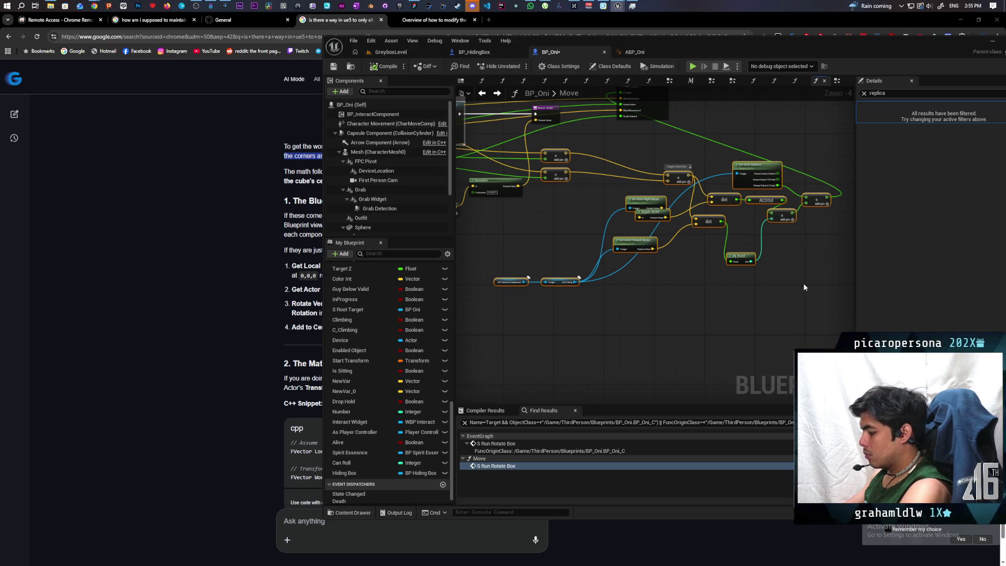
{"action": "left_click", "coordinate": [252, 315]}
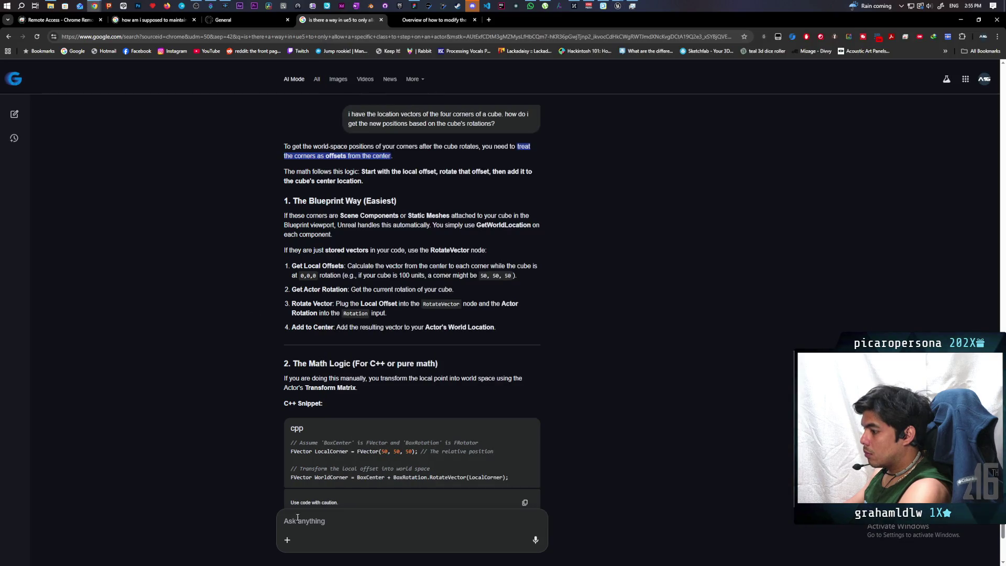
Paste the copied Blueprint node text into Ask anything and send it to AI Mode
{"action": "key", "text": "ctrl+v"}
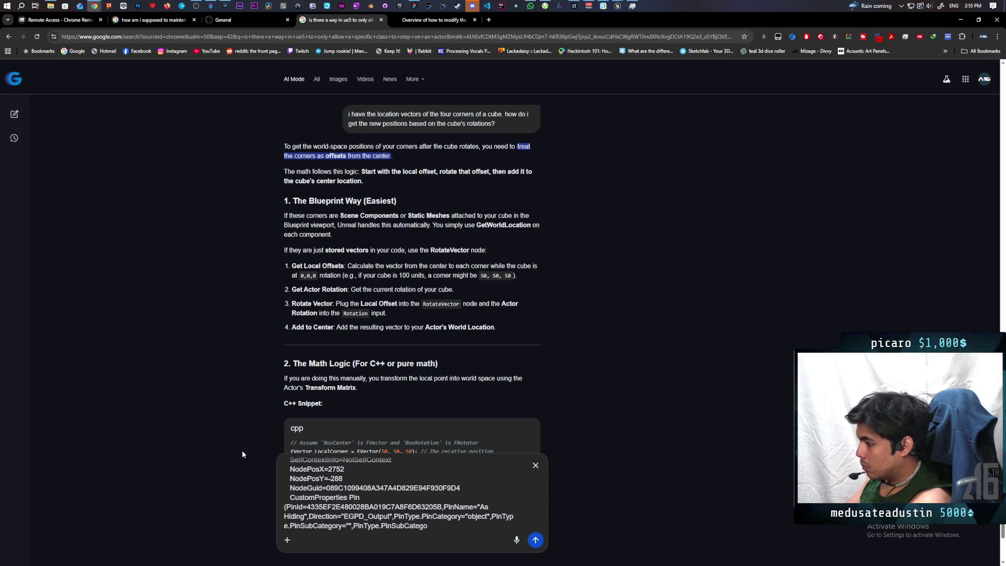
{"action": "scroll", "coordinate": [454, 497], "scroll_direction": "down", "scroll_amount": 10}
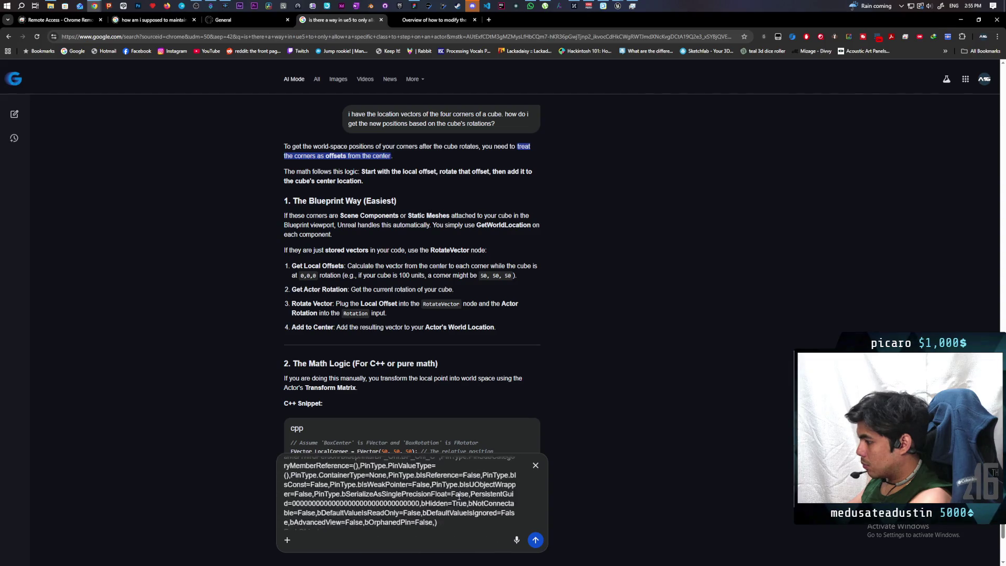
{"action": "scroll", "coordinate": [465, 502], "scroll_direction": "up", "scroll_amount": 1}
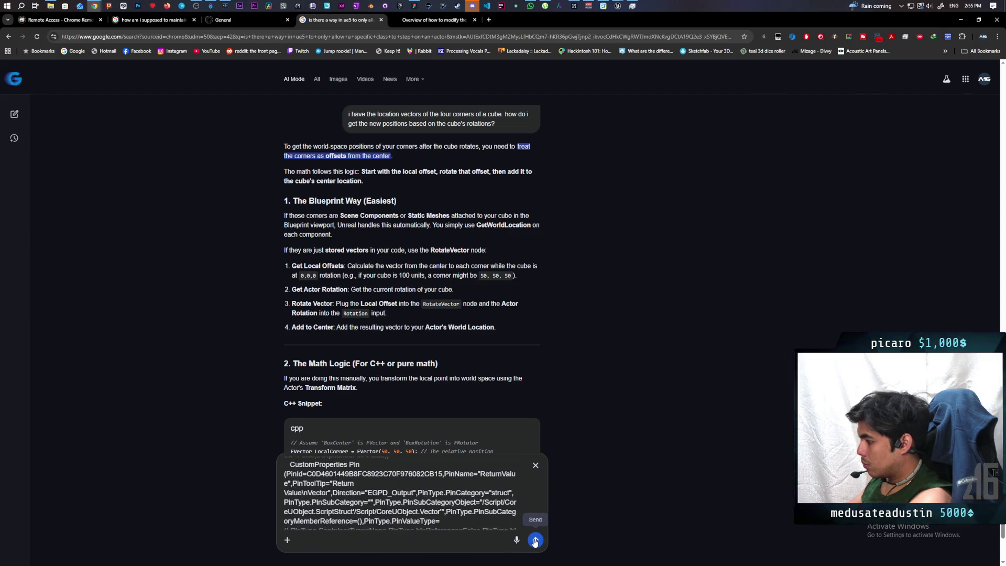
{"action": "left_click", "coordinate": [536, 541]}
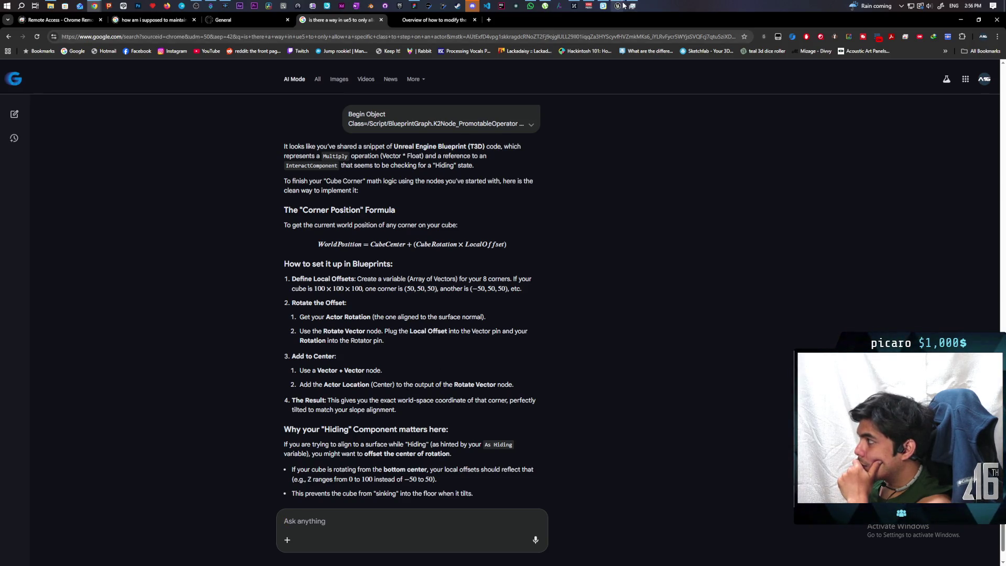
{"action": "mouse_move", "coordinate": [622, 6]}
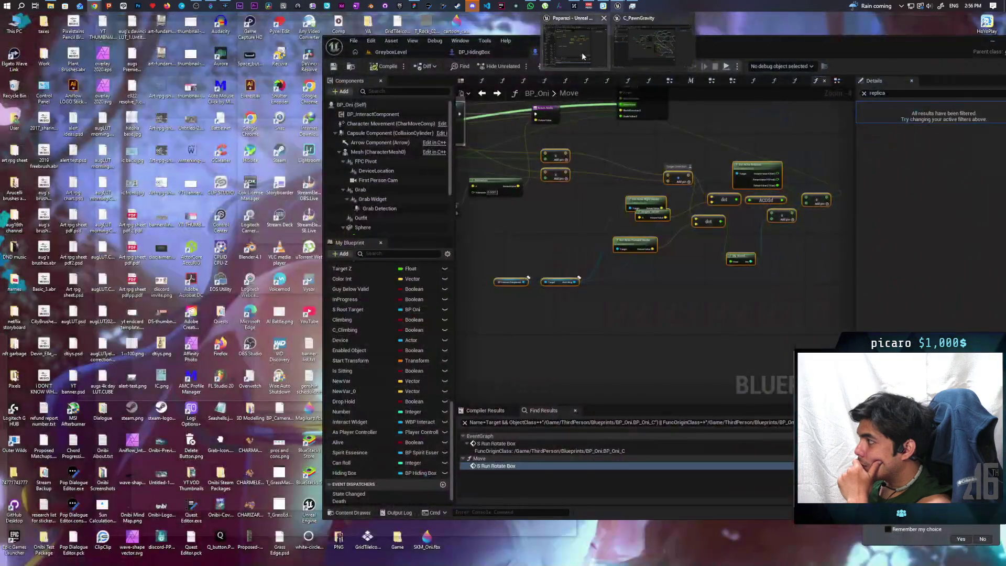
Marquee-select all of BP_Oni's Move-graph rotation nodes and paste them into a new AI Mode question
{"action": "left_click", "coordinate": [582, 52]}
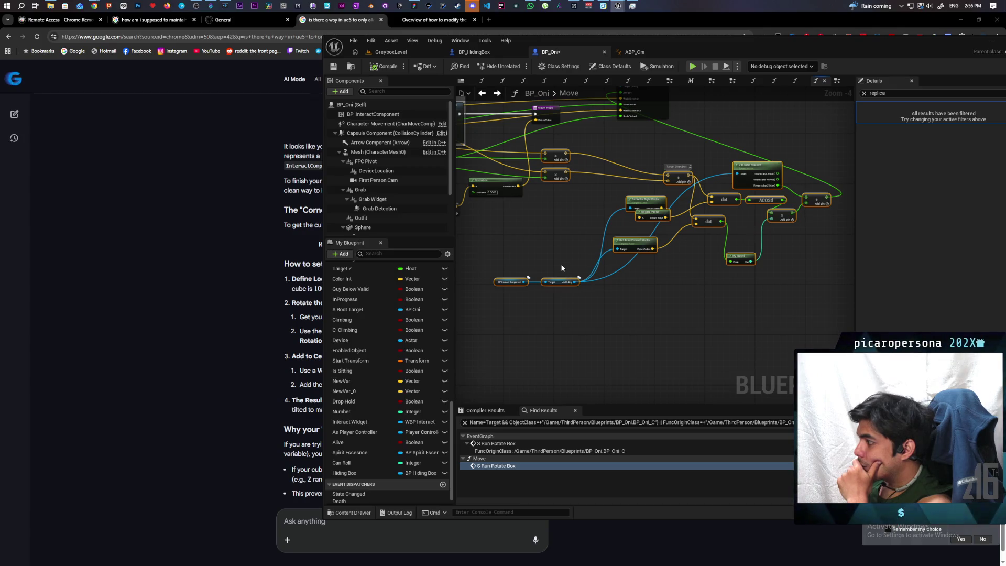
{"action": "scroll", "coordinate": [561, 263], "scroll_direction": "up", "scroll_amount": 2}
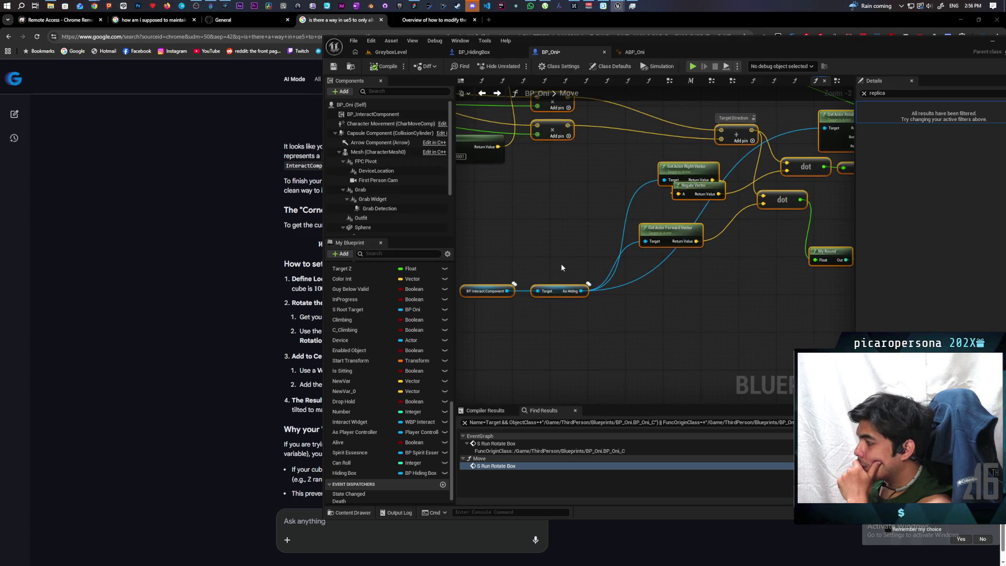
{"action": "left_click", "coordinate": [650, 313]}
{"action": "left_click_drag", "start_coordinate": [684, 307], "coordinate": [548, 342]}
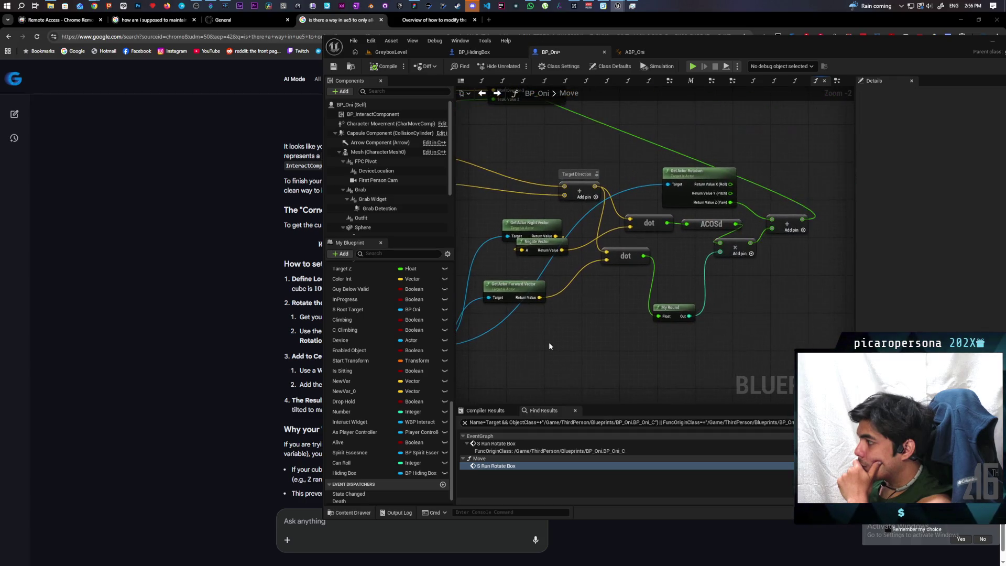
{"action": "scroll", "coordinate": [549, 342], "scroll_direction": "down", "scroll_amount": 1}
{"action": "mouse_move", "coordinate": [521, 173]}
{"action": "left_mouse_down"}
{"action": "mouse_move", "coordinate": [763, 342]}
{"action": "mouse_move", "coordinate": [754, 340]}
{"action": "left_mouse_up"}
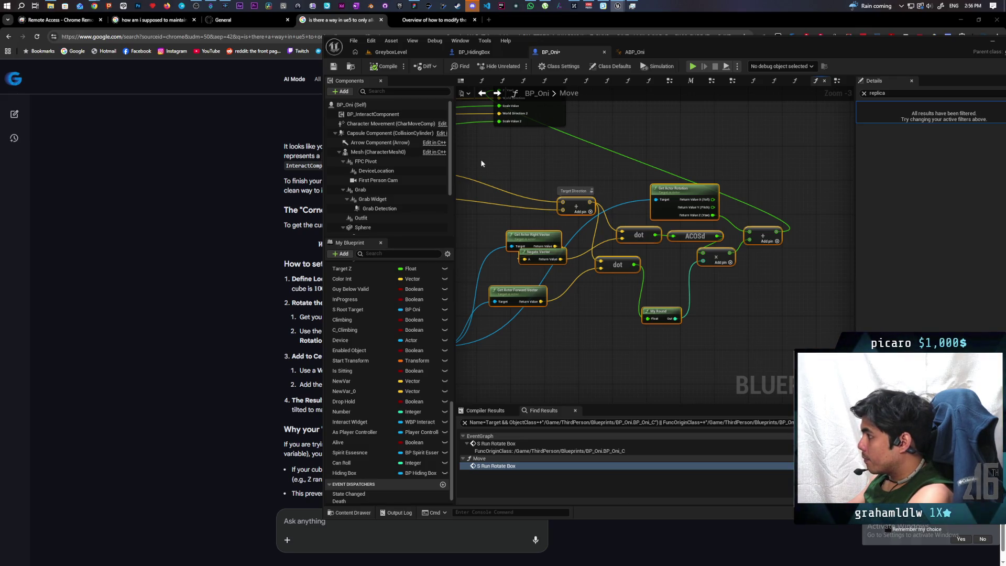
{"action": "left_click", "coordinate": [239, 191]}
{"action": "key", "text": "ctrl+v"}
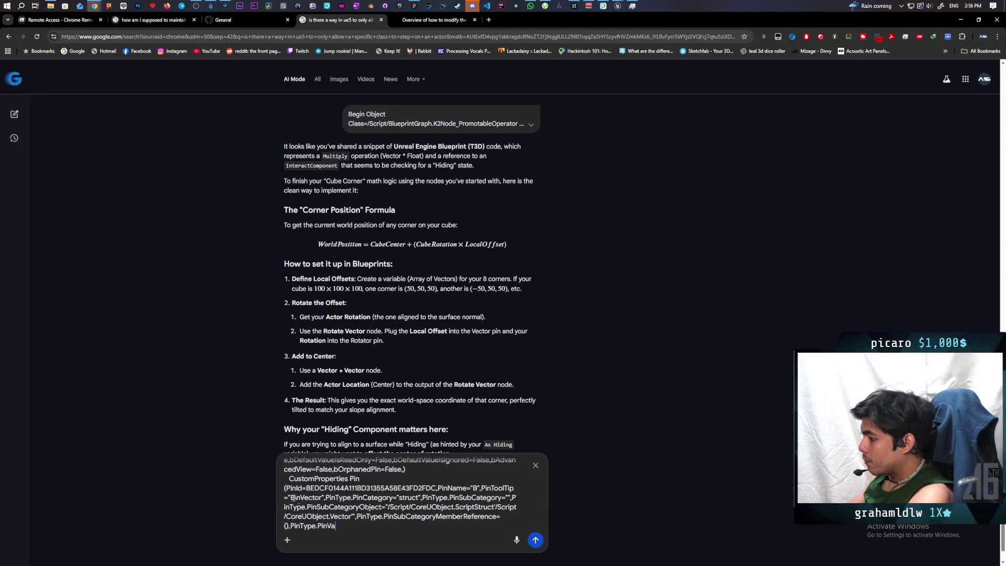
Submit the second Blueprint node text to Google AI Mode, review the web-link results, and open a new tab
{"action": "key", "text": "Return"}
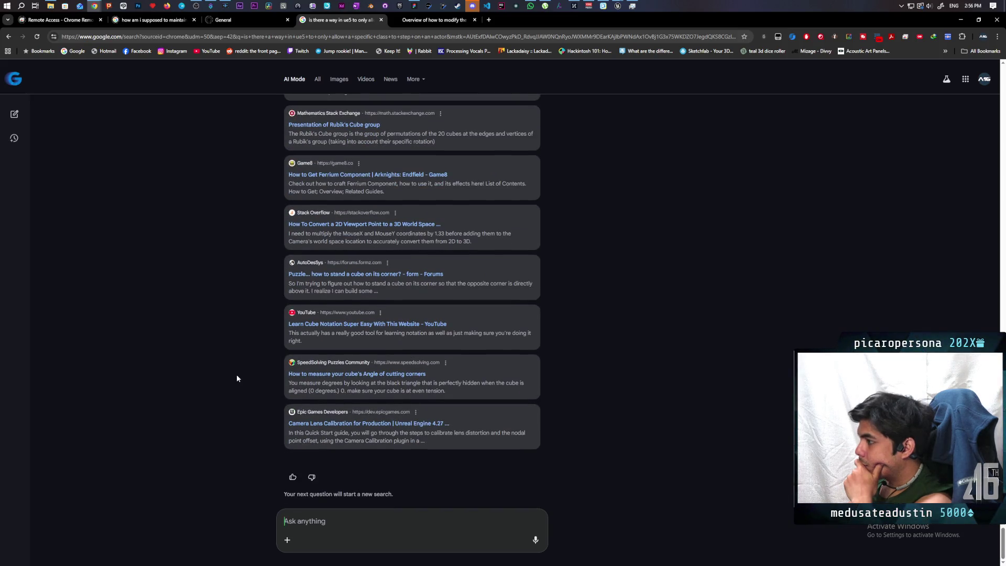
{"action": "scroll", "coordinate": [237, 376], "scroll_direction": "up", "scroll_amount": 10}
{"action": "scroll", "coordinate": [237, 374], "scroll_direction": "up", "scroll_amount": 1}
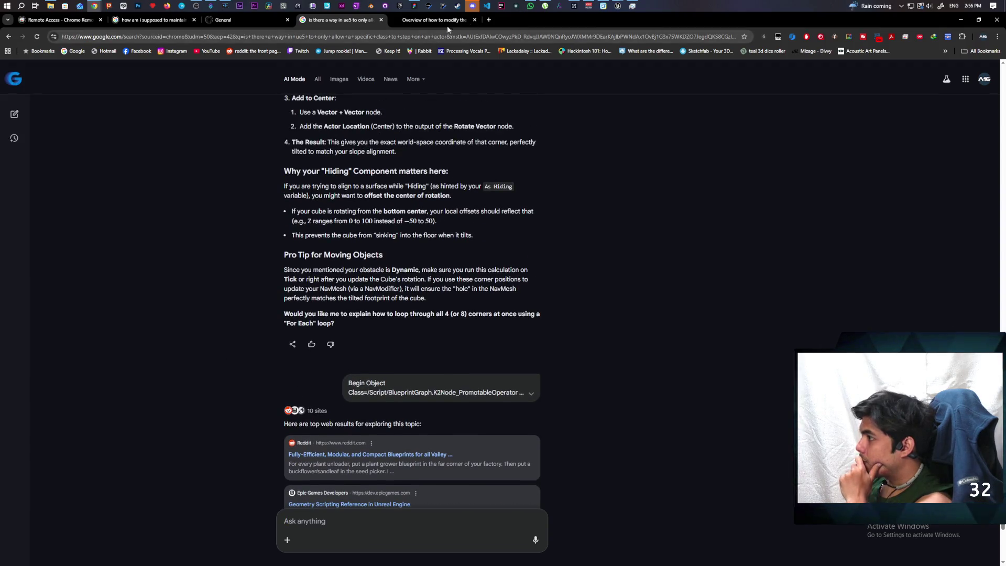
{"action": "left_click", "coordinate": [492, 19]}
Go to claude.ai/new, dismiss the new-model announcement, and send the pasted graph text
{"action": "type", "text": "claus"}
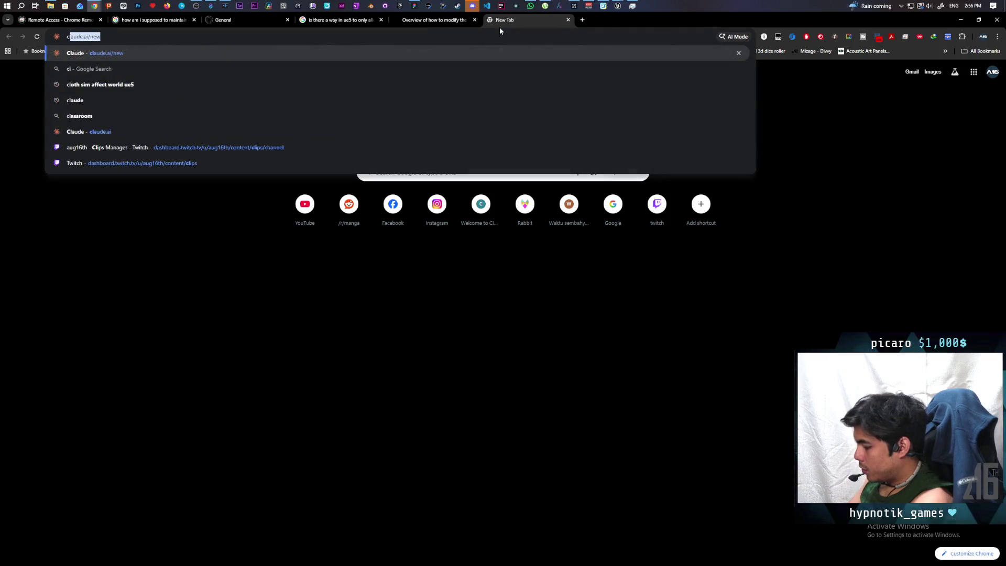
{"action": "key", "text": "BackSpace"}
{"action": "type", "text": "d"}
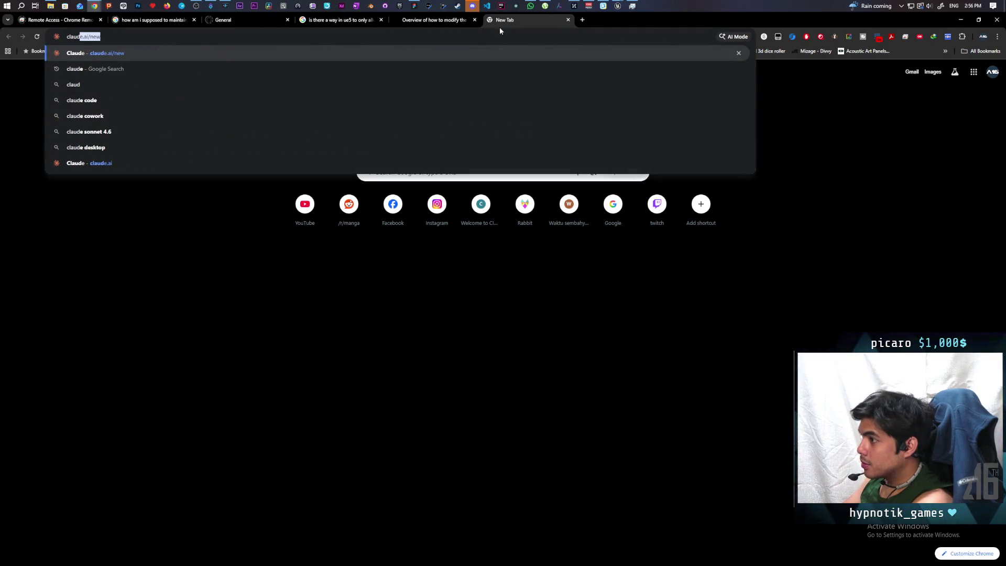
{"action": "key", "text": "Return"}
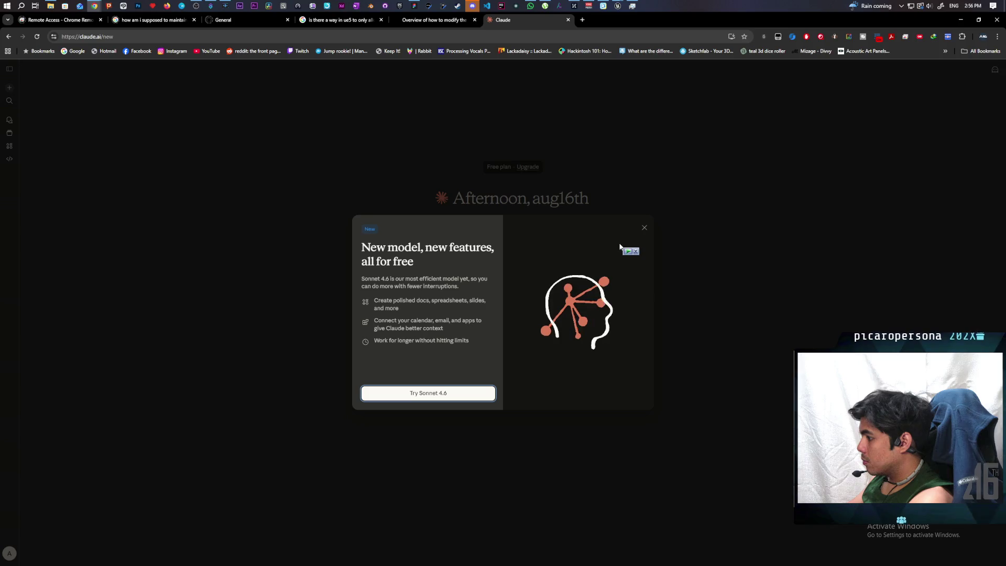
{"action": "left_click", "coordinate": [646, 229]}
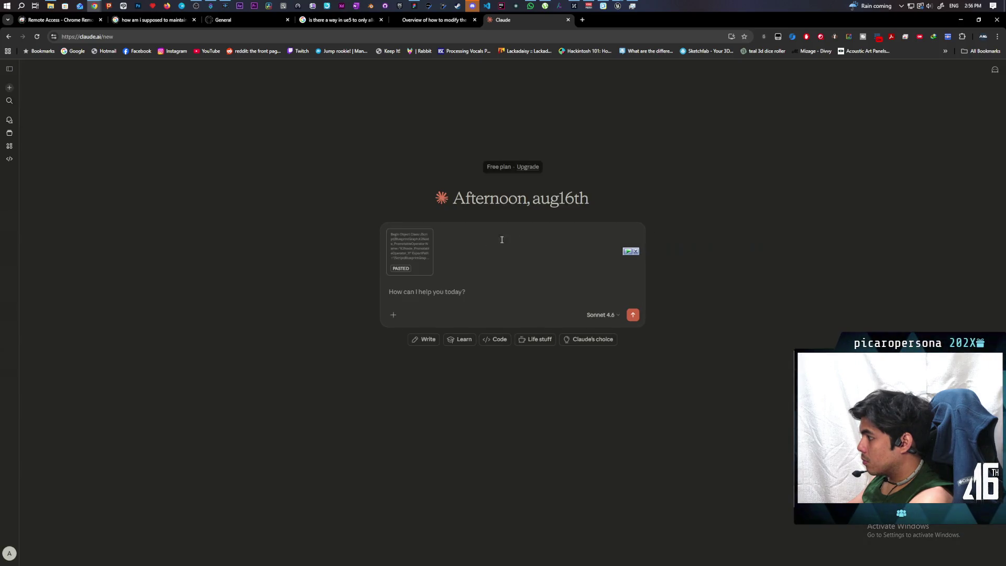
{"action": "left_click", "coordinate": [633, 314]}
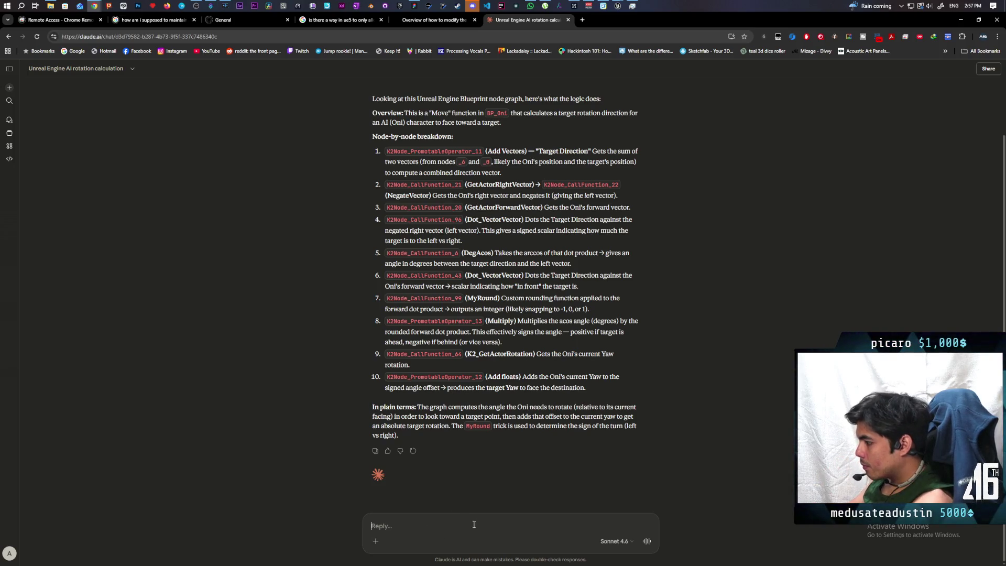
Tell Claude rotation works for single directions but not multiple, guessing it multiplies to zero
{"action": "type", "text": "this"}
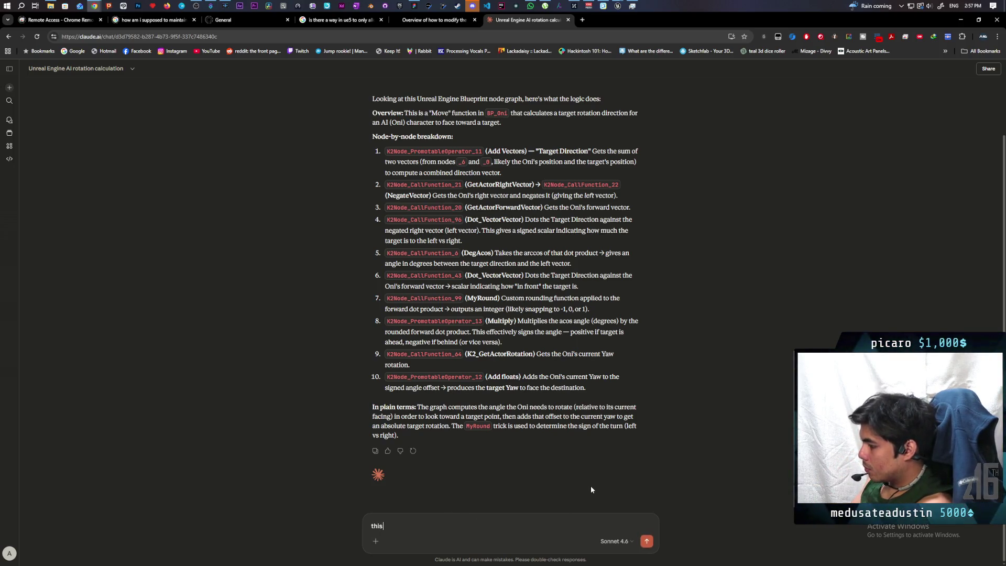
{"action": "type", "text": " wo as"}
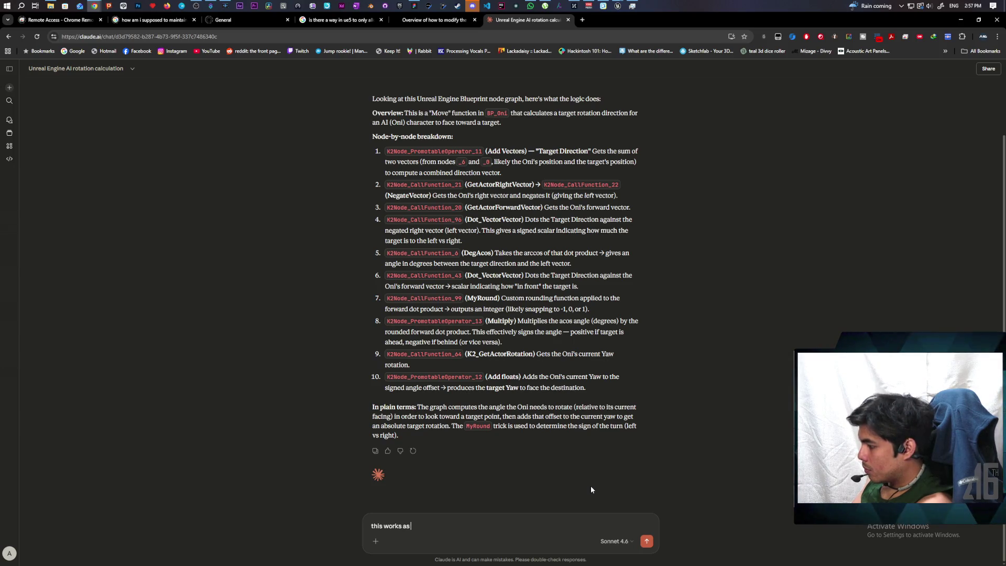
{"action": "type", "text": "ende"}
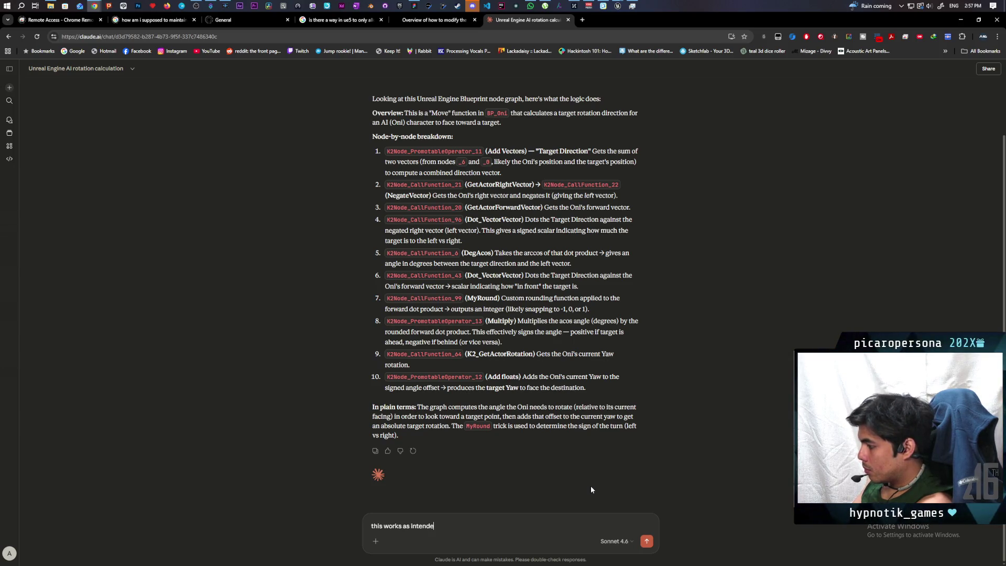
{"action": "type", "text": "d a"}
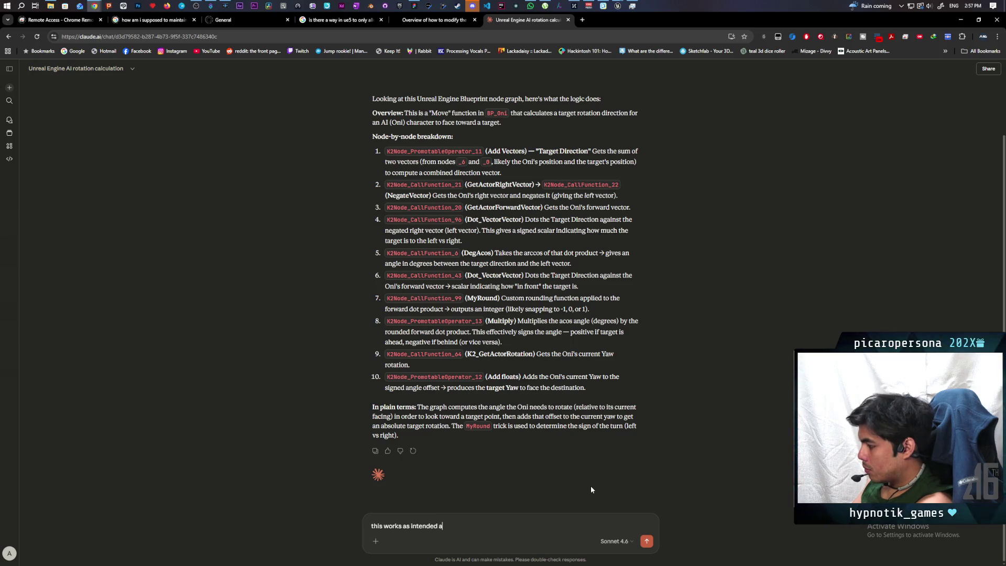
{"action": "key", "text": "BackSpace"}
{"action": "type", "text": "when"}
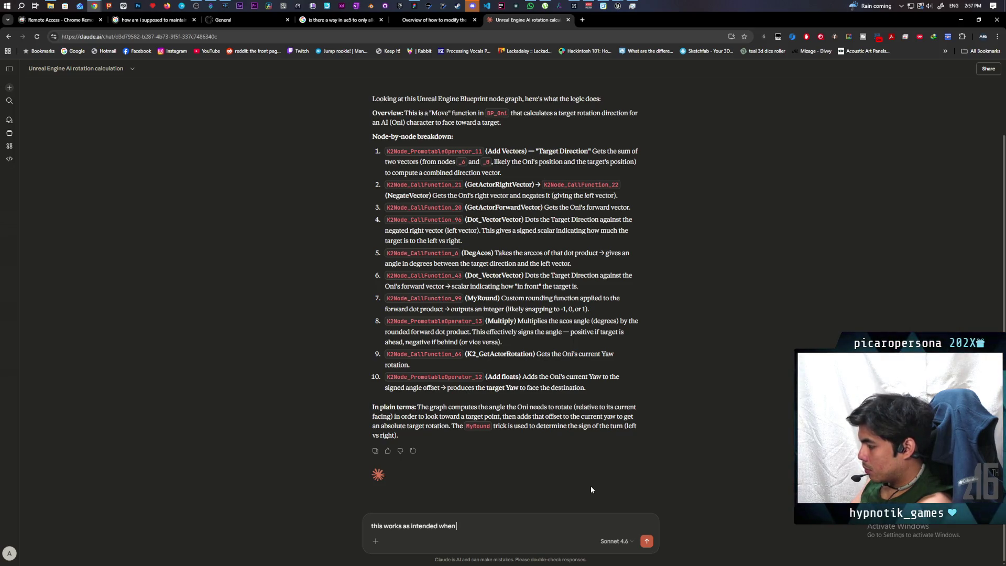
{"action": "type", "text": " indiv"}
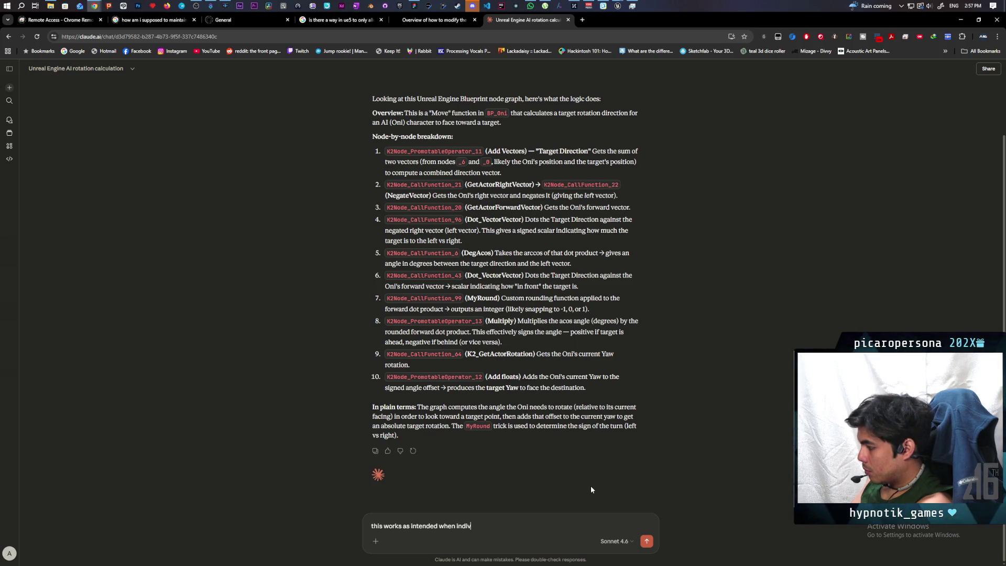
{"action": "type", "text": "idual direc"}
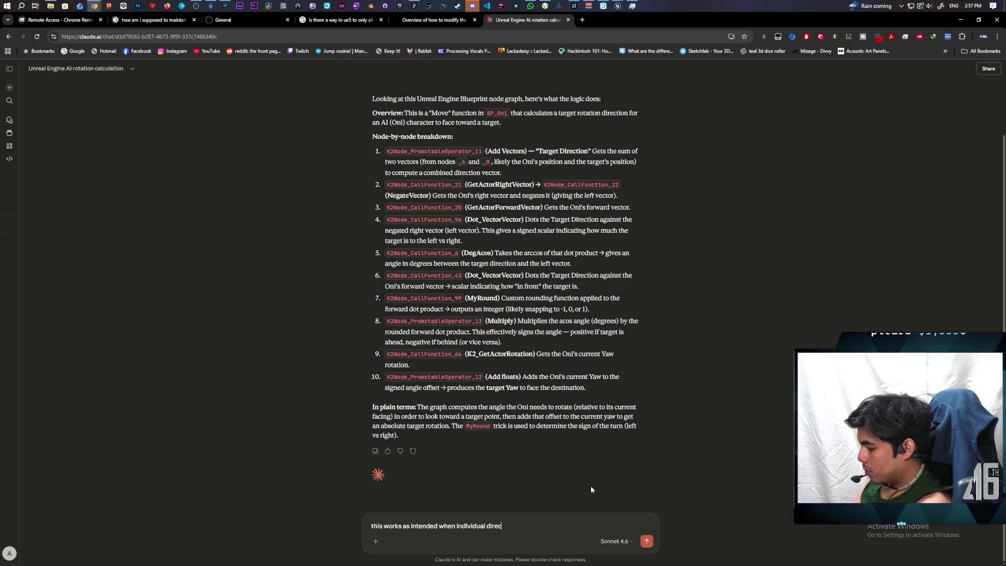
{"action": "type", "text": "tions are pre"}
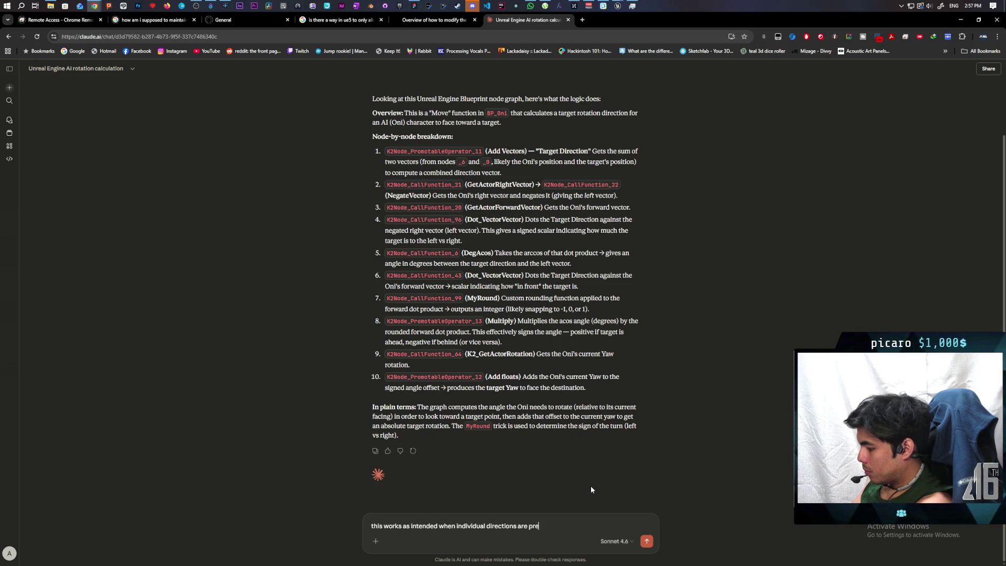
{"action": "type", "text": "ssed but"}
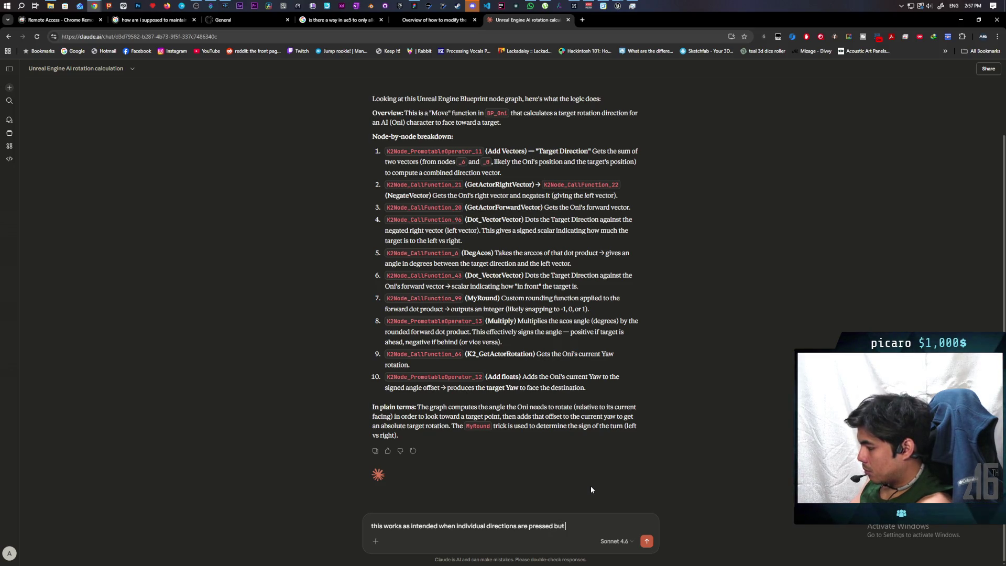
{"action": "type", "text": " not"}
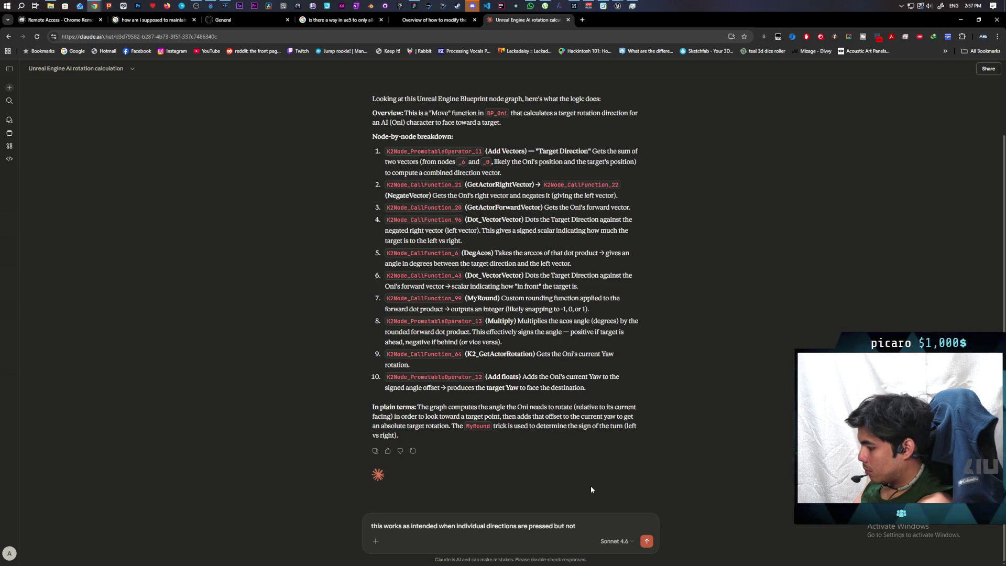
{"action": "type", "text": " when mu"}
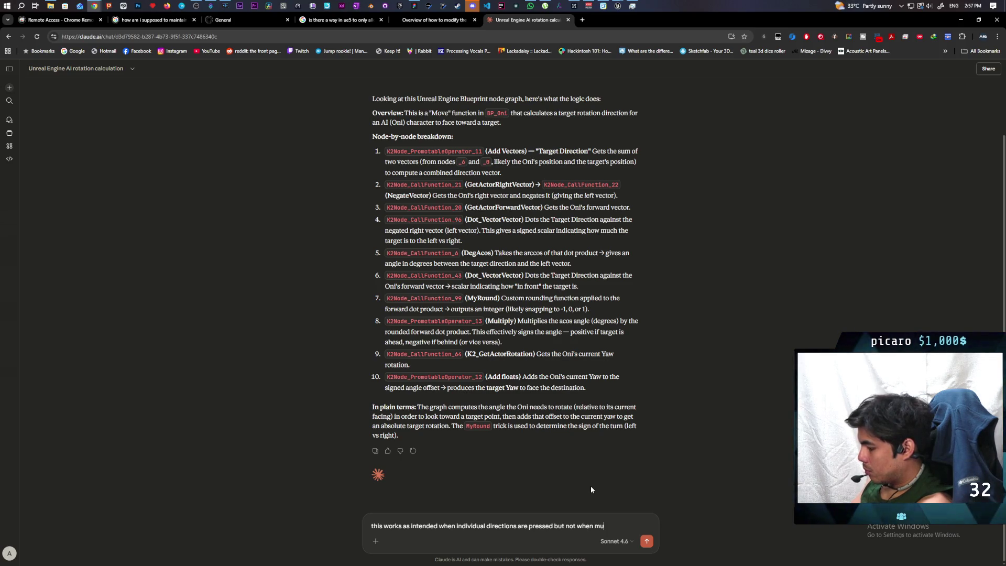
{"action": "type", "text": "ltiple dire"}
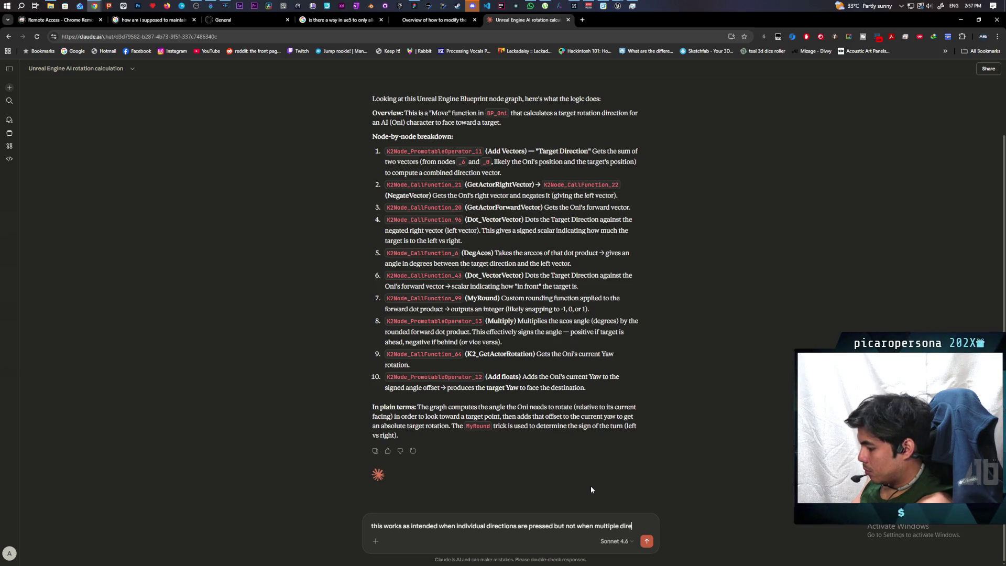
{"action": "type", "text": "ctions are pressed. when"}
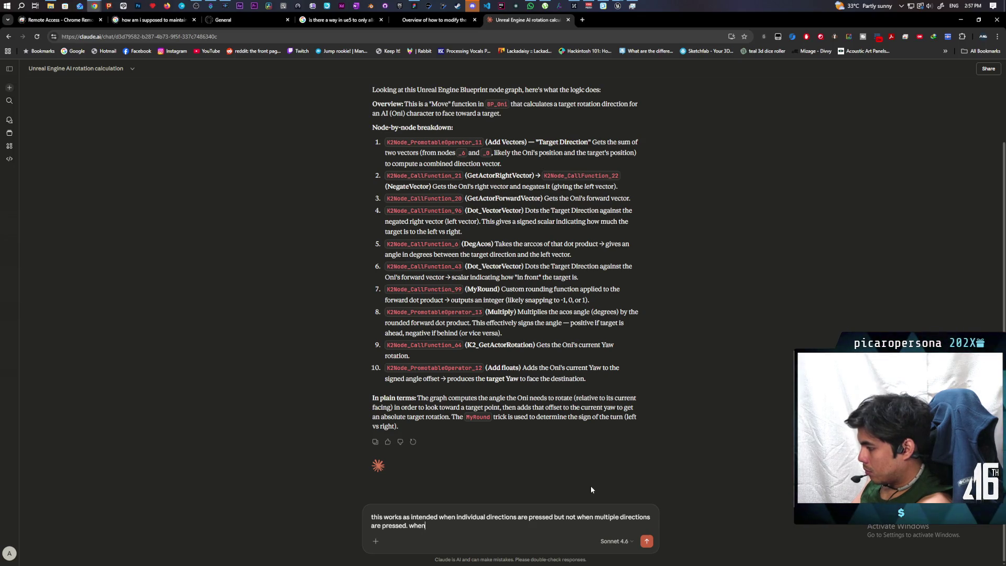
{"action": "type", "text": " that happe"}
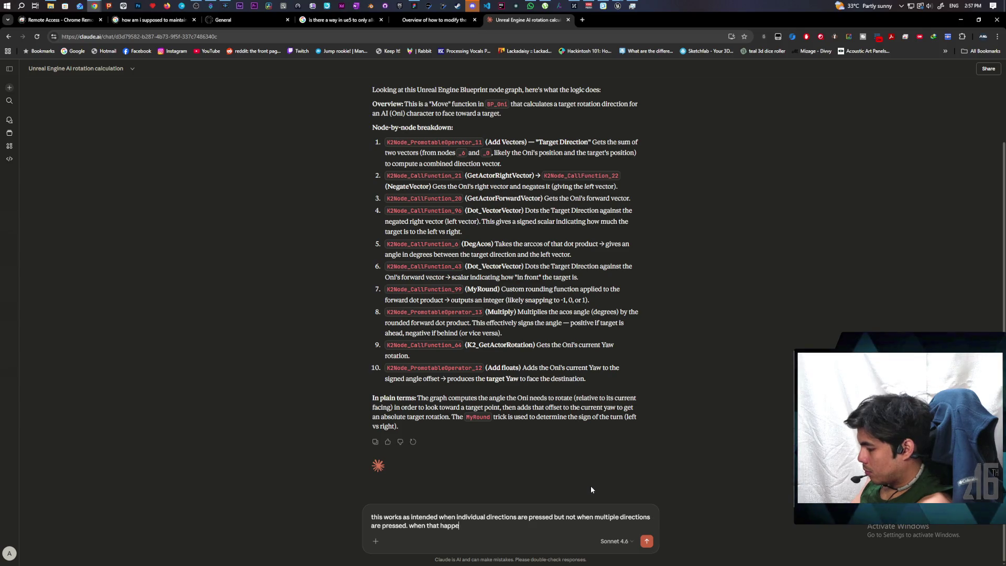
{"action": "type", "text": "ns"}
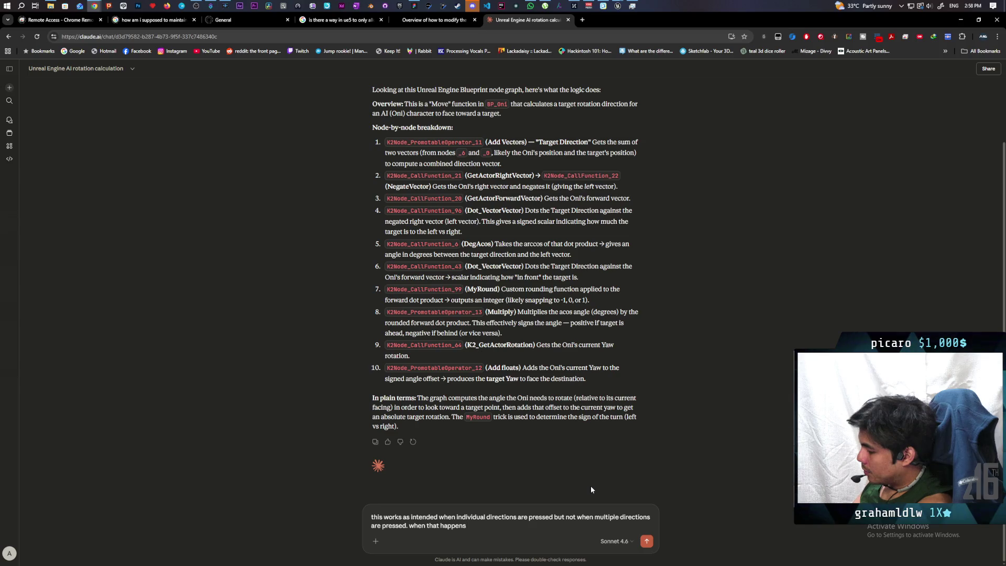
{"action": "type", "text": " it "}
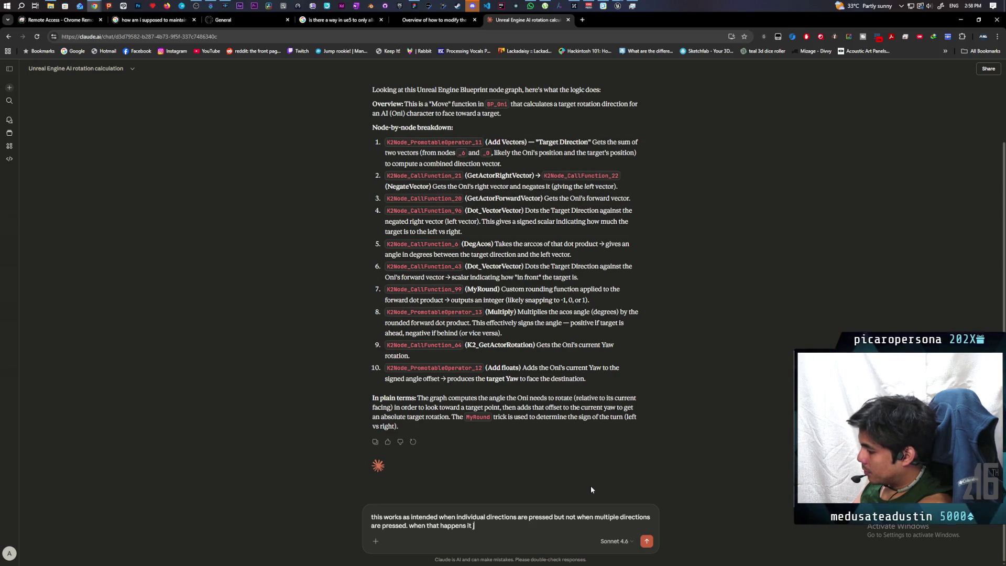
{"action": "type", "text": "just doesnt"}
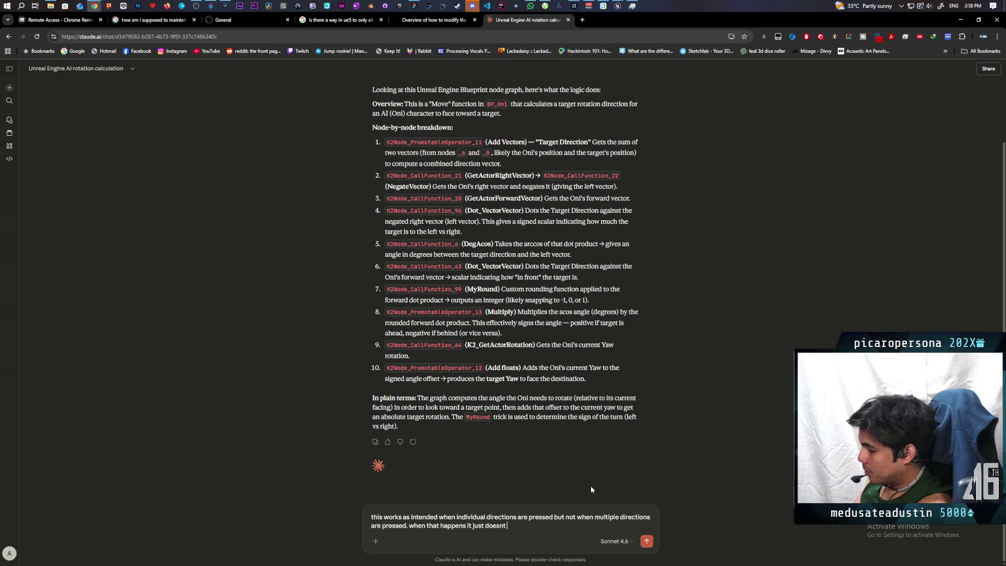
{"action": "type", "text": " r"}
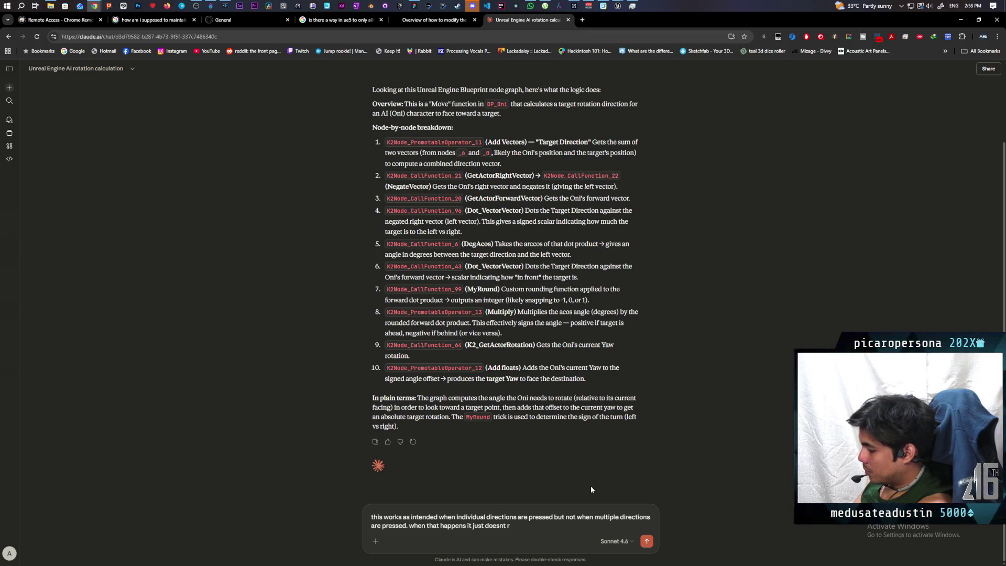
{"action": "type", "text": "otate"}
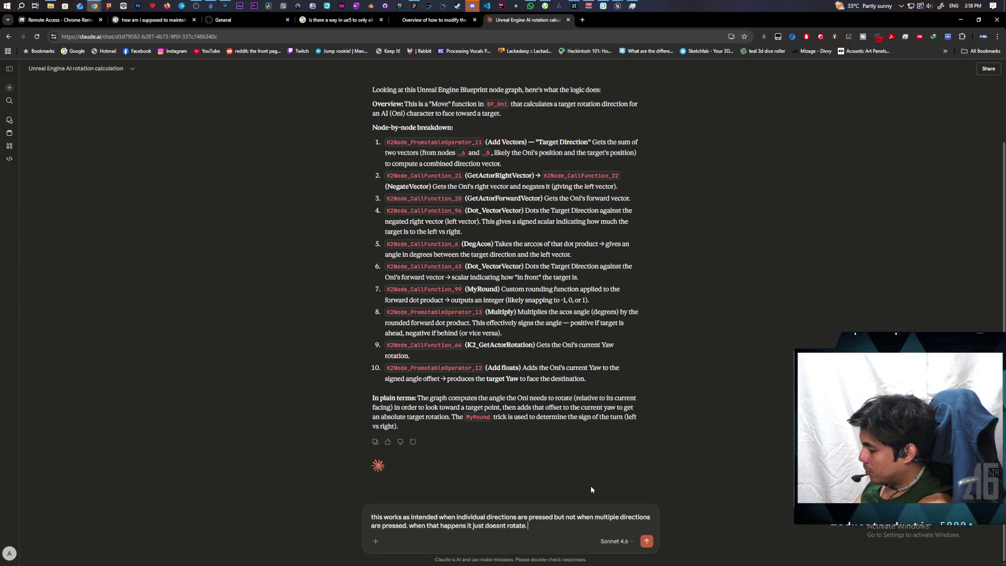
{"action": "type", "text": ". my gue"}
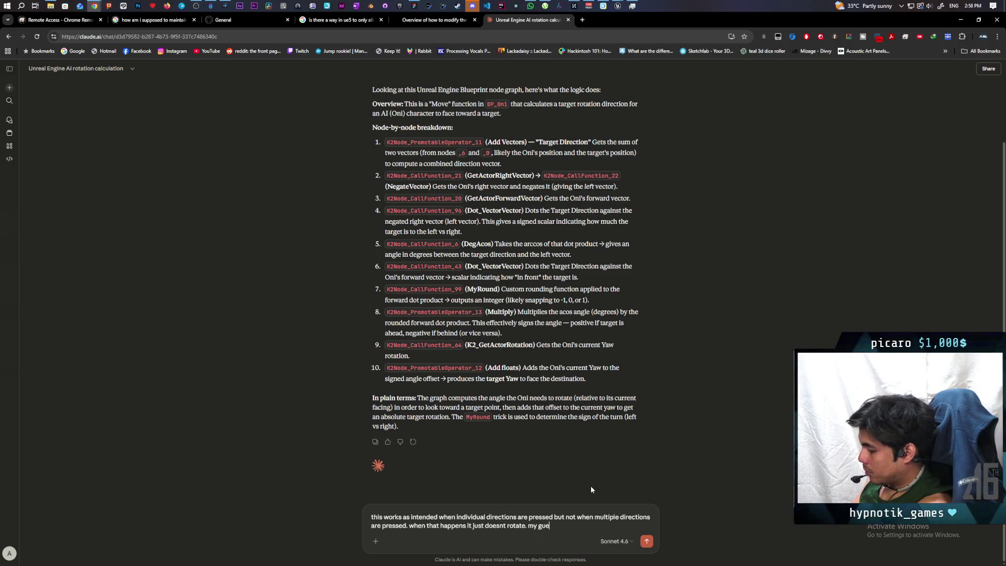
{"action": "type", "text": "ss is that is"}
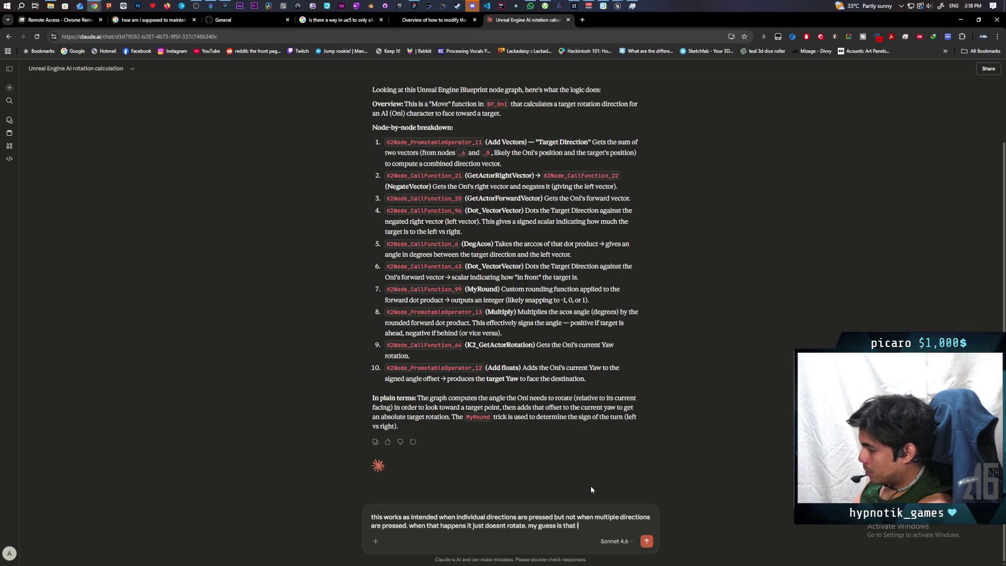
{"action": "type", "text": "t mu"}
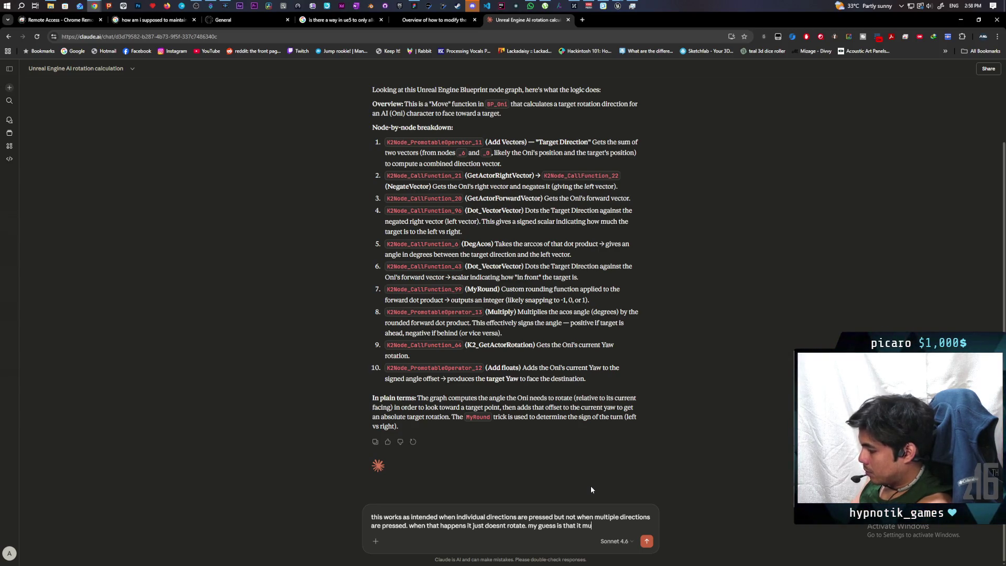
{"action": "type", "text": "ltiplies"}
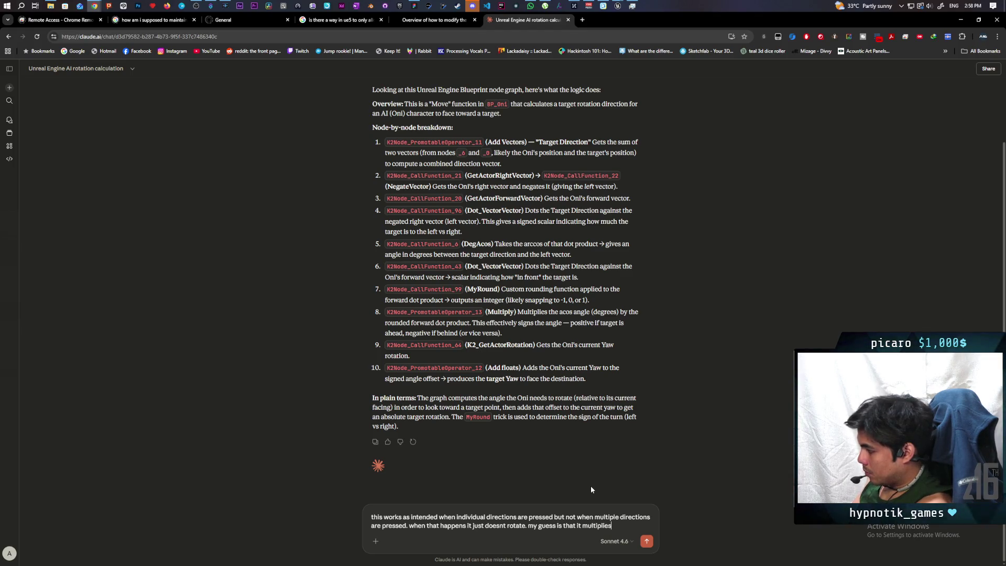
{"action": "type", "text": " to zero"}
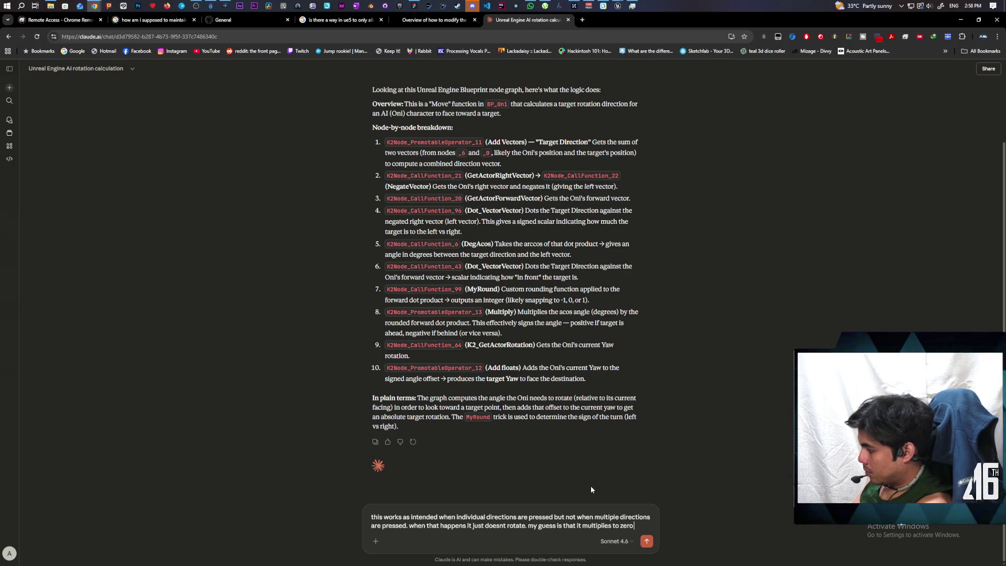
{"action": "type", "text": " instead"}
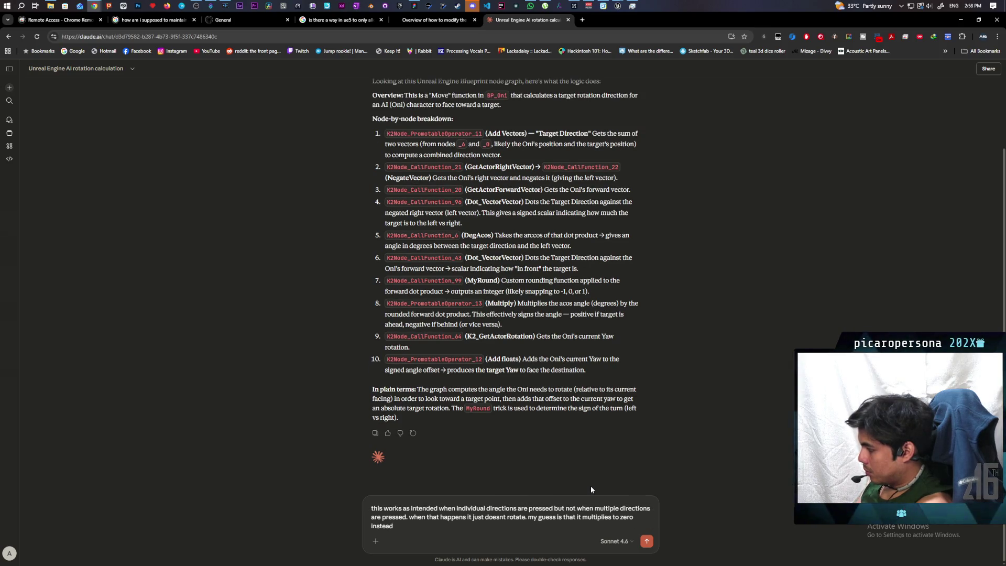
{"action": "key", "text": "Return"}
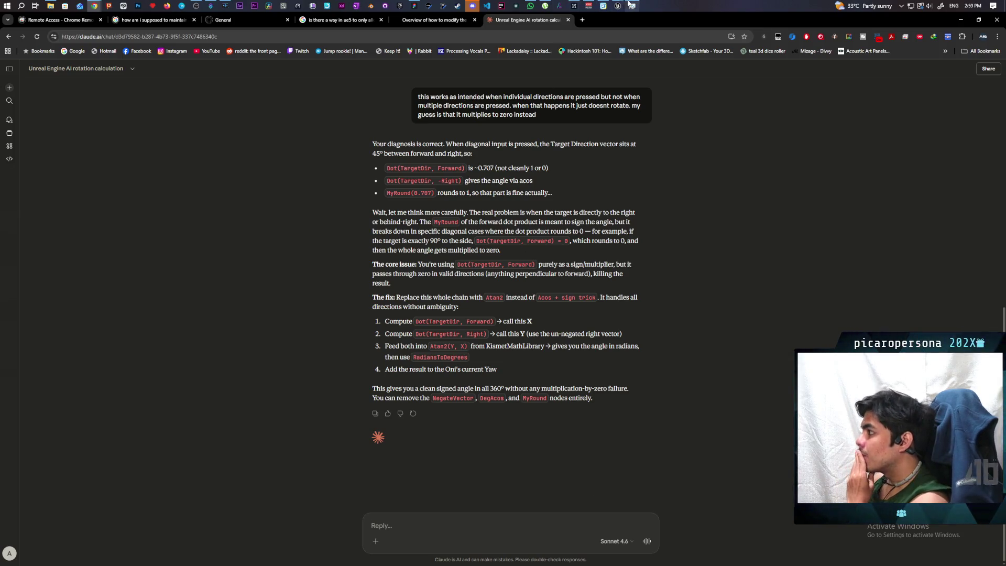
Look over the C_PawnGravity blueprint graph, then minimize its editor window
{"action": "mouse_move", "coordinate": [618, 5]}
{"action": "left_click", "coordinate": [647, 33]}
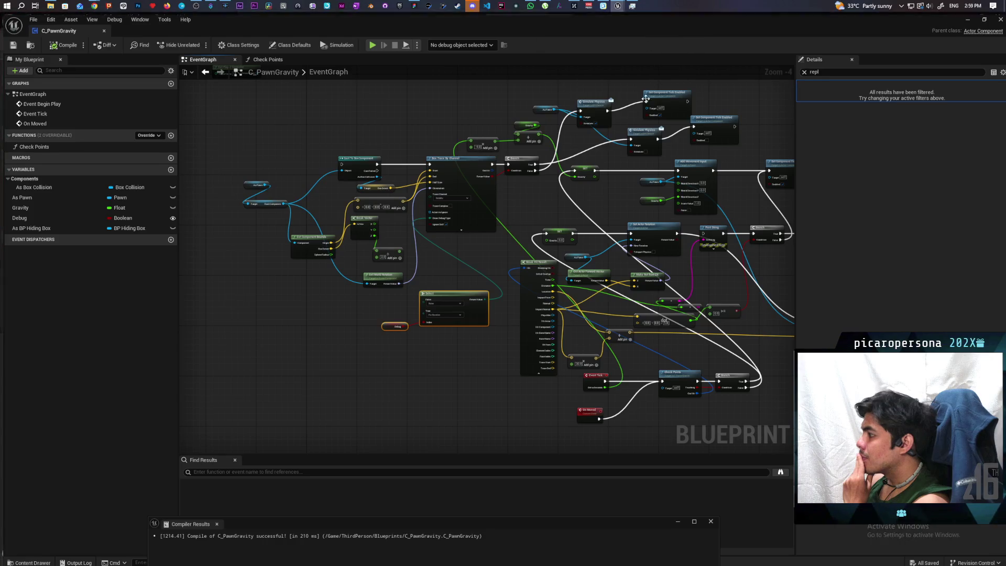
{"action": "left_click_drag", "start_coordinate": [607, 287], "coordinate": [669, 280]}
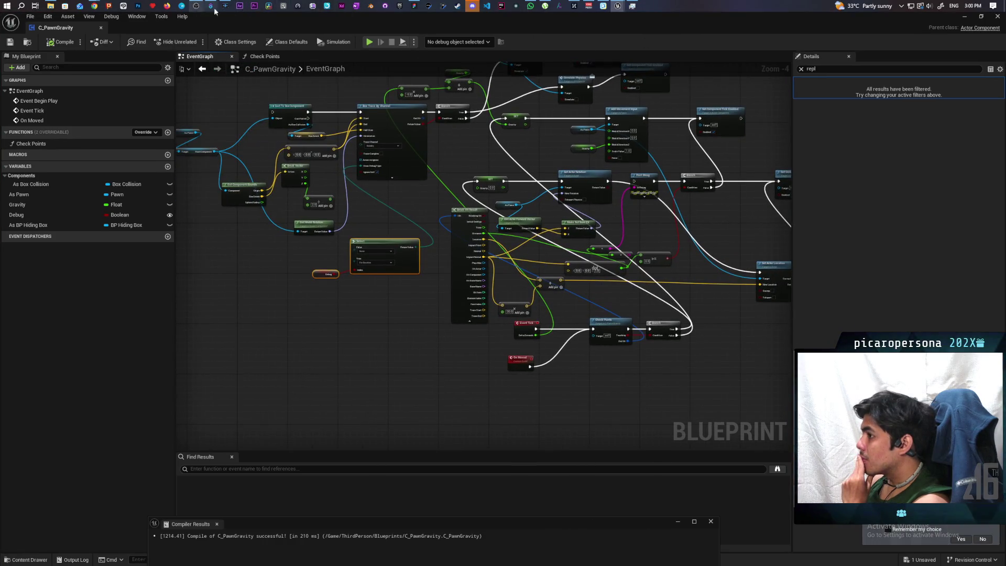
{"action": "left_click", "coordinate": [964, 19]}
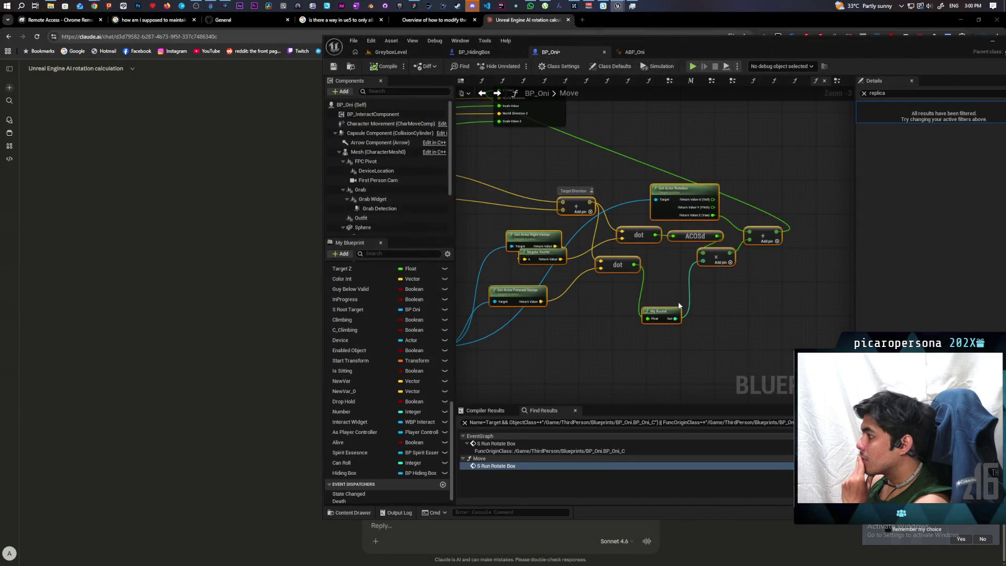
Place Claude's chat beside BP_Oni's Move graph and bring up the node action list
{"action": "left_click", "coordinate": [664, 282]}
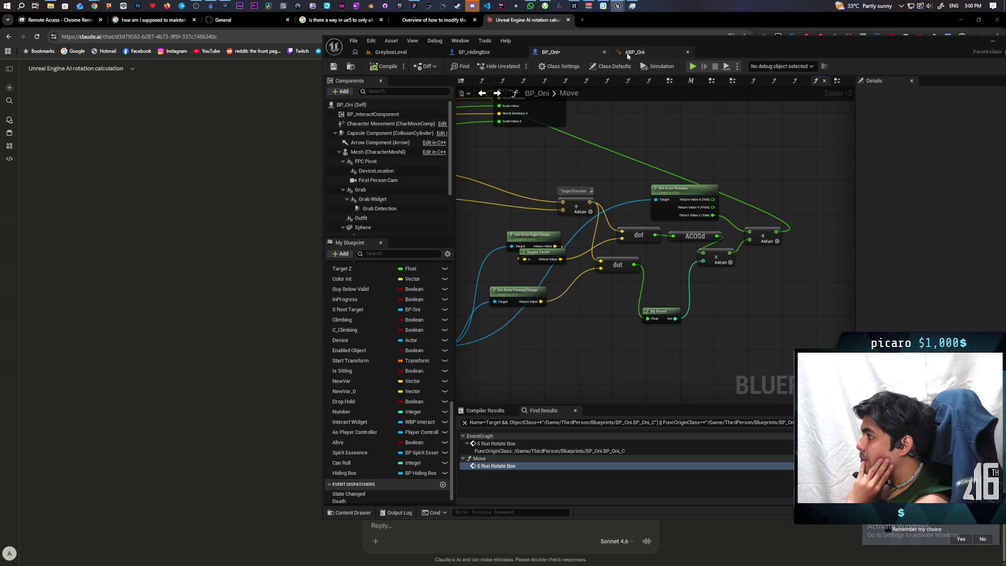
{"action": "mouse_move", "coordinate": [325, 20]}
{"action": "left_mouse_down"}
{"action": "mouse_move", "coordinate": [327, 34]}
{"action": "mouse_move", "coordinate": [287, 36]}
{"action": "left_mouse_up"}
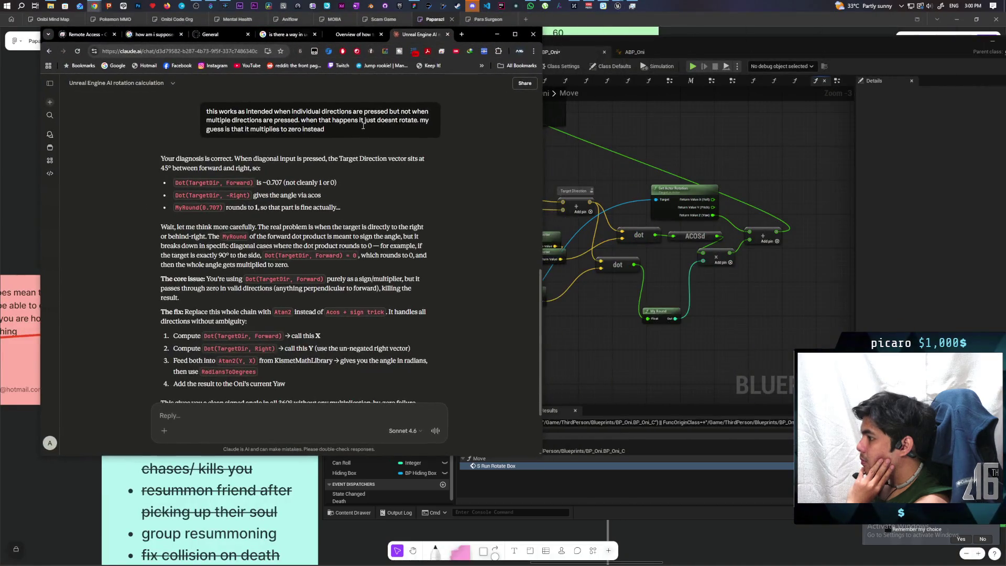
{"action": "scroll", "coordinate": [307, 285], "scroll_direction": "down", "scroll_amount": 2}
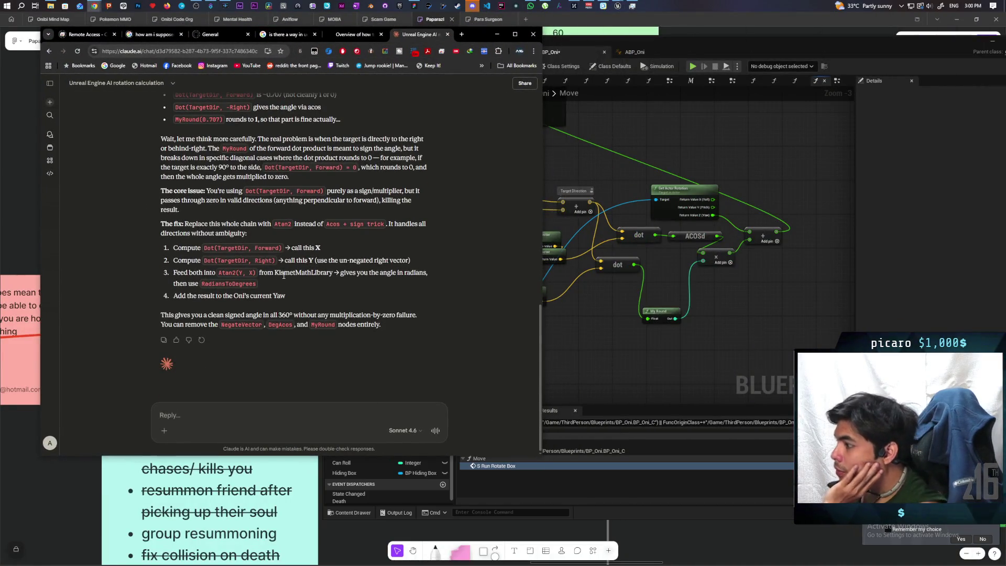
{"action": "left_click", "coordinate": [613, 346]}
{"action": "right_click", "coordinate": [576, 309]}
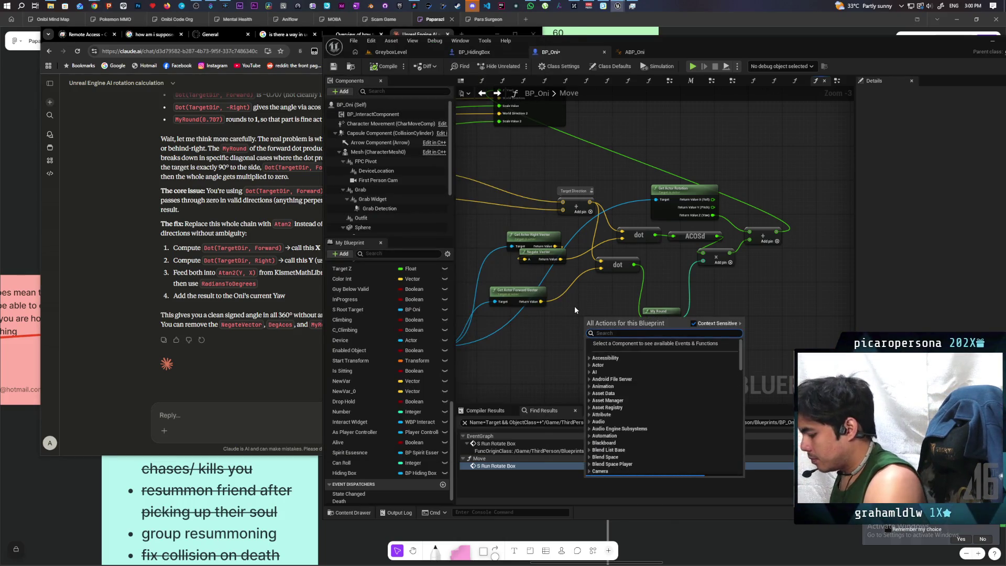
Add an Atan2 (Degrees) node to BP_Oni's Move graph, save, and shift the editor right
{"action": "type", "text": "atan"}
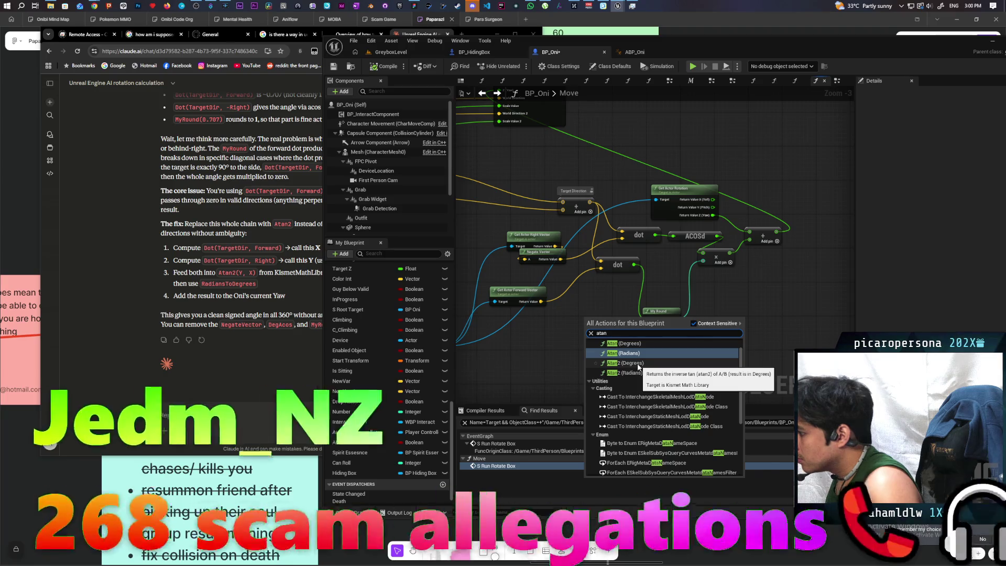
{"action": "left_click", "coordinate": [638, 363]}
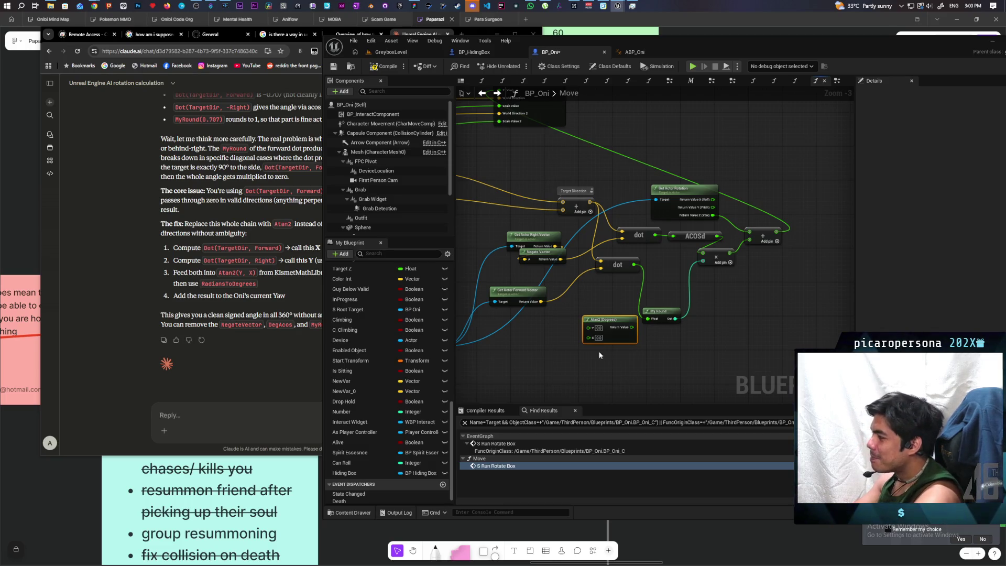
{"action": "mouse_move", "coordinate": [573, 334]}
{"action": "left_mouse_down"}
{"action": "mouse_move", "coordinate": [578, 367]}
{"action": "mouse_move", "coordinate": [605, 319]}
{"action": "left_mouse_up"}
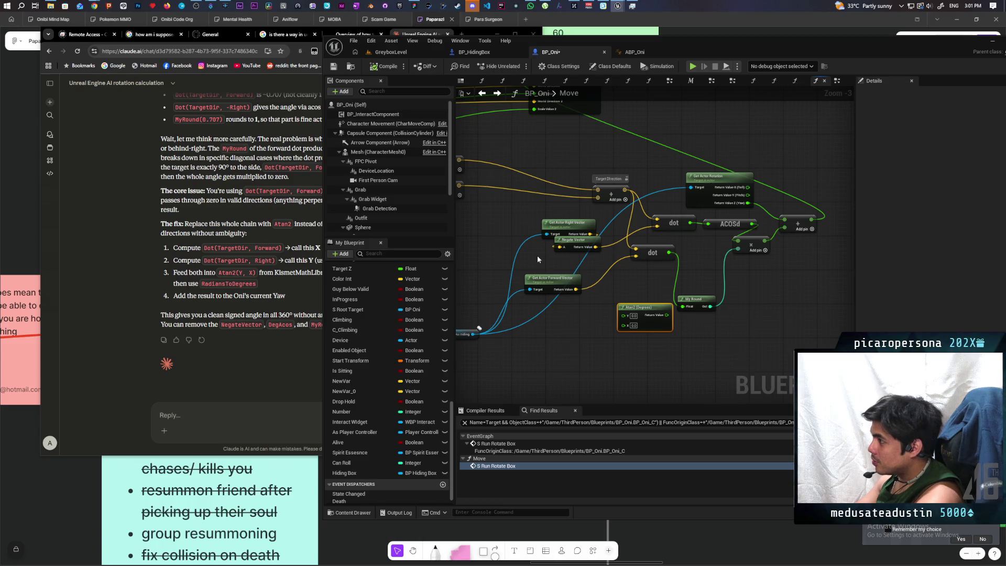
{"action": "key", "text": "ctrl+s"}
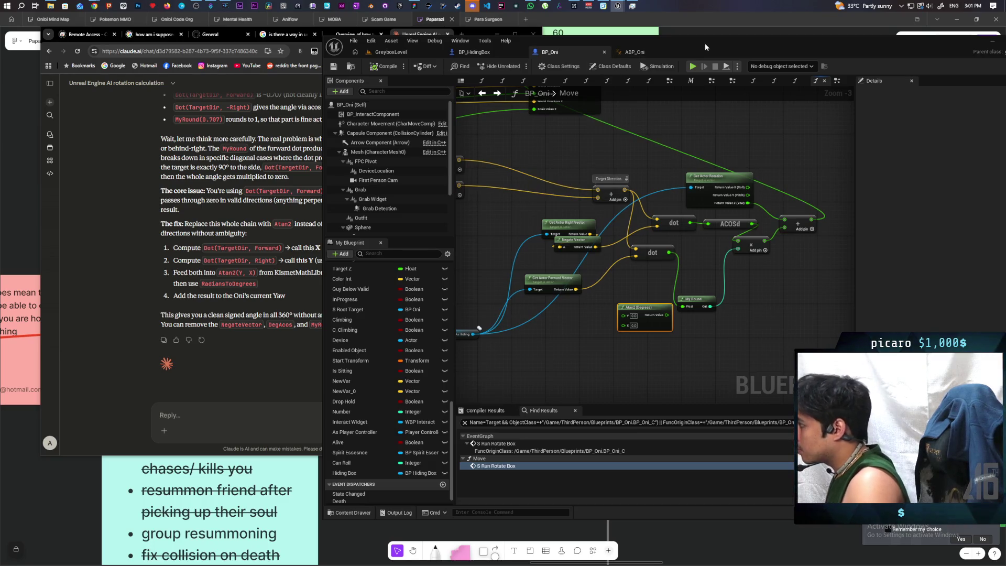
{"action": "left_click_drag", "start_coordinate": [705, 43], "coordinate": [778, 43]}
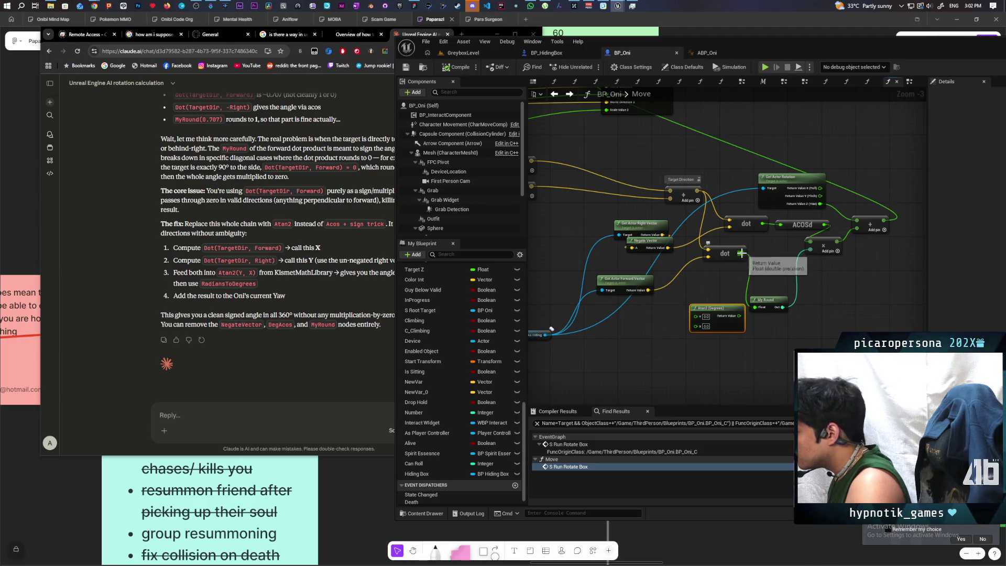
Rewire the dot product and Get Actor Right Vector into Atan2 (Degrees), following Claude's steps
{"action": "mouse_move", "coordinate": [744, 258]}
{"action": "left_mouse_down"}
{"action": "mouse_move", "coordinate": [690, 317]}
{"action": "mouse_move", "coordinate": [697, 325]}
{"action": "left_mouse_up"}
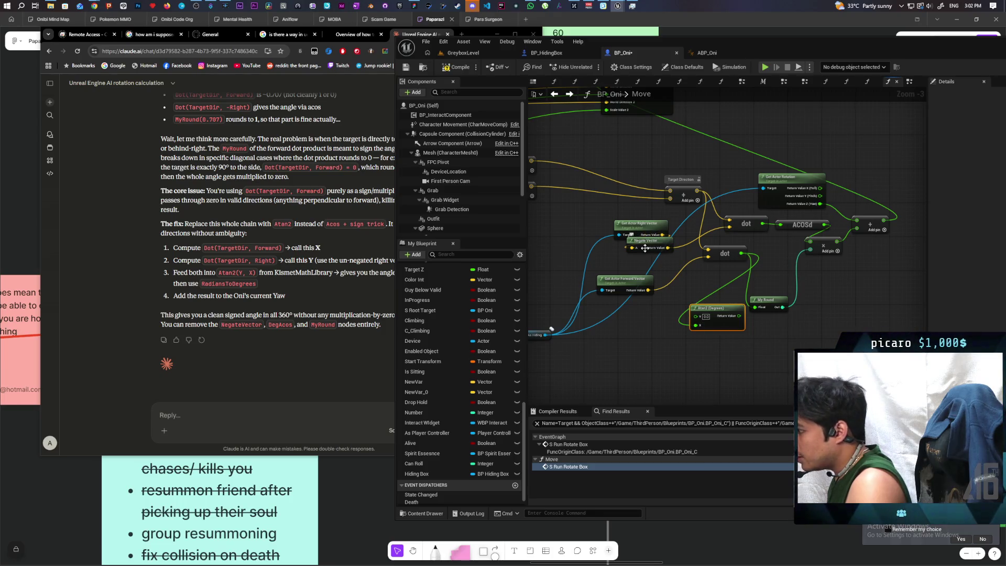
{"action": "left_click", "coordinate": [336, 287]}
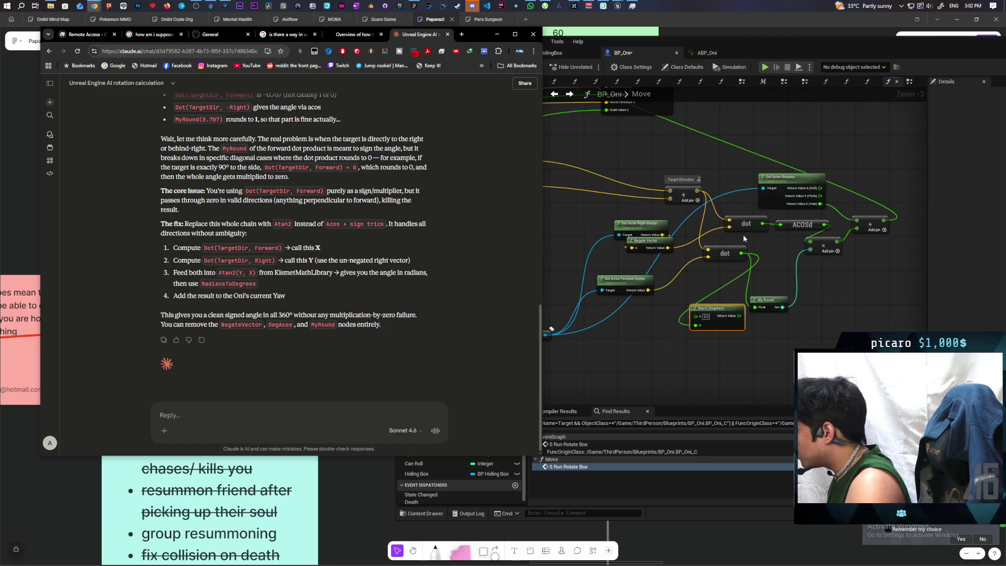
{"action": "mouse_move", "coordinate": [663, 235]}
{"action": "left_mouse_down"}
{"action": "mouse_move", "coordinate": [729, 227]}
{"action": "mouse_move", "coordinate": [696, 316]}
{"action": "left_mouse_up"}
{"action": "left_click", "coordinate": [333, 282]}
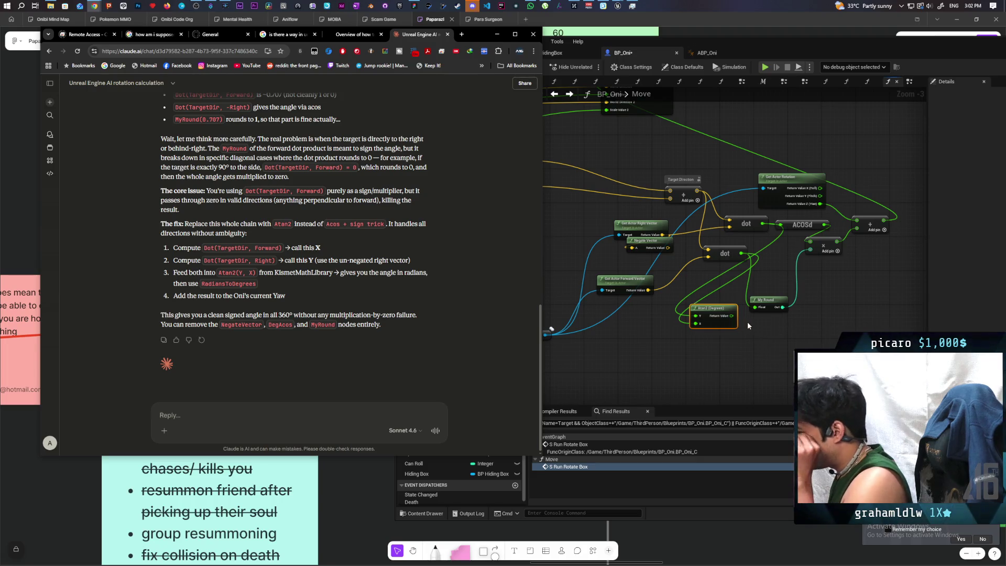
Reconnect My Round's output to the Add node, compile BP_Oni, and return to GreyboxLevel
{"action": "mouse_move", "coordinate": [782, 308]}
{"action": "left_mouse_down"}
{"action": "mouse_move", "coordinate": [834, 242]}
{"action": "mouse_move", "coordinate": [857, 230]}
{"action": "left_mouse_up"}
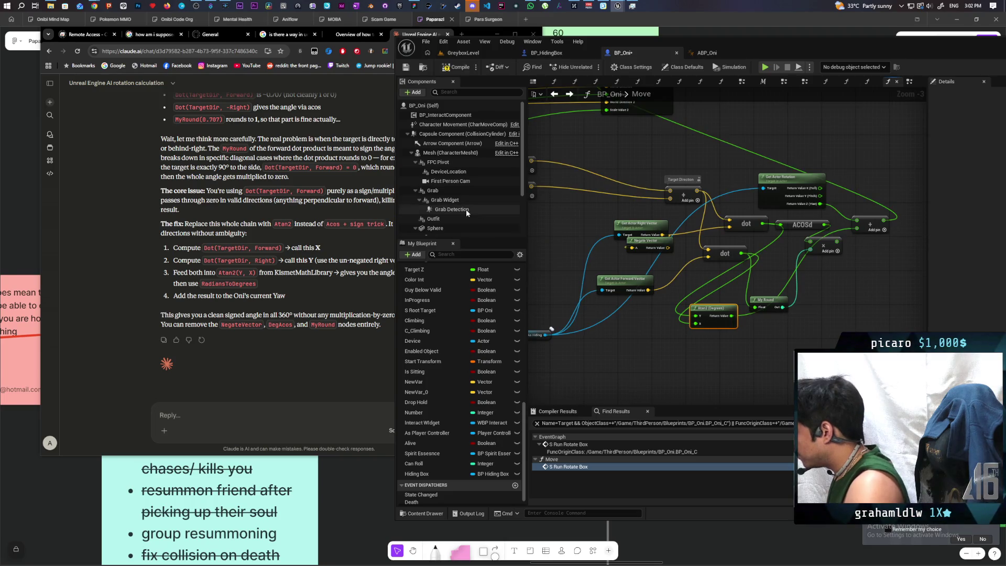
{"action": "left_click", "coordinate": [457, 67]}
{"action": "left_click", "coordinate": [463, 53]}
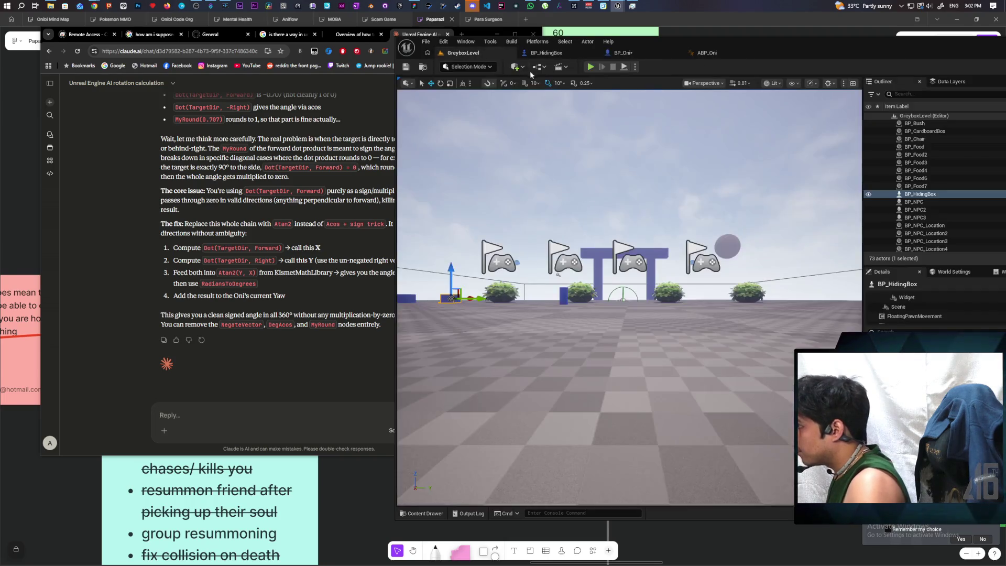
{"action": "left_click", "coordinate": [590, 66]}
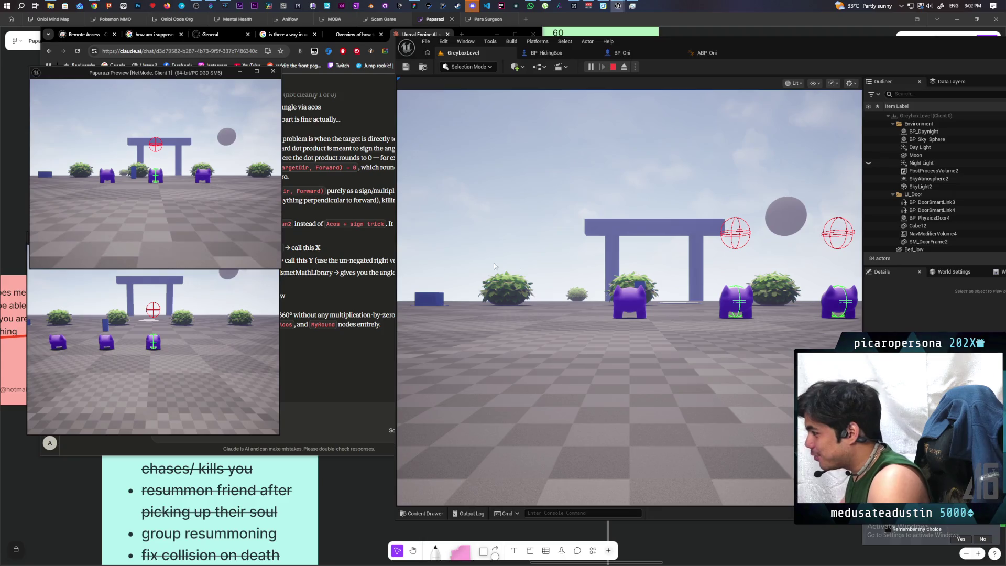
{"action": "left_click", "coordinate": [629, 294]}
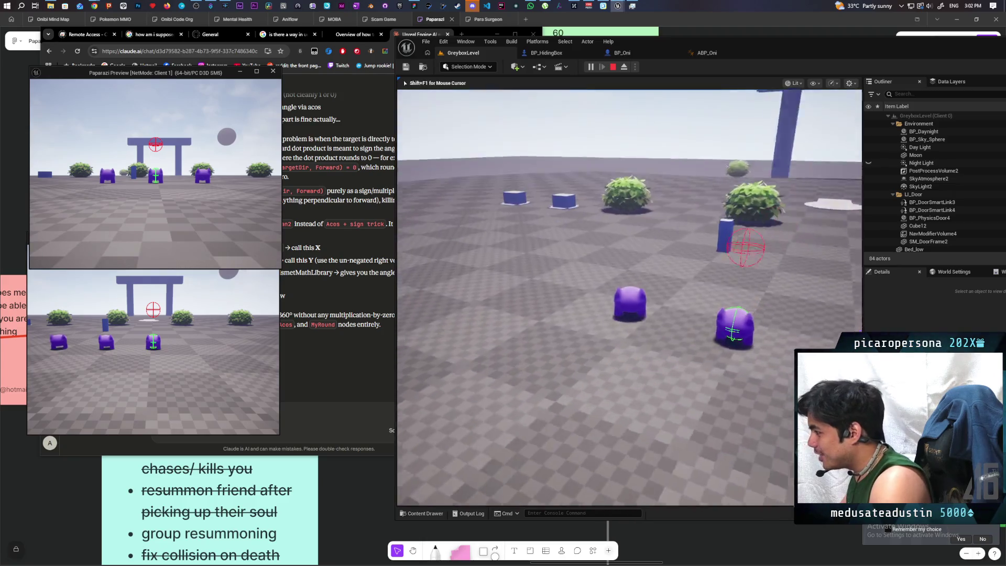
{"action": "key", "text": "w"}
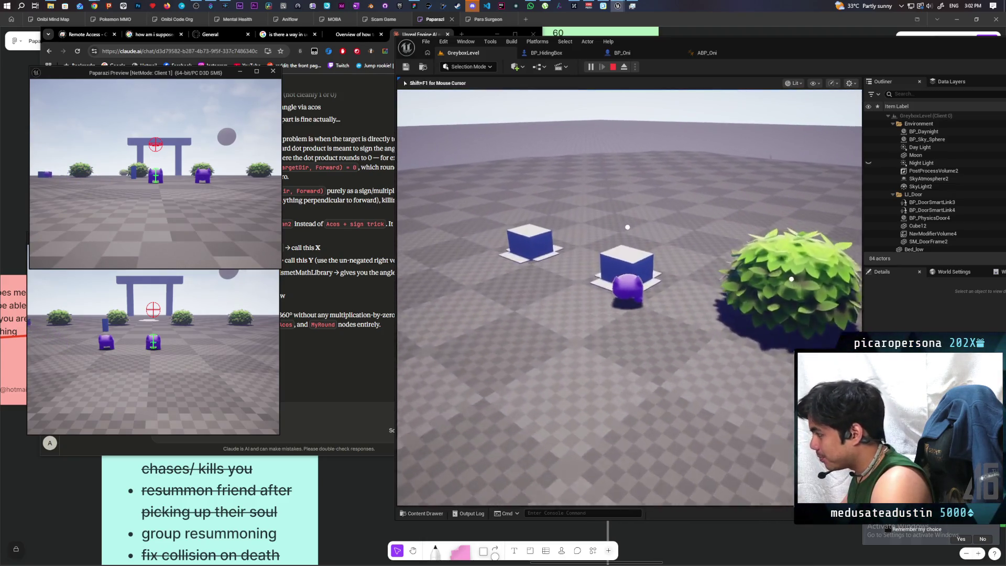
{"action": "key", "text": "f"}
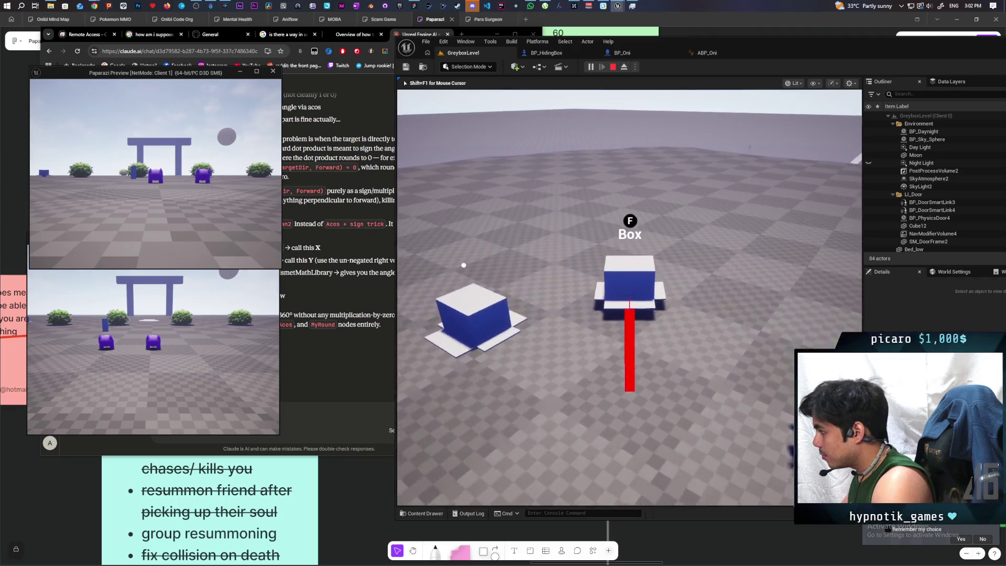
{"action": "key", "text": "d"}
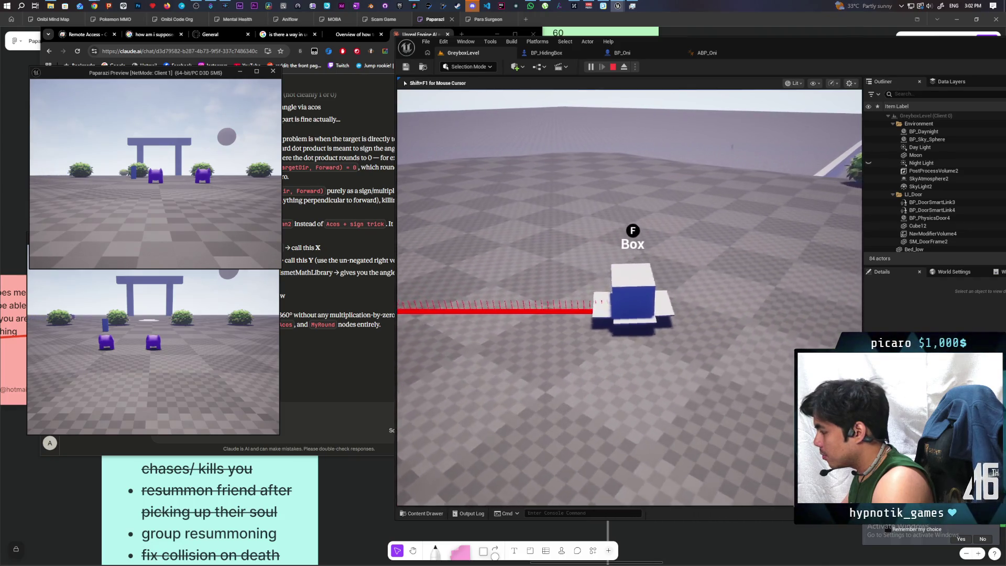
{"action": "key", "text": "w"}
{"action": "key", "text": "a"}
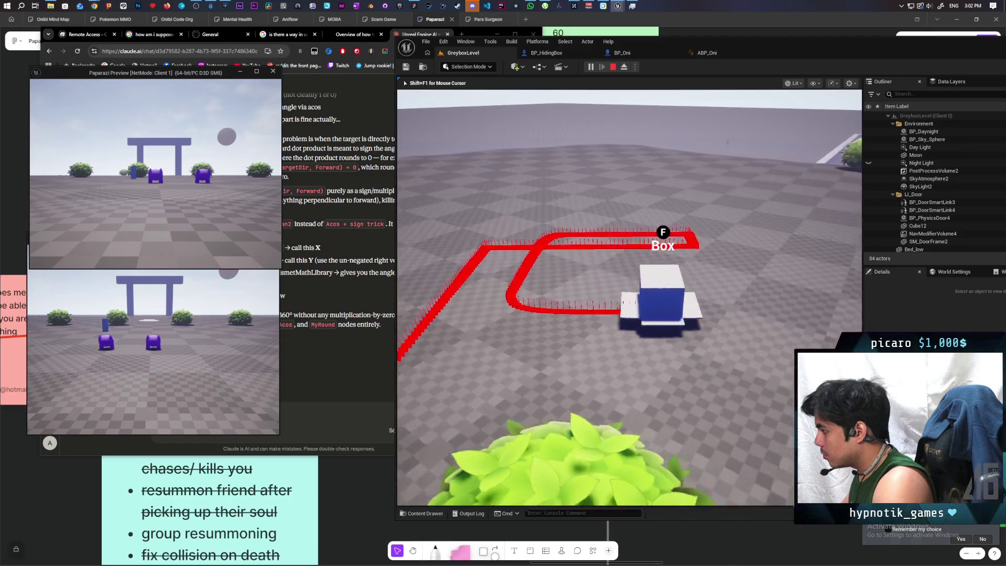
{"action": "key", "text": "w"}
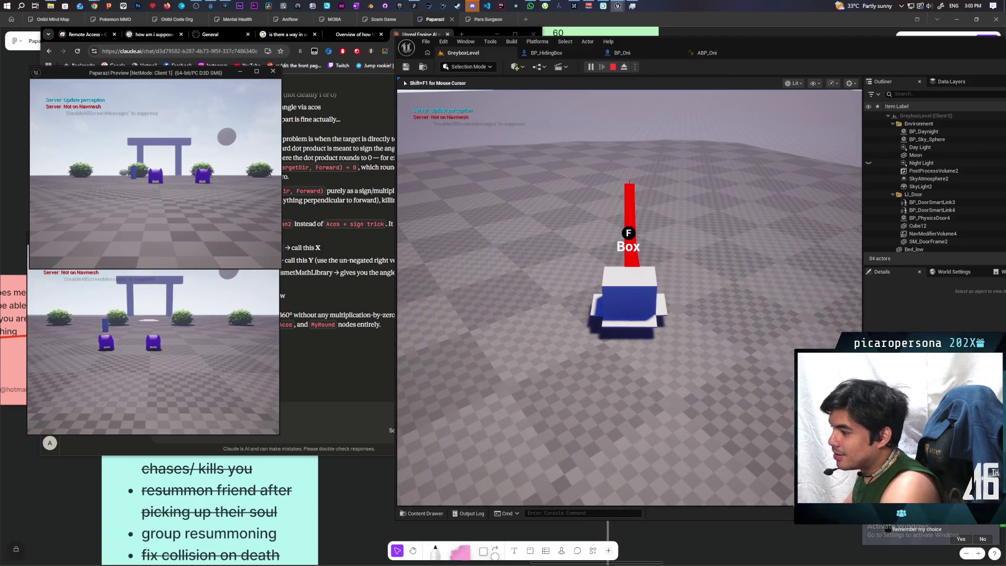
{"action": "key", "text": "Escape"}
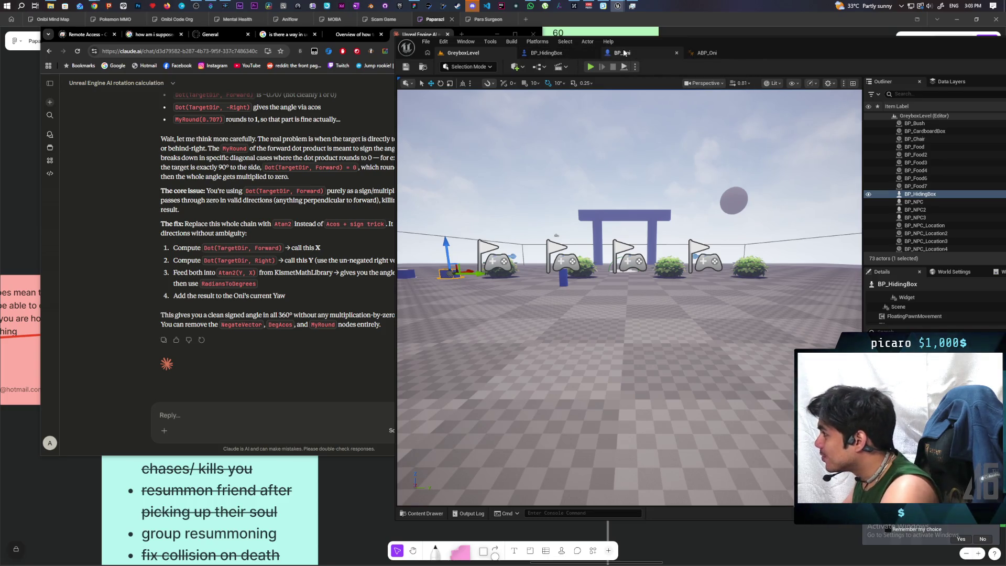
Add 45 to the Atan2 (Degrees) result with an Add node wired into the rotation chain
{"action": "left_click", "coordinate": [624, 52]}
{"action": "left_click_drag", "start_coordinate": [732, 285], "coordinate": [548, 287]}
{"action": "left_click_drag", "start_coordinate": [643, 288], "coordinate": [678, 262]}
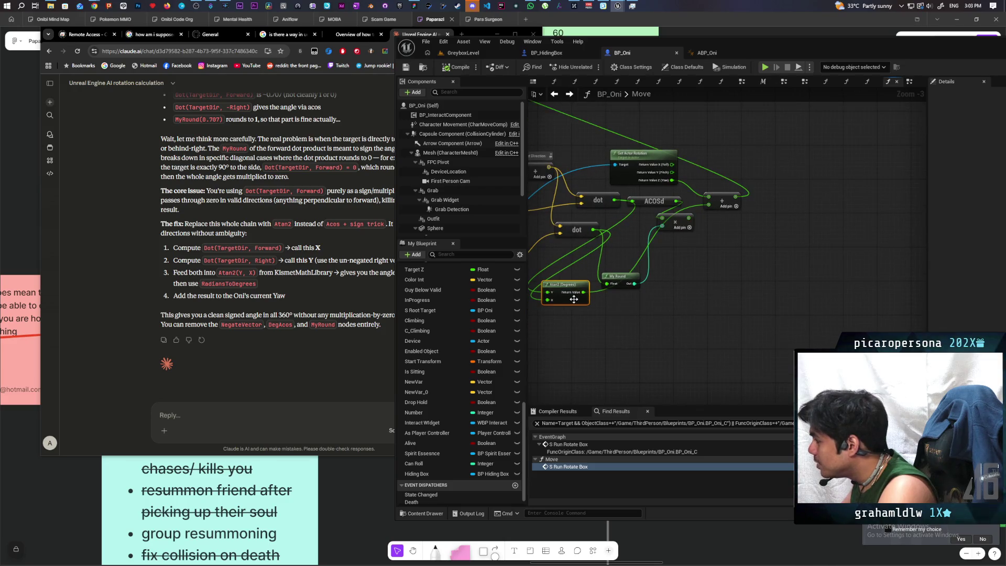
{"action": "mouse_move", "coordinate": [568, 303]}
{"action": "left_mouse_down"}
{"action": "mouse_move", "coordinate": [576, 331]}
{"action": "mouse_move", "coordinate": [605, 343]}
{"action": "mouse_move", "coordinate": [584, 339]}
{"action": "mouse_move", "coordinate": [657, 329]}
{"action": "left_mouse_up"}
{"action": "type", "text": "+"}
{"action": "key", "text": "Return"}
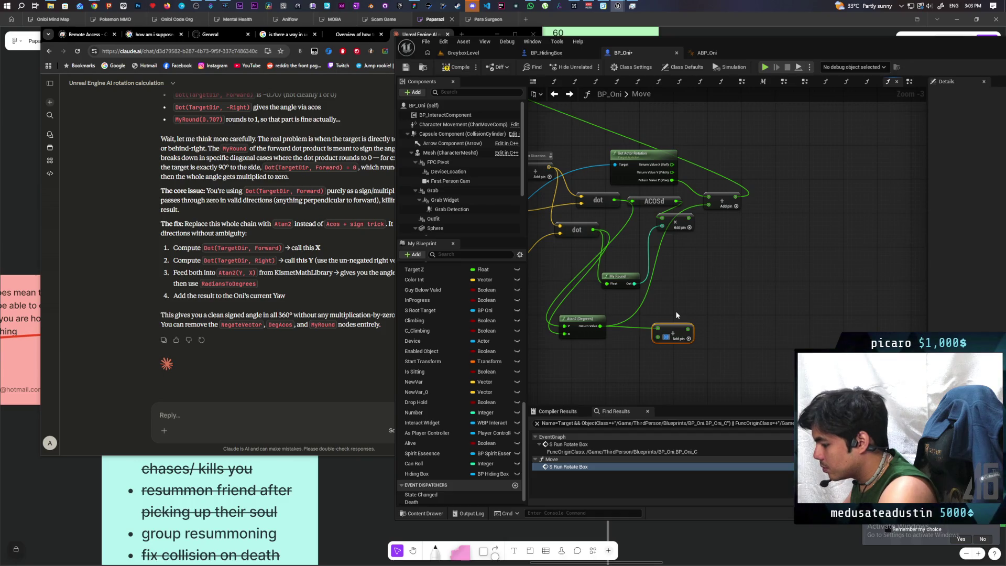
{"action": "type", "text": "45"}
{"action": "mouse_move", "coordinate": [691, 328]}
{"action": "left_mouse_down"}
{"action": "mouse_move", "coordinate": [722, 191]}
{"action": "mouse_move", "coordinate": [709, 205]}
{"action": "left_mouse_up"}
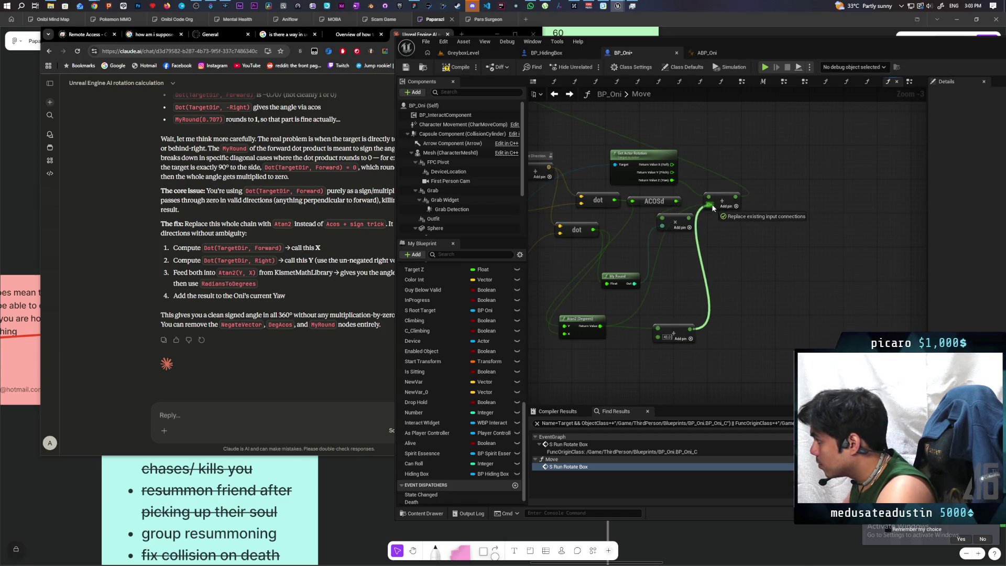
Compile BP_Oni and start a Play test in GreyboxLevel to check the rotation
{"action": "left_click", "coordinate": [456, 68]}
{"action": "left_click", "coordinate": [473, 53]}
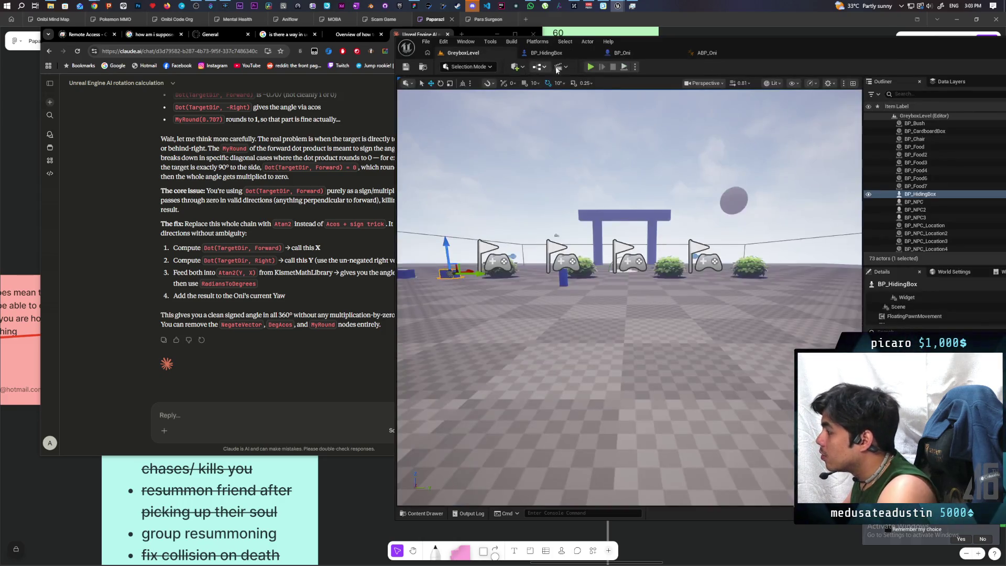
{"action": "left_click", "coordinate": [591, 67]}
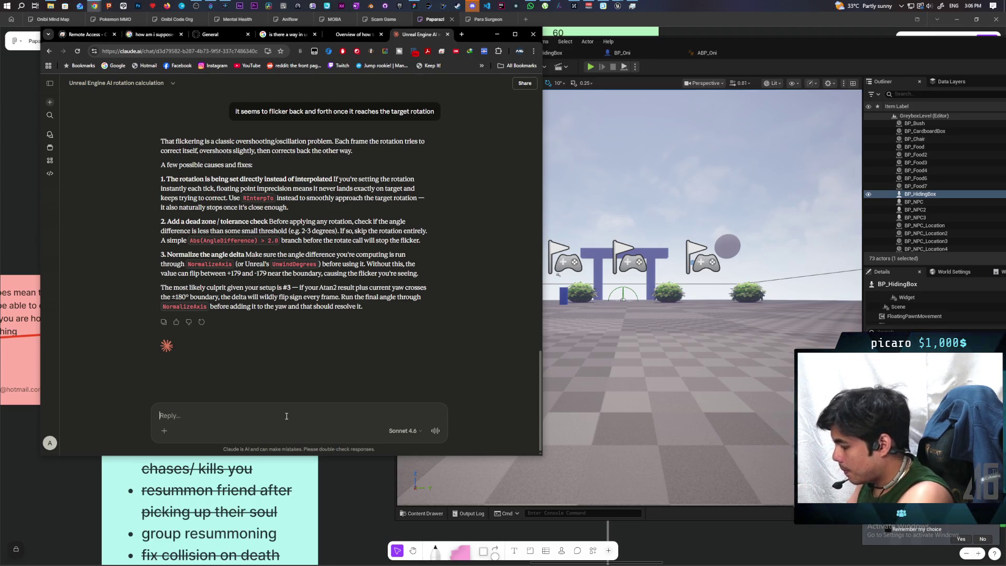
Tell Claude the rotation already uses RInterp To Constant
{"action": "type", "text": "Im using r"}
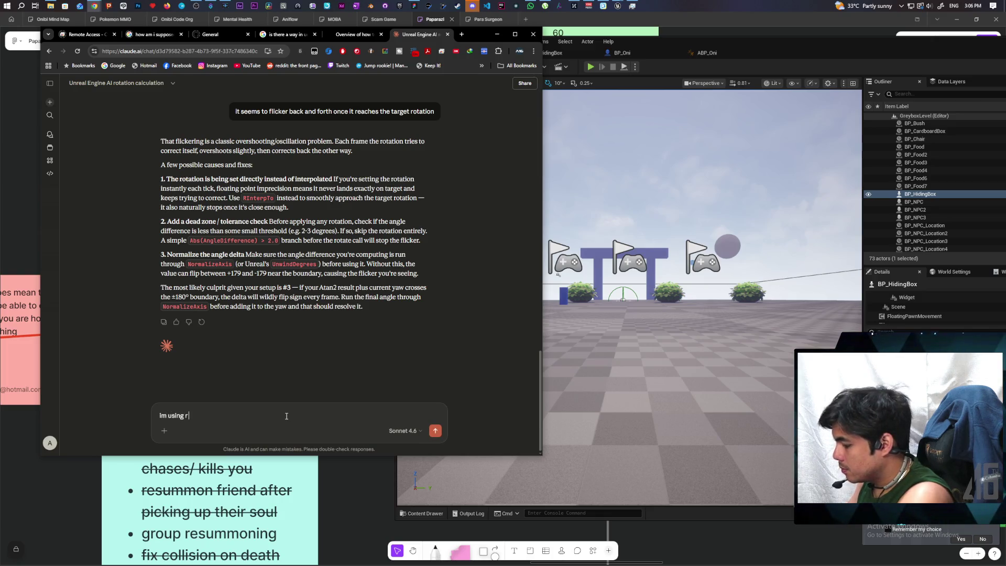
{"action": "type", "text": " interp to"}
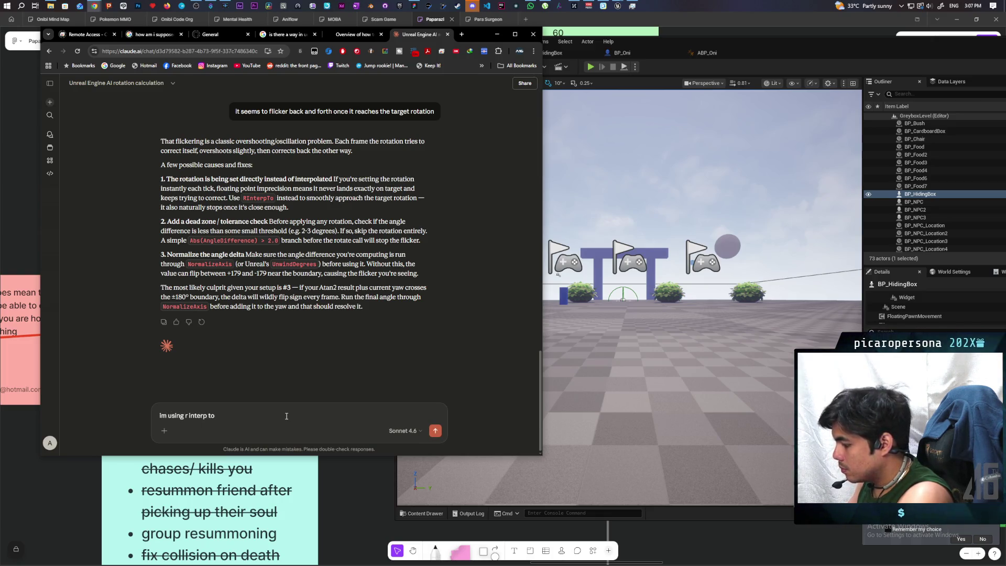
{"action": "type", "text": "tant"}
{"action": "key", "text": "Return"}
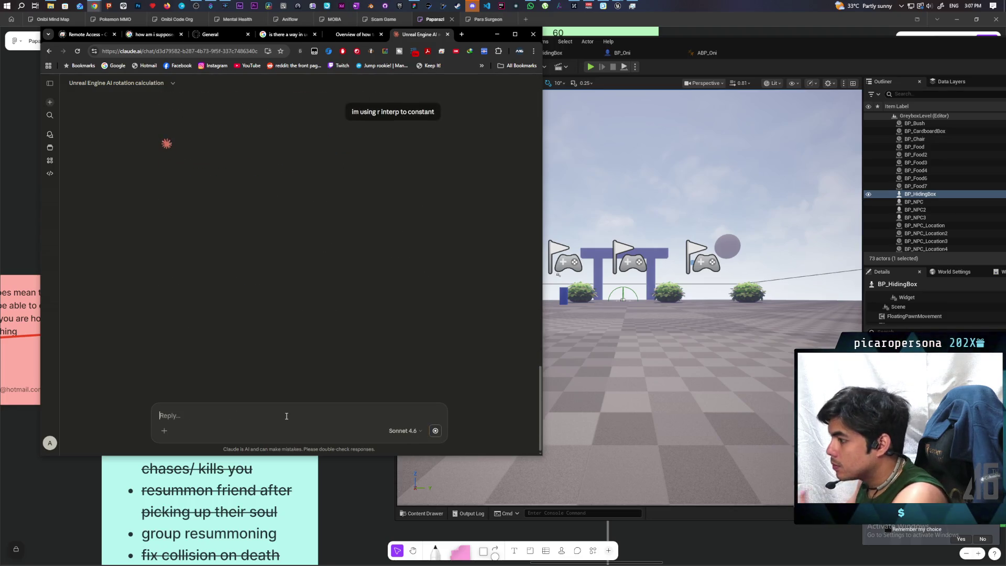
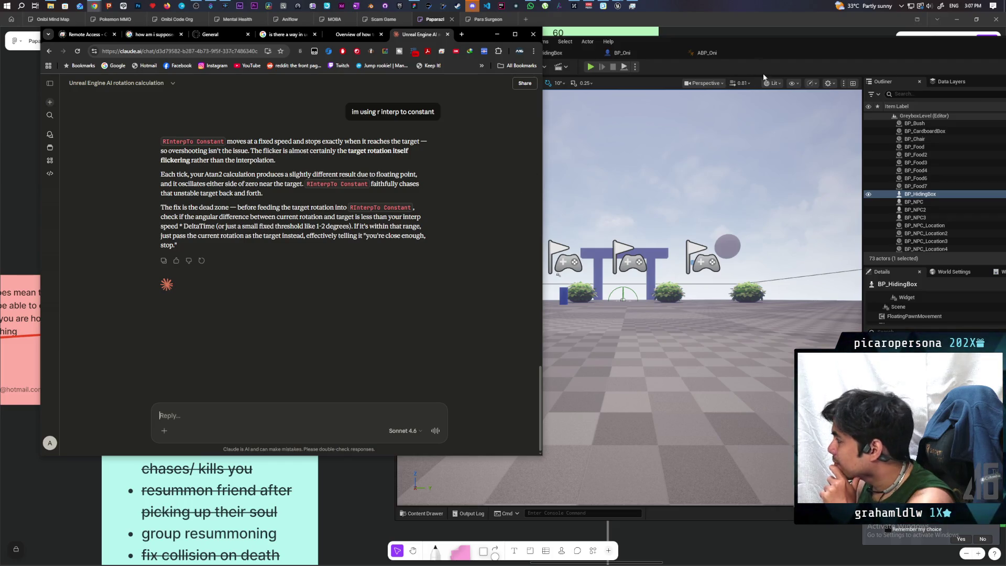
Switch from the Claude chat to Unreal Engine and show the BP_Oni blueprint graph
{"action": "left_click", "coordinate": [785, 41]}
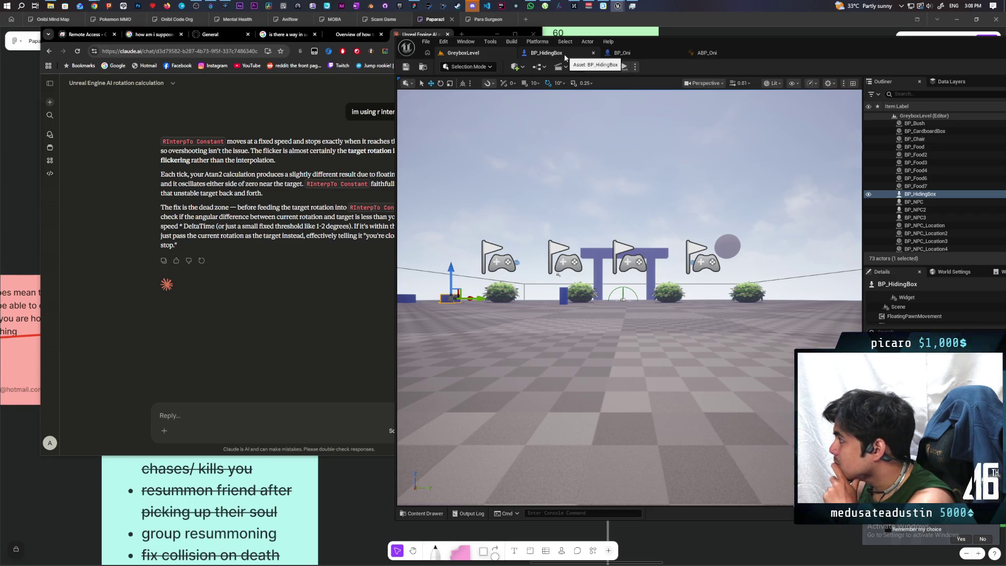
{"action": "left_click", "coordinate": [621, 53]}
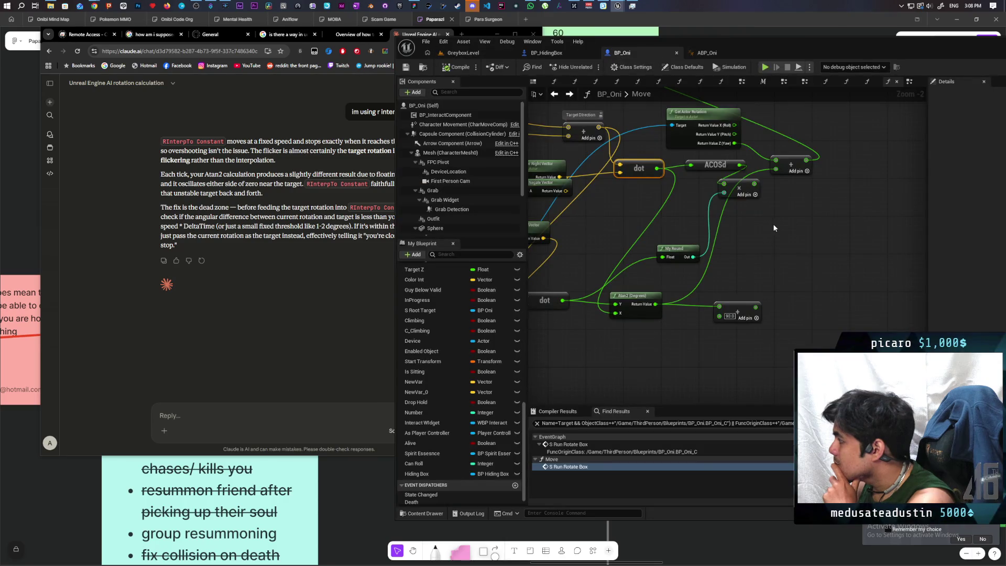
Jump to the S Run Rotate Box event in BP_Oni's EventGraph, with the editor maximized
{"action": "scroll", "coordinate": [779, 219], "scroll_direction": "down", "scroll_amount": 4}
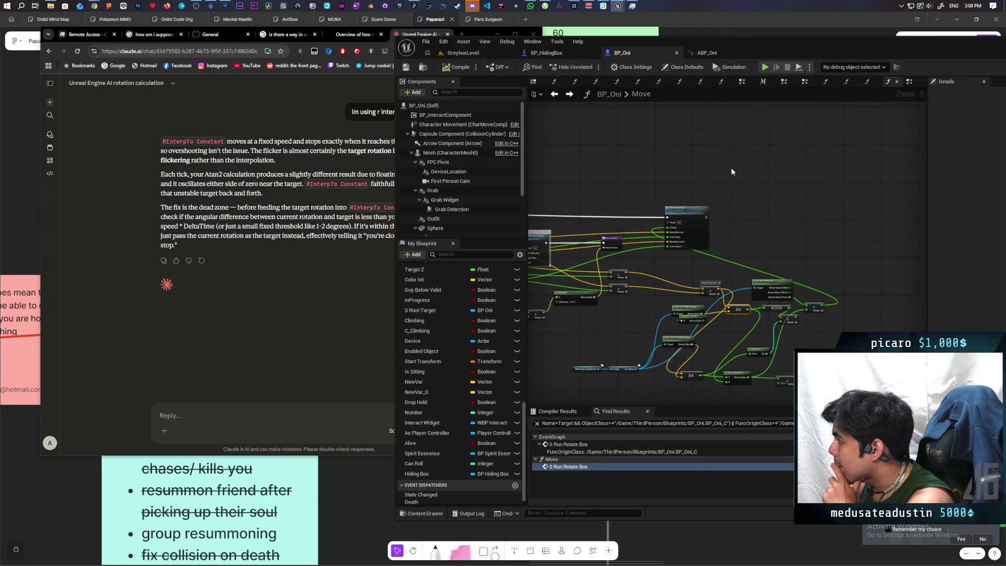
{"action": "double_click", "coordinate": [654, 216]}
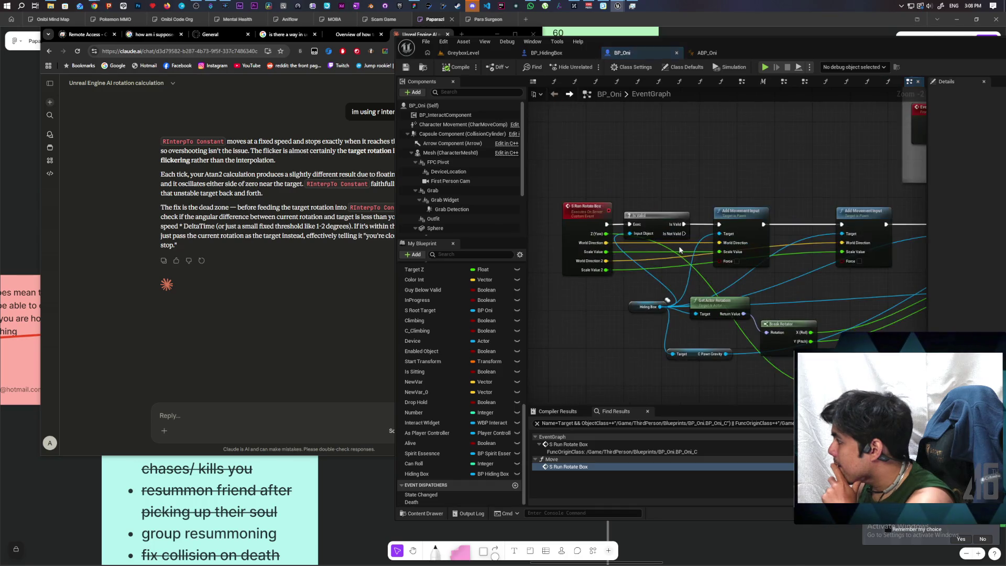
{"action": "double_click", "coordinate": [808, 50]}
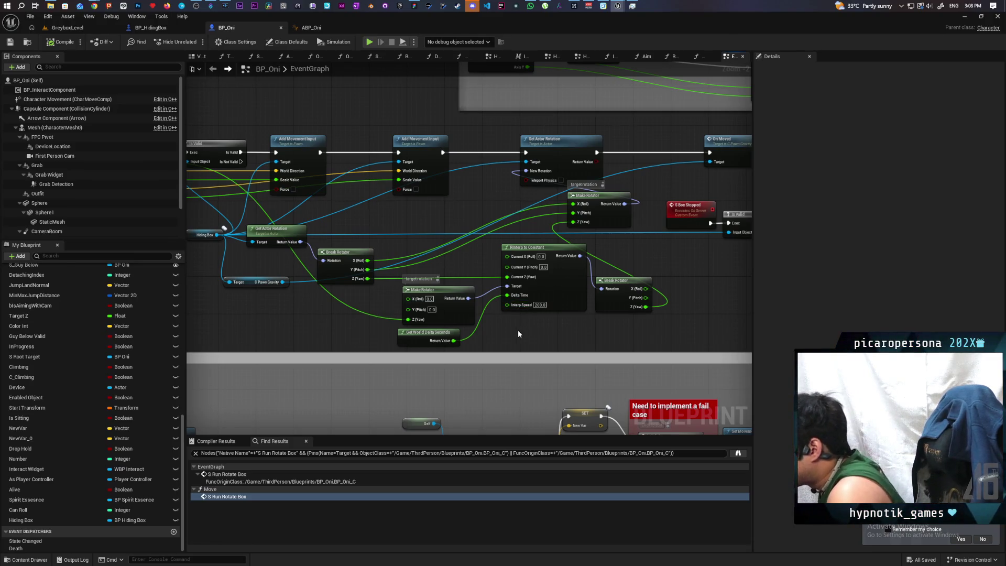
{"action": "left_click_drag", "start_coordinate": [519, 333], "coordinate": [605, 303]}
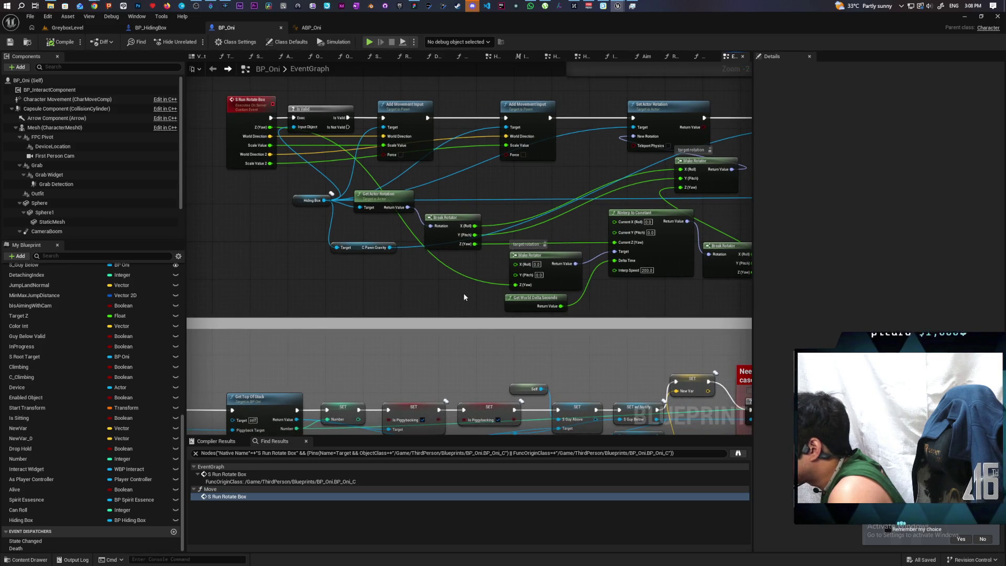
{"action": "left_click_drag", "start_coordinate": [464, 297], "coordinate": [420, 281]}
Move Get World Delta Seconds up-left beside the rotation nodes, then drag a wire from Break Rotator's Yaw
{"action": "mouse_move", "coordinate": [621, 298]}
{"action": "left_mouse_down"}
{"action": "mouse_move", "coordinate": [595, 281]}
{"action": "mouse_move", "coordinate": [455, 279]}
{"action": "left_mouse_up"}
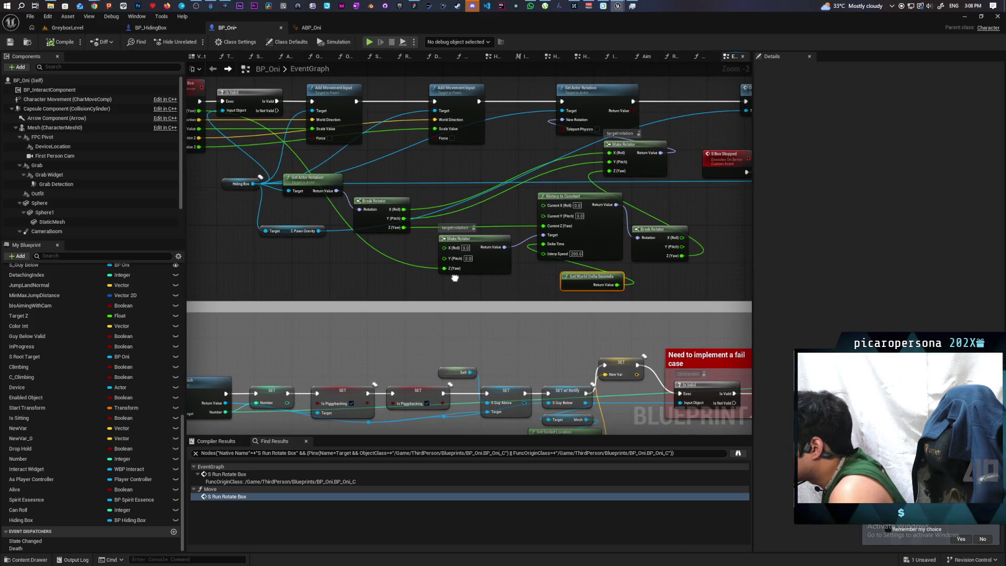
{"action": "left_click_drag", "start_coordinate": [455, 278], "coordinate": [492, 276]}
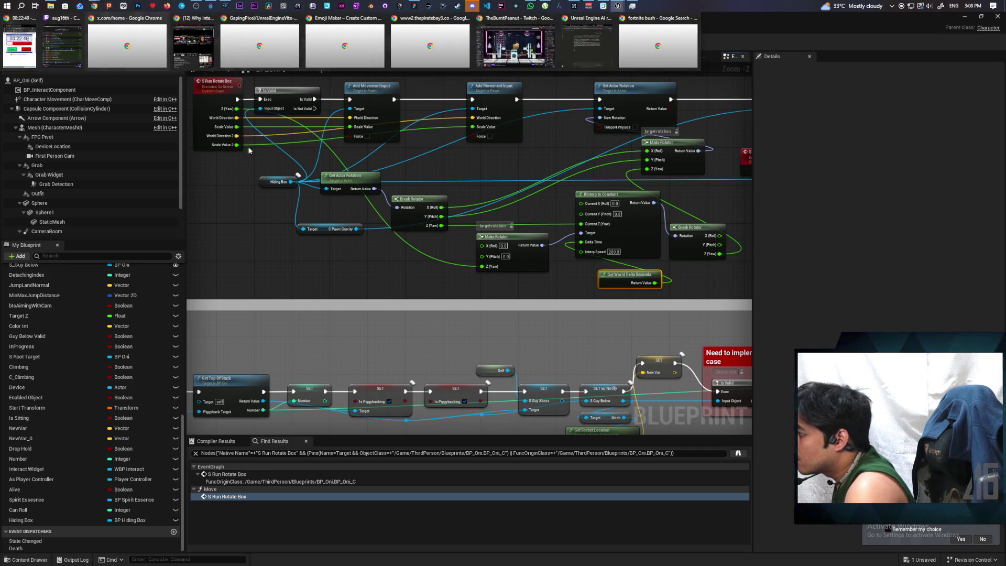
{"action": "left_click_drag", "start_coordinate": [363, 245], "coordinate": [371, 240]}
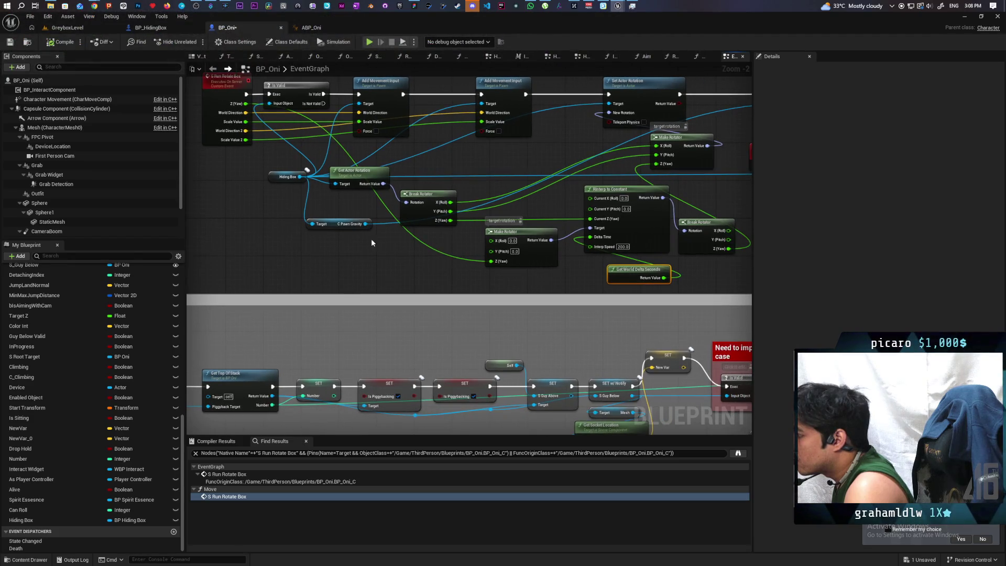
{"action": "scroll", "coordinate": [376, 245], "scroll_direction": "up", "scroll_amount": 1}
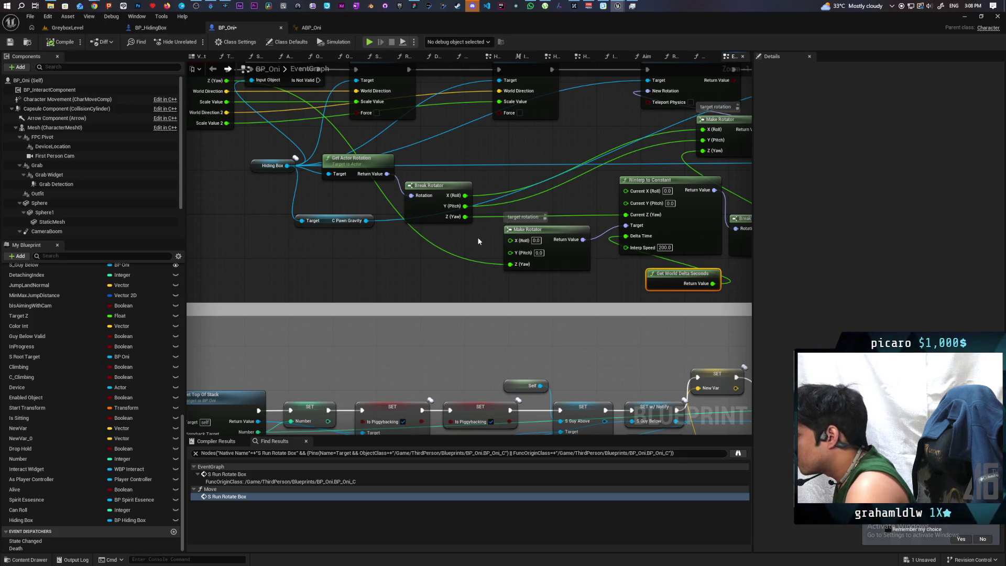
{"action": "left_click_drag", "start_coordinate": [465, 216], "coordinate": [418, 259]}
Add a Nearly Equal (Float) node below Break Rotator, fed by the event's Z (Yaw) into B
{"action": "type", "text": "="}
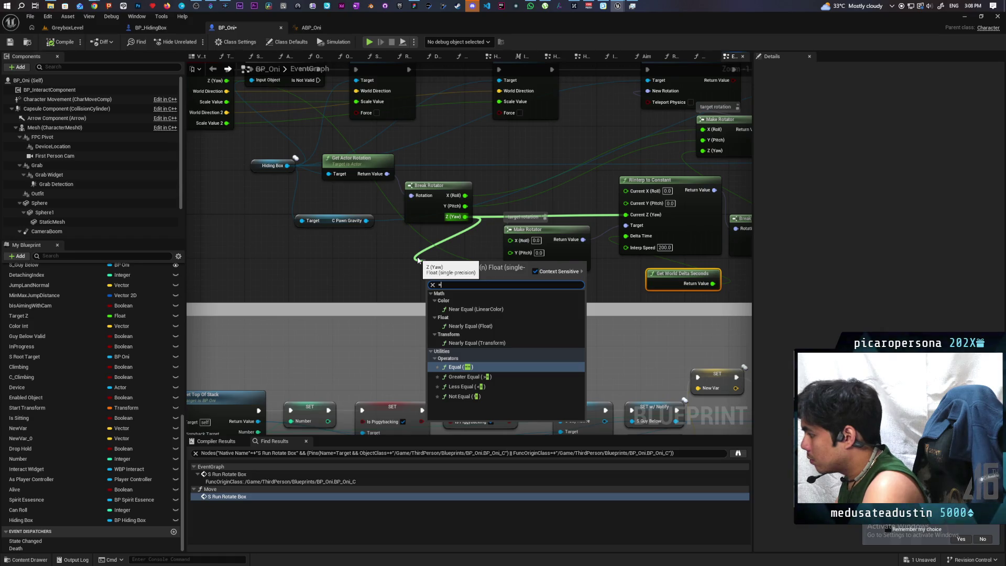
{"action": "left_click", "coordinate": [483, 329]}
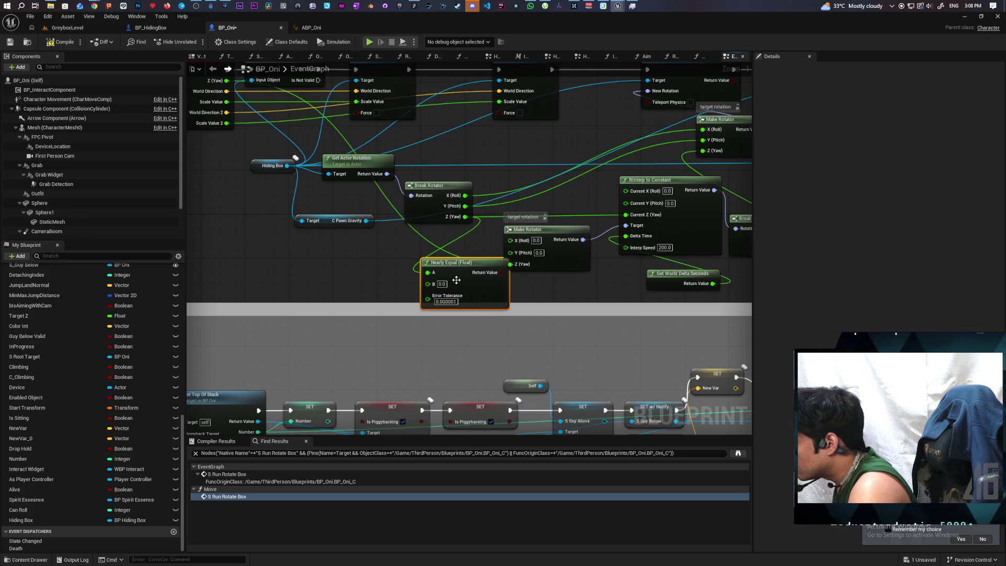
{"action": "left_click_drag", "start_coordinate": [458, 274], "coordinate": [429, 250]}
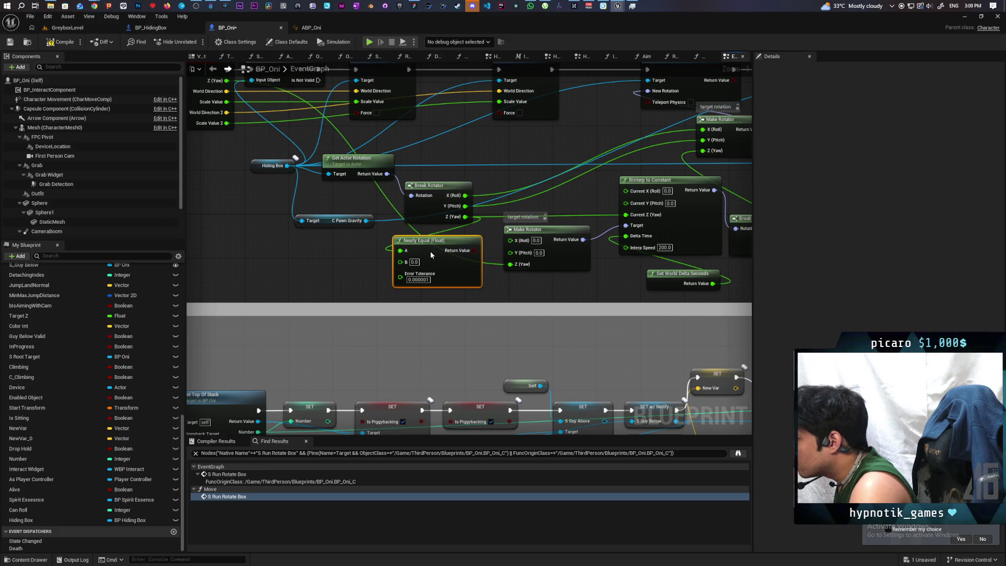
{"action": "mouse_move", "coordinate": [236, 103]}
{"action": "left_mouse_down"}
{"action": "mouse_move", "coordinate": [299, 189]}
{"action": "mouse_move", "coordinate": [404, 288]}
{"action": "mouse_move", "coordinate": [439, 289]}
{"action": "mouse_move", "coordinate": [382, 286]}
{"action": "mouse_move", "coordinate": [423, 281]}
{"action": "left_mouse_up"}
Add a Select Float for Make Rotator's yaw: Nearly Equal into Pick A, event Yaw into B
{"action": "mouse_move", "coordinate": [496, 276]}
{"action": "left_mouse_down"}
{"action": "mouse_move", "coordinate": [595, 250]}
{"action": "mouse_move", "coordinate": [532, 266]}
{"action": "left_mouse_up"}
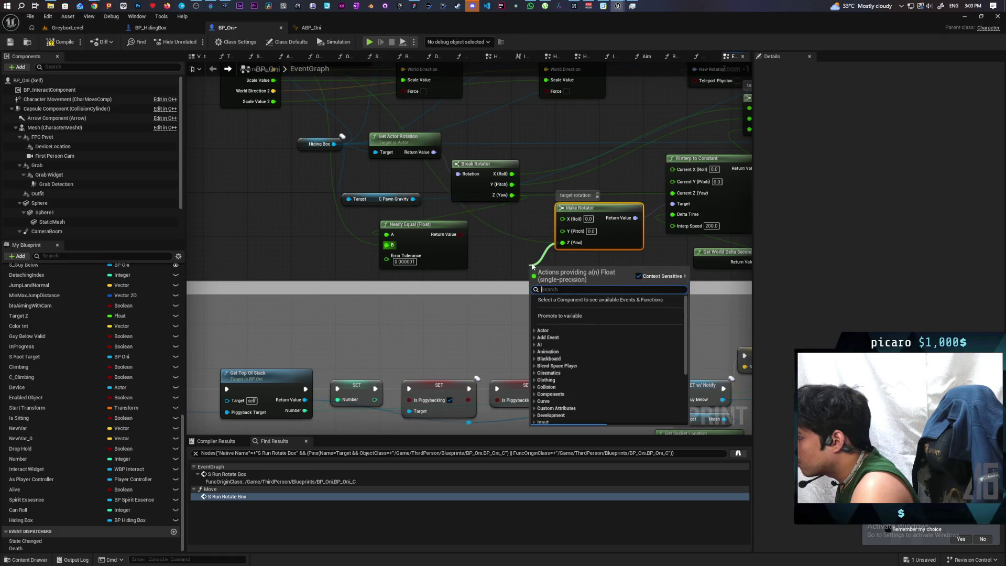
{"action": "type", "text": "sele"}
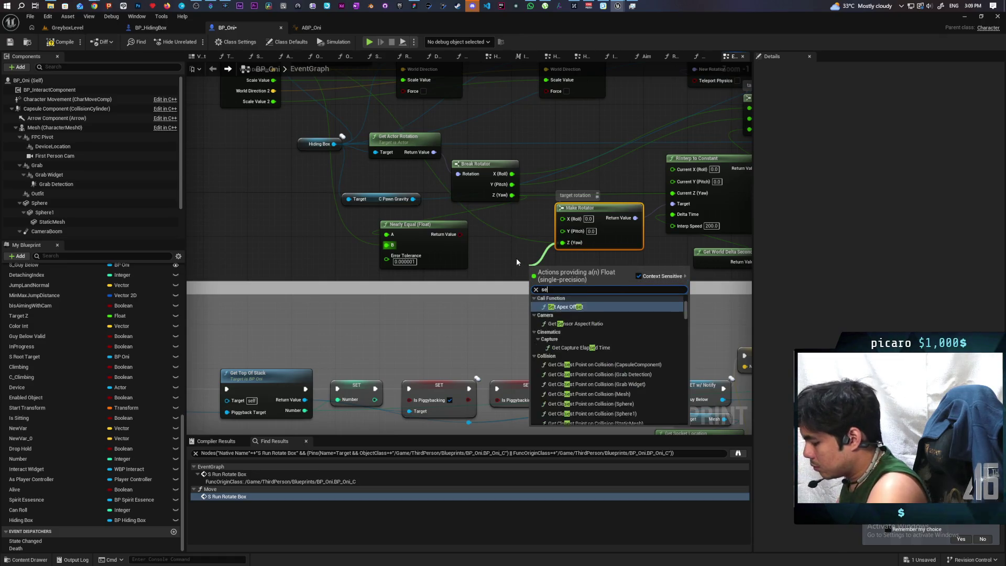
{"action": "key", "text": "Return"}
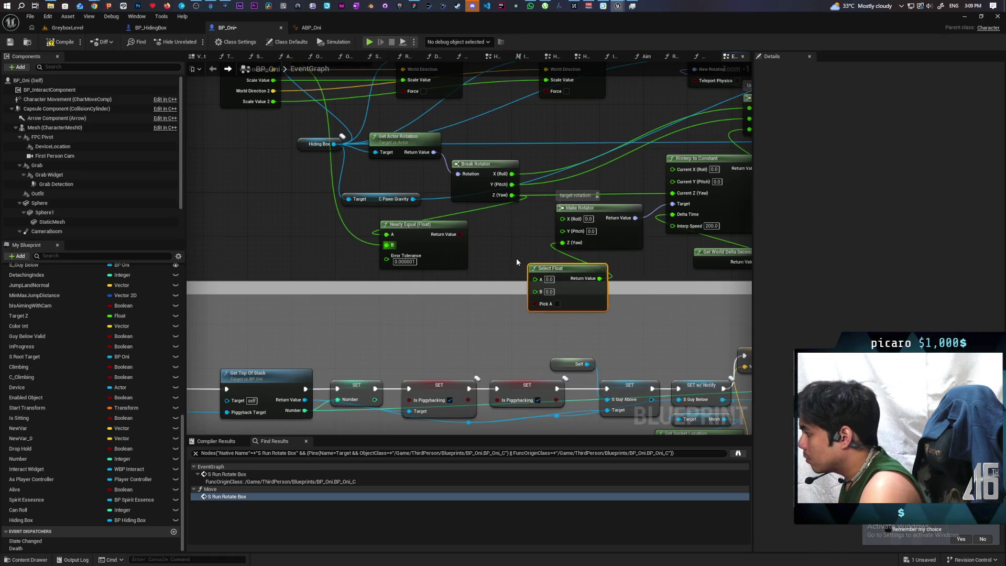
{"action": "left_click_drag", "start_coordinate": [559, 270], "coordinate": [521, 241]}
{"action": "mouse_move", "coordinate": [461, 235]}
{"action": "left_mouse_down"}
{"action": "mouse_move", "coordinate": [503, 278]}
{"action": "mouse_move", "coordinate": [422, 258]}
{"action": "mouse_move", "coordinate": [454, 220]}
{"action": "mouse_move", "coordinate": [452, 264]}
{"action": "mouse_move", "coordinate": [420, 251]}
{"action": "mouse_move", "coordinate": [496, 272]}
{"action": "left_mouse_up"}
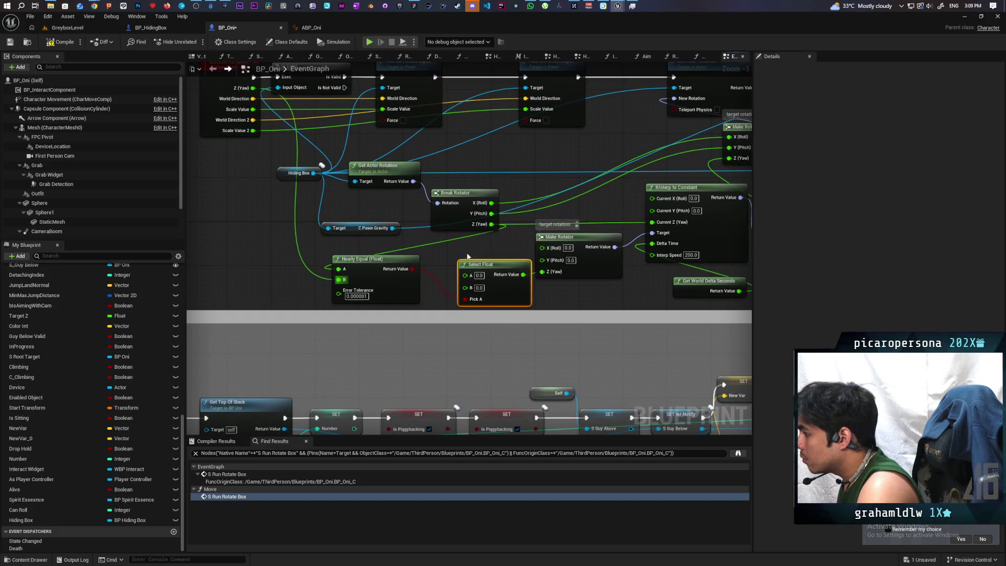
{"action": "mouse_move", "coordinate": [491, 224]}
{"action": "left_mouse_down"}
{"action": "mouse_move", "coordinate": [455, 271]}
{"action": "mouse_move", "coordinate": [466, 276]}
{"action": "left_mouse_up"}
{"action": "scroll", "coordinate": [452, 239], "scroll_direction": "down", "scroll_amount": 1}
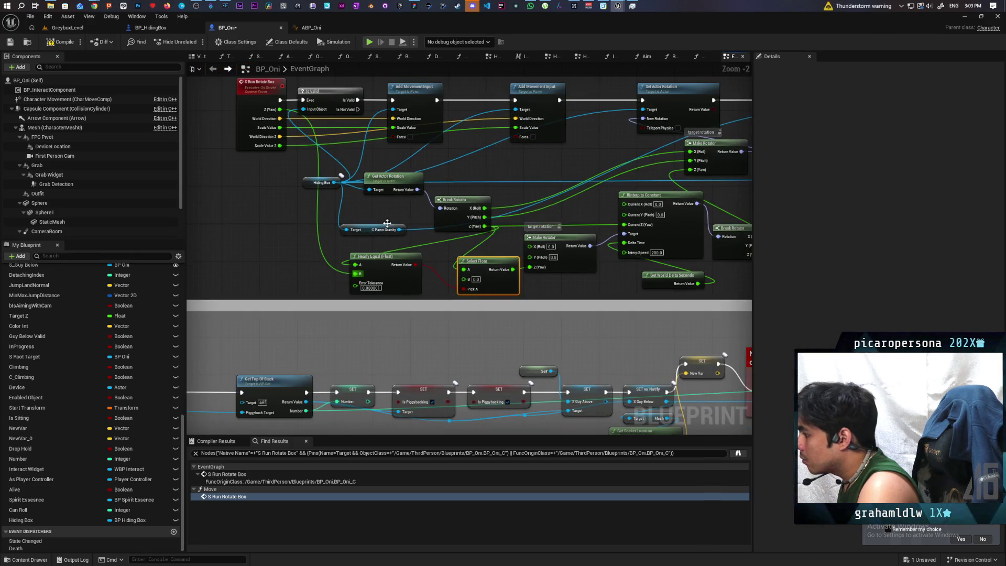
{"action": "left_click_drag", "start_coordinate": [280, 109], "coordinate": [464, 278]}
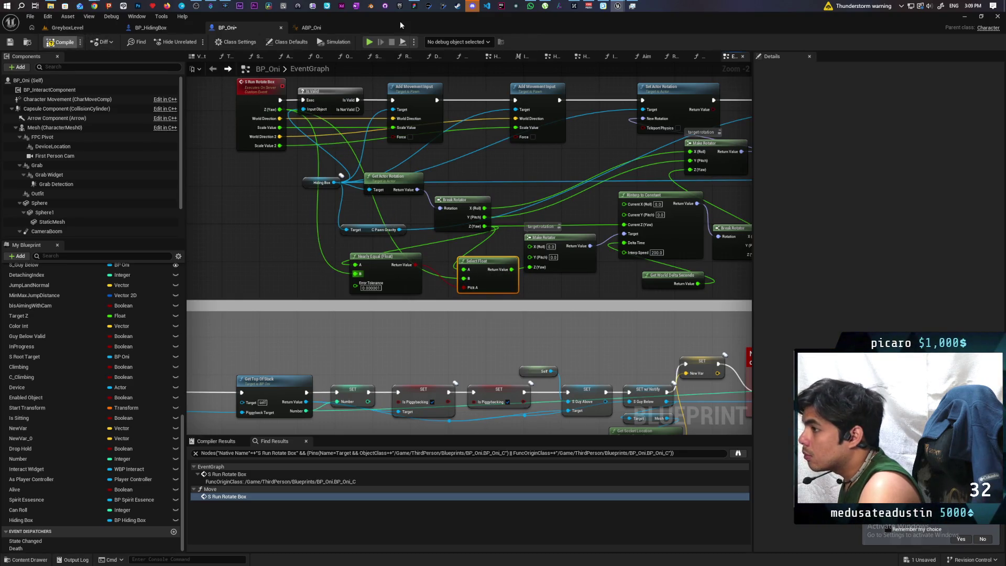
{"action": "double_click", "coordinate": [412, 23]}
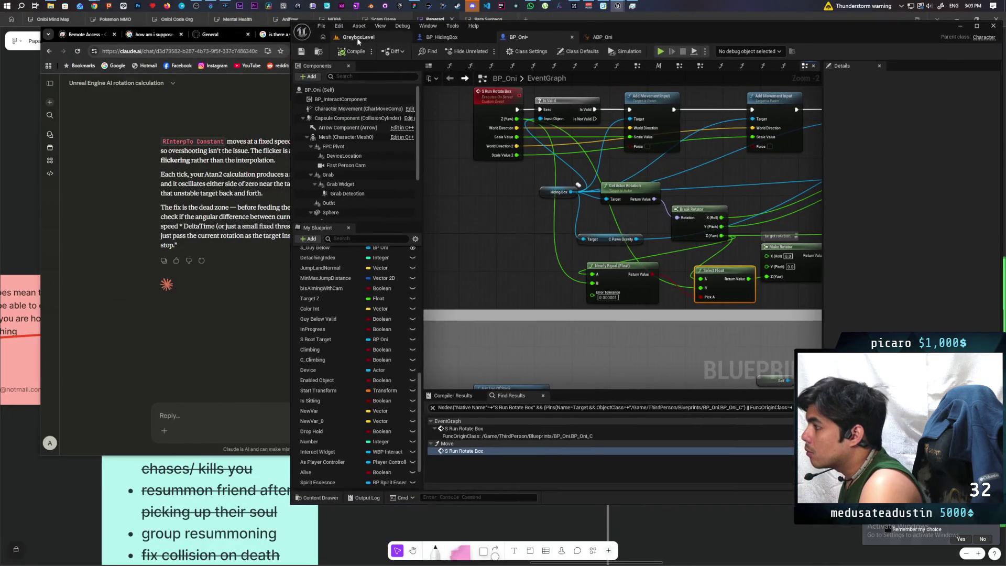
Play-test GreyboxLevel, moving the box-disguised character with W, S and D, then stop
{"action": "left_click", "coordinate": [358, 38]}
{"action": "left_click", "coordinate": [486, 51]}
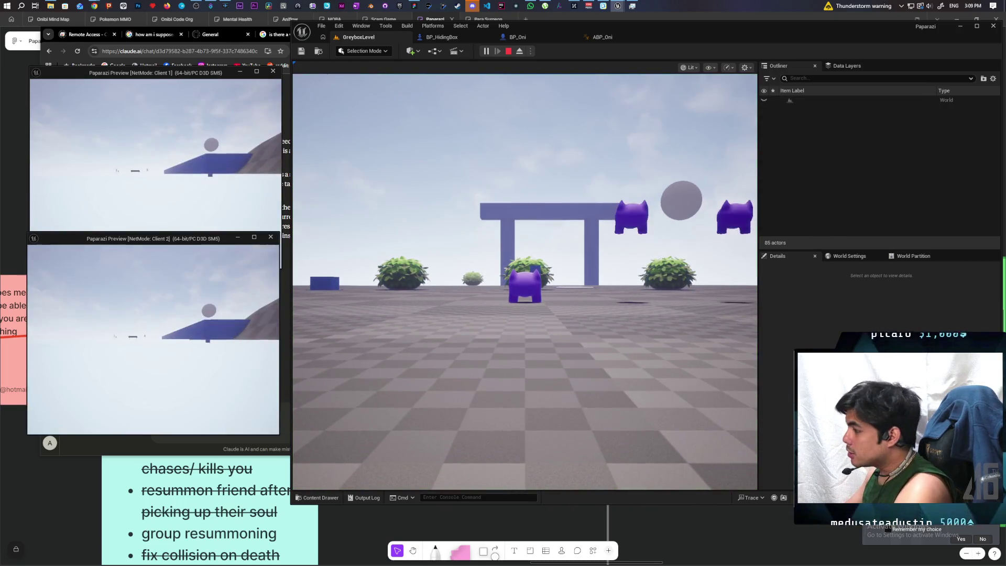
{"action": "left_click", "coordinate": [524, 283]}
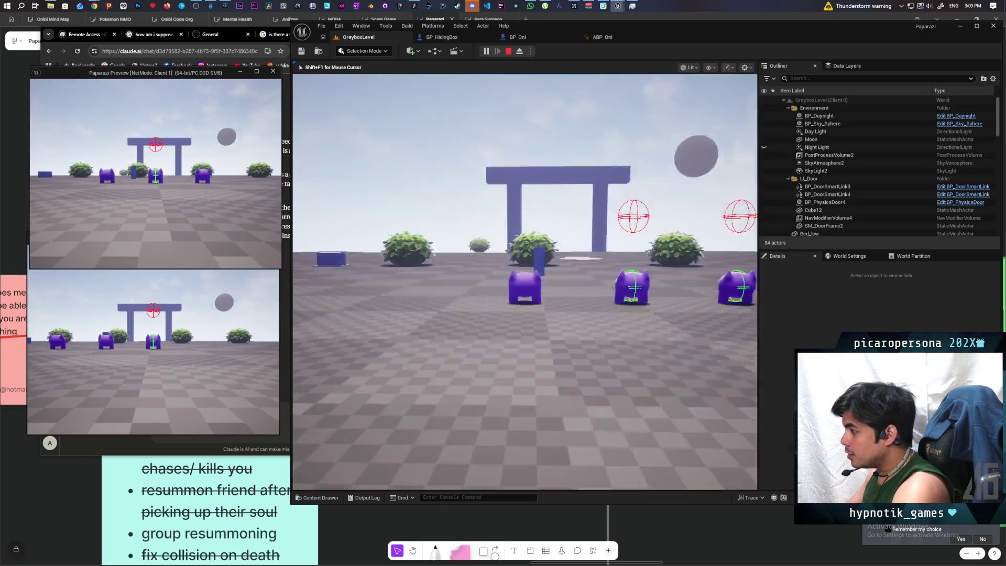
{"action": "key", "text": "w"}
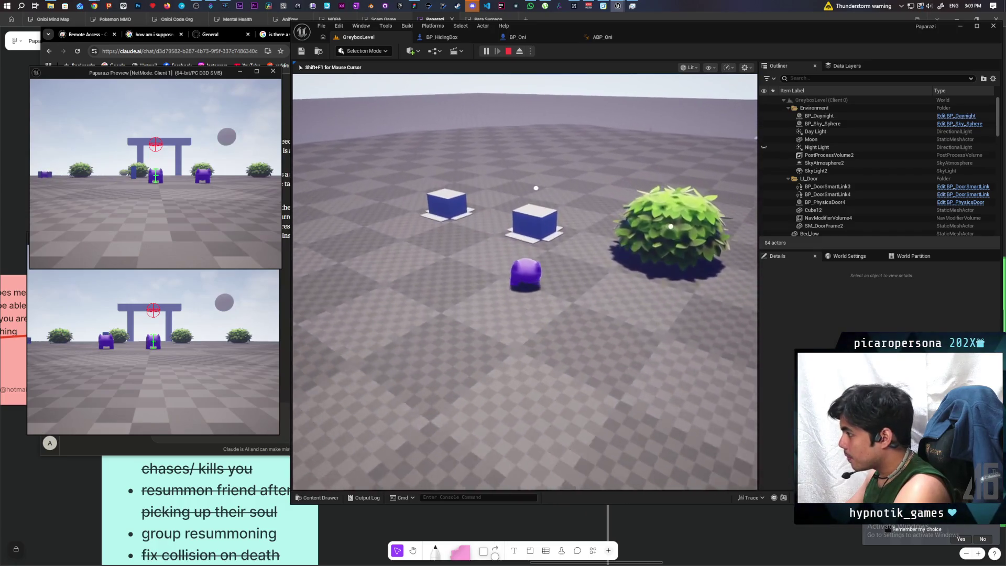
{"action": "key", "text": "s"}
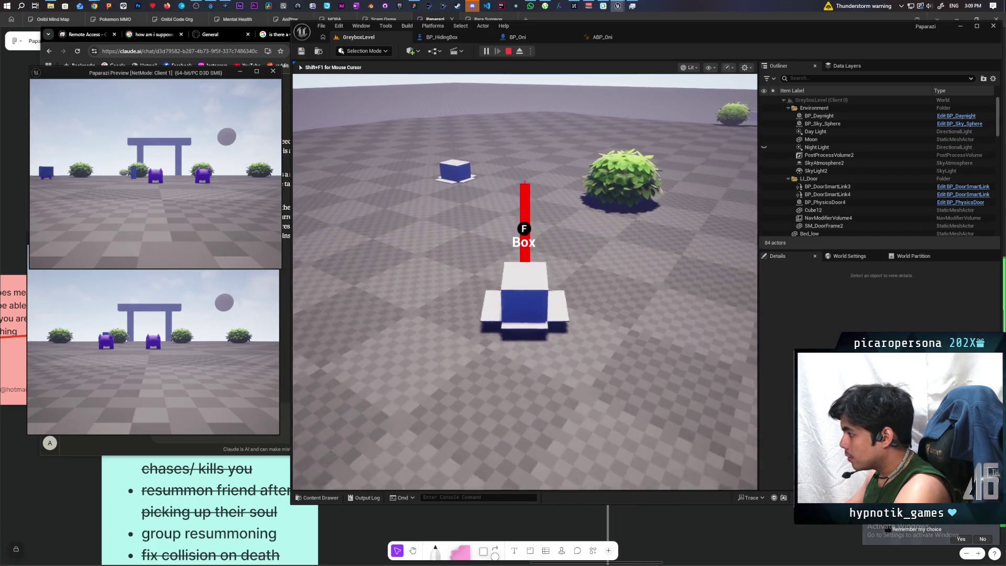
{"action": "key", "text": "d"}
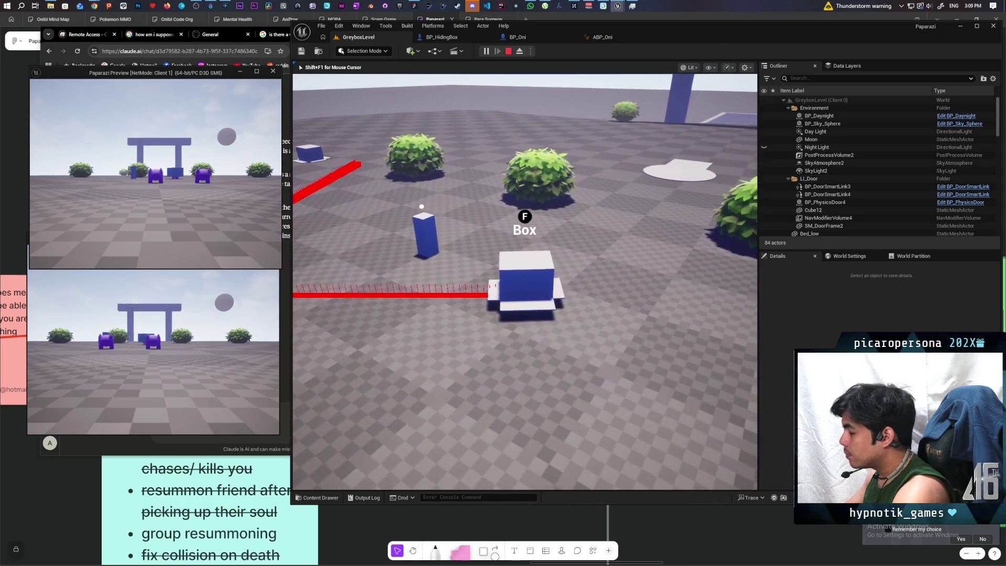
{"action": "key", "text": "Escape"}
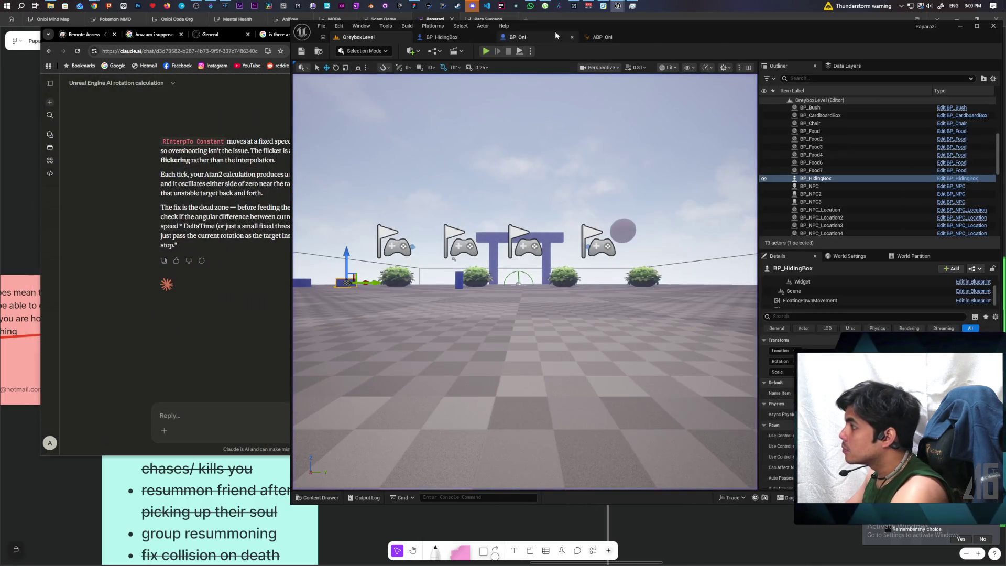
{"action": "left_click", "coordinate": [576, 39]}
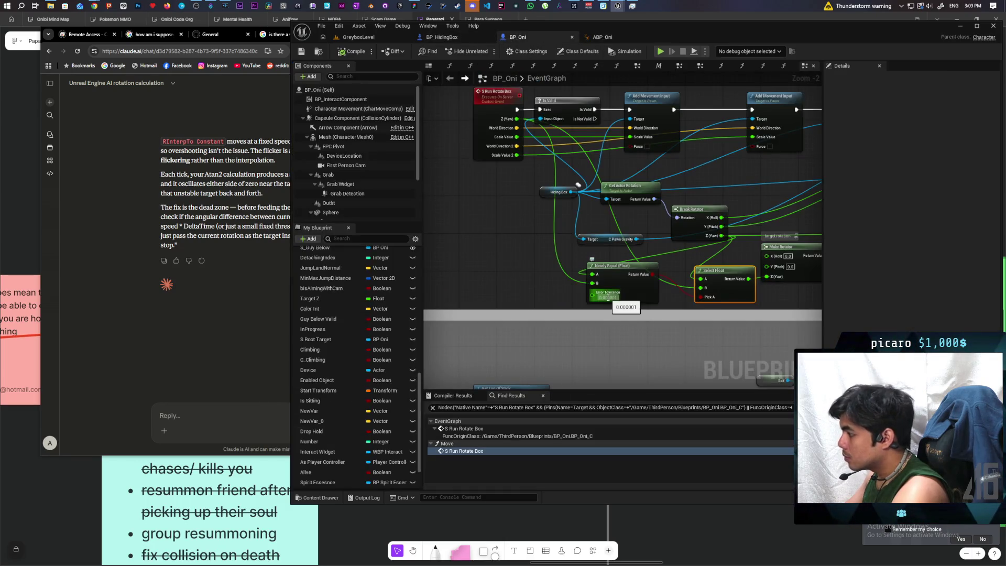
Run a second play-test, walking the box disguise forward around the level, then stop
{"action": "left_click", "coordinate": [379, 36]}
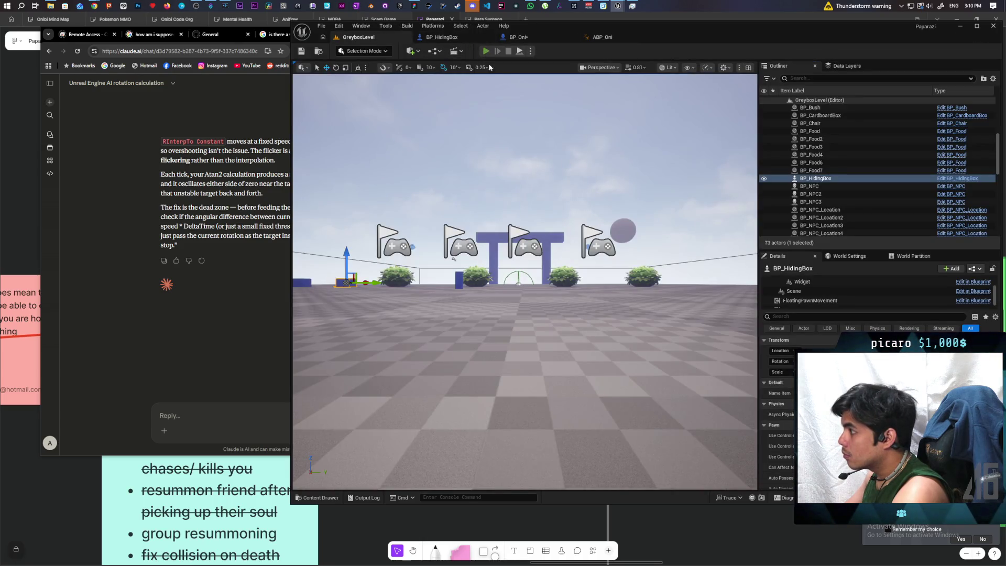
{"action": "left_click", "coordinate": [486, 51]}
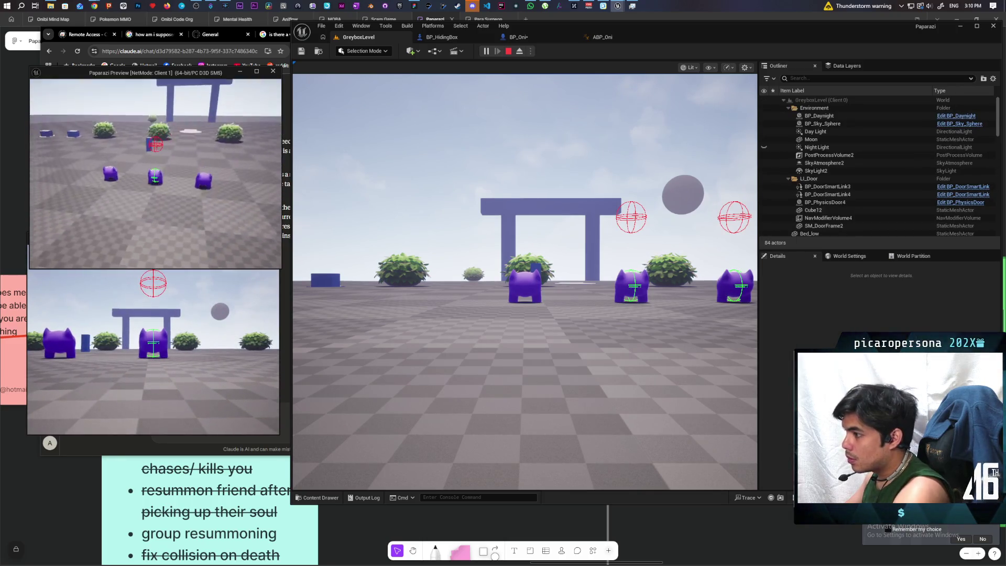
{"action": "key", "text": "alt+Tab"}
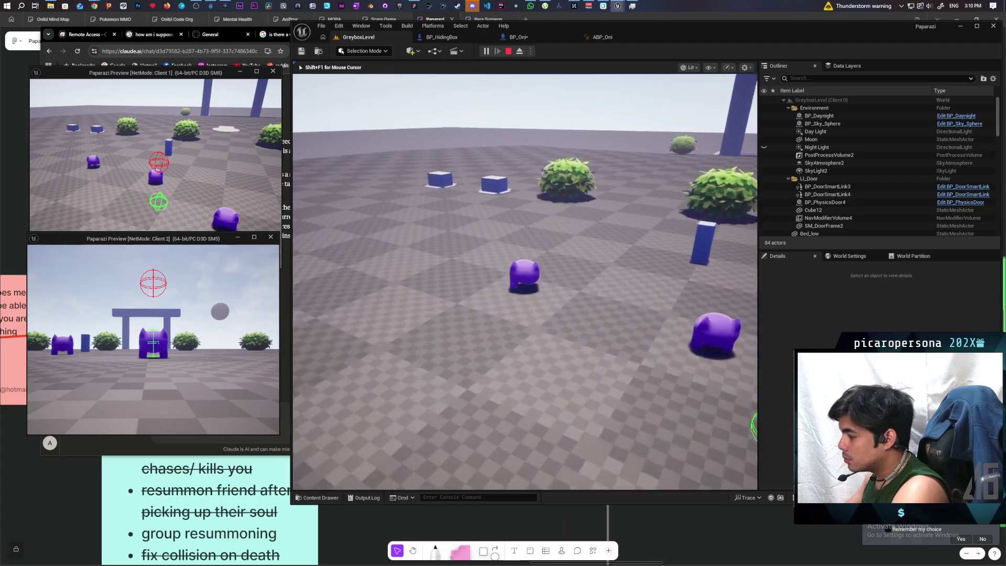
{"action": "key", "text": "w"}
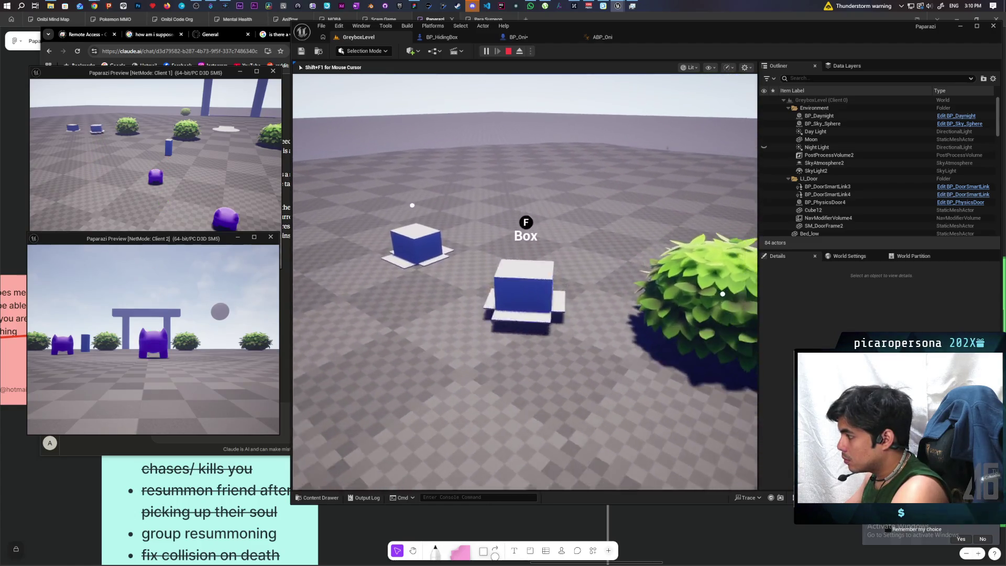
{"action": "key", "text": "w"}
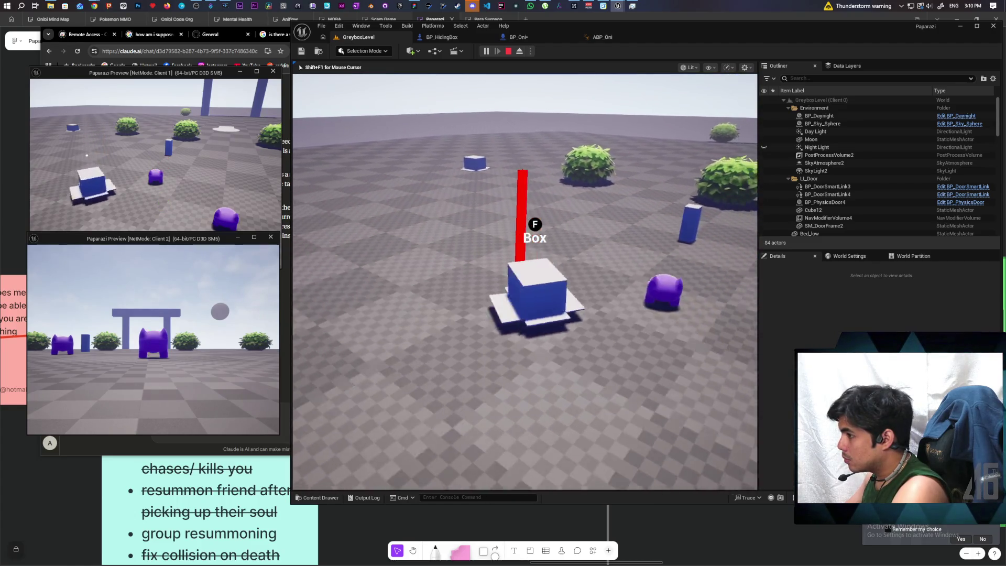
{"action": "key", "text": "w"}
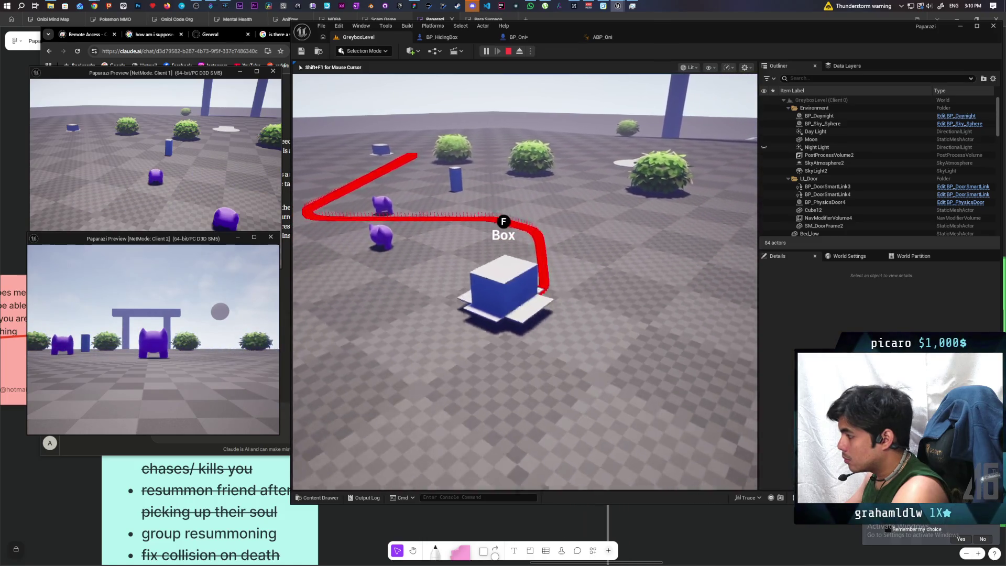
{"action": "key", "text": "w"}
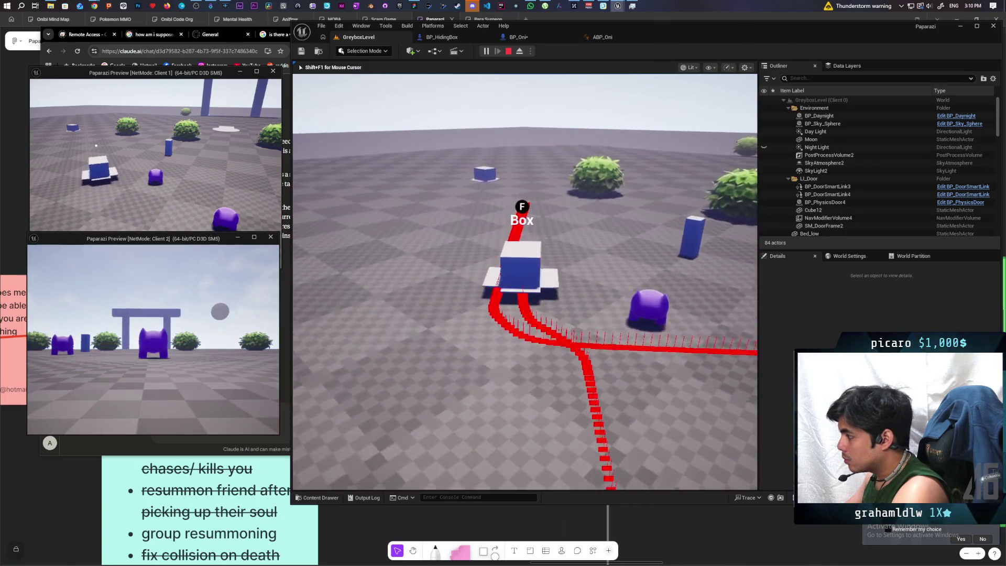
{"action": "key", "text": "w"}
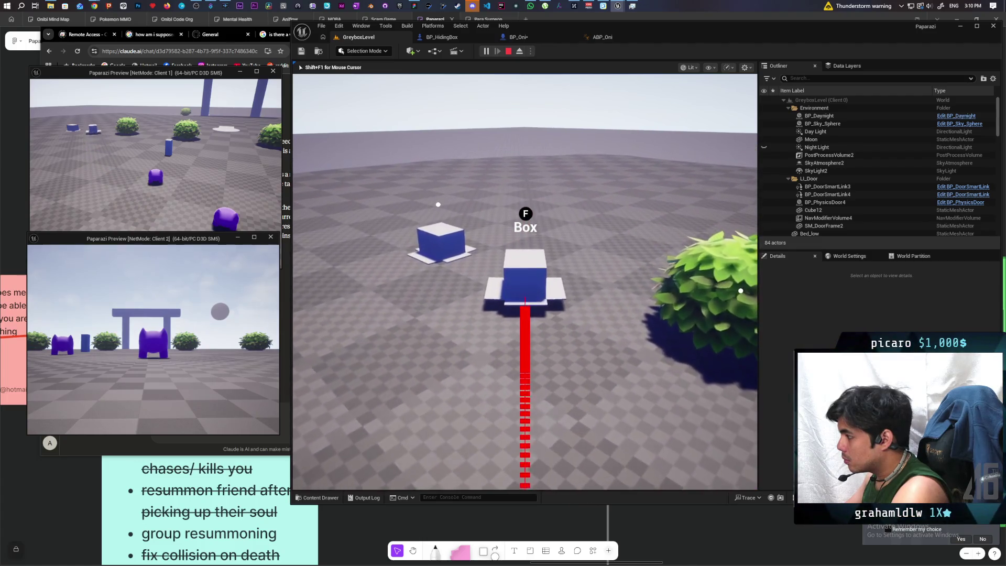
{"action": "key", "text": "w"}
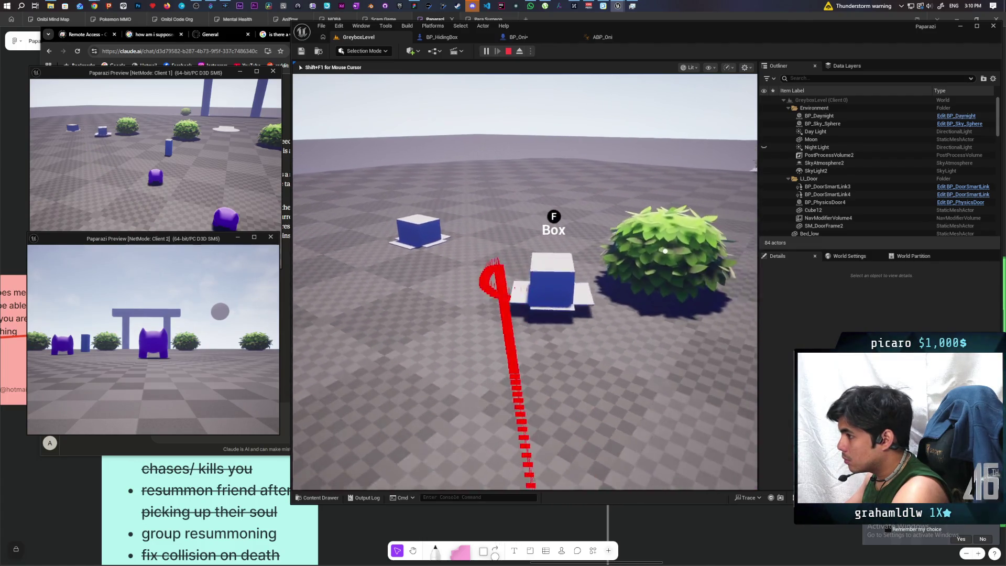
{"action": "key", "text": "w"}
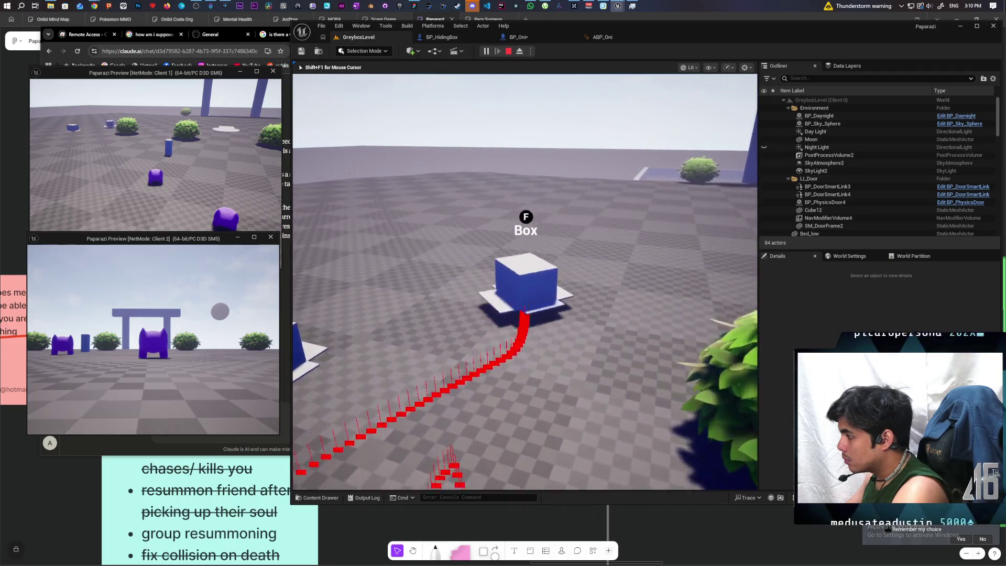
{"action": "key", "text": "w"}
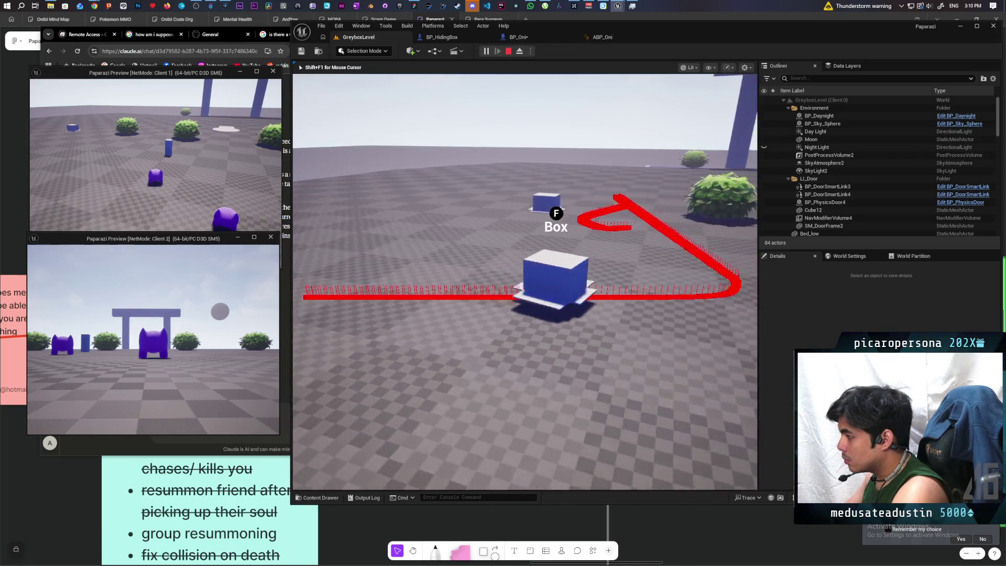
{"action": "key", "text": "Escape"}
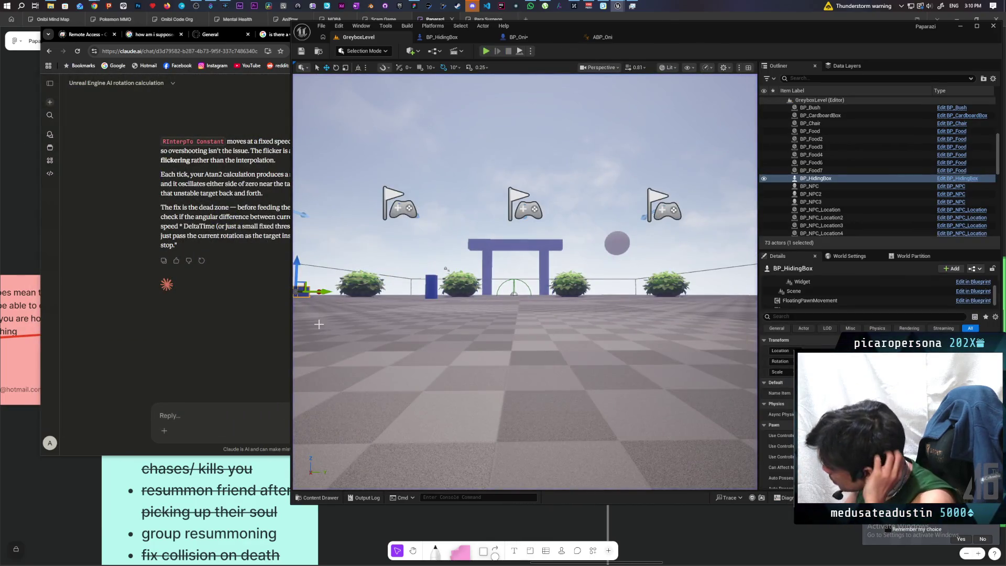
Pan BP_Oni's EventGraph to the RInterp and Set Actor Rotation nodes, then compile and save with Ctrl+S
{"action": "left_click", "coordinate": [524, 38]}
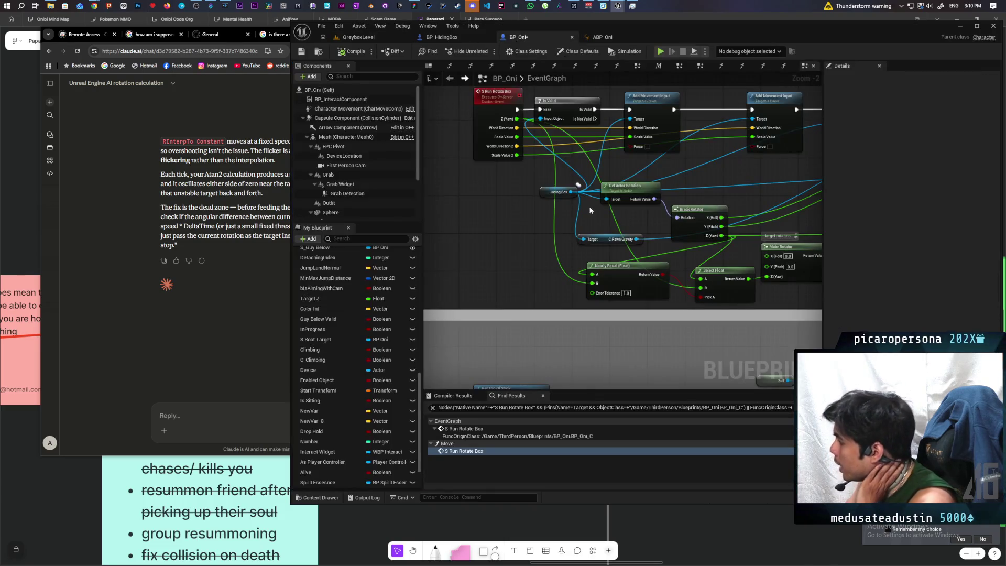
{"action": "mouse_move", "coordinate": [817, 157]}
{"action": "left_mouse_down"}
{"action": "mouse_move", "coordinate": [598, 188]}
{"action": "mouse_move", "coordinate": [635, 170]}
{"action": "mouse_move", "coordinate": [593, 169]}
{"action": "left_mouse_up"}
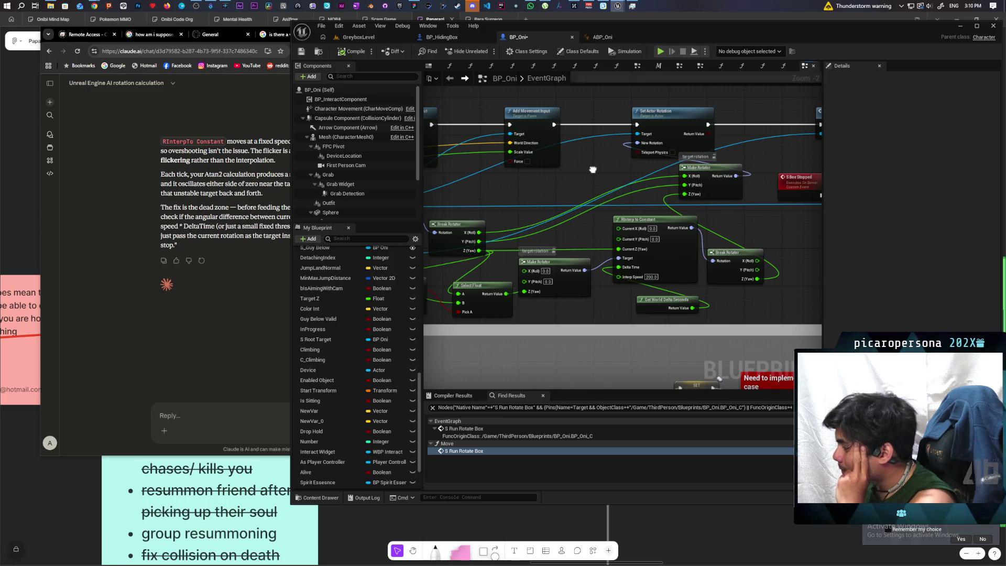
{"action": "left_click_drag", "start_coordinate": [593, 170], "coordinate": [628, 173]}
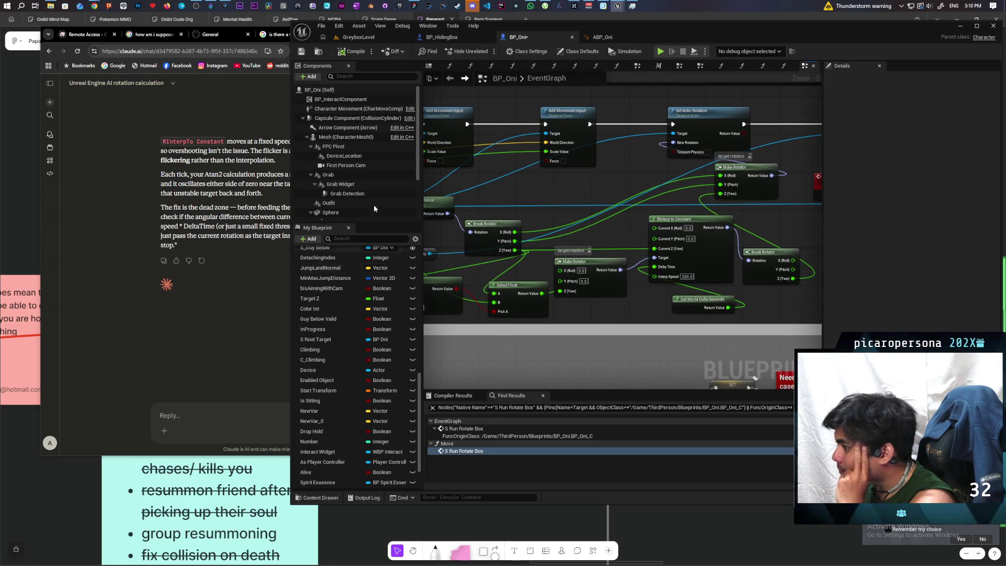
{"action": "mouse_move", "coordinate": [700, 30]}
{"action": "left_mouse_down"}
{"action": "mouse_move", "coordinate": [791, 33]}
{"action": "mouse_move", "coordinate": [710, 34]}
{"action": "left_mouse_up"}
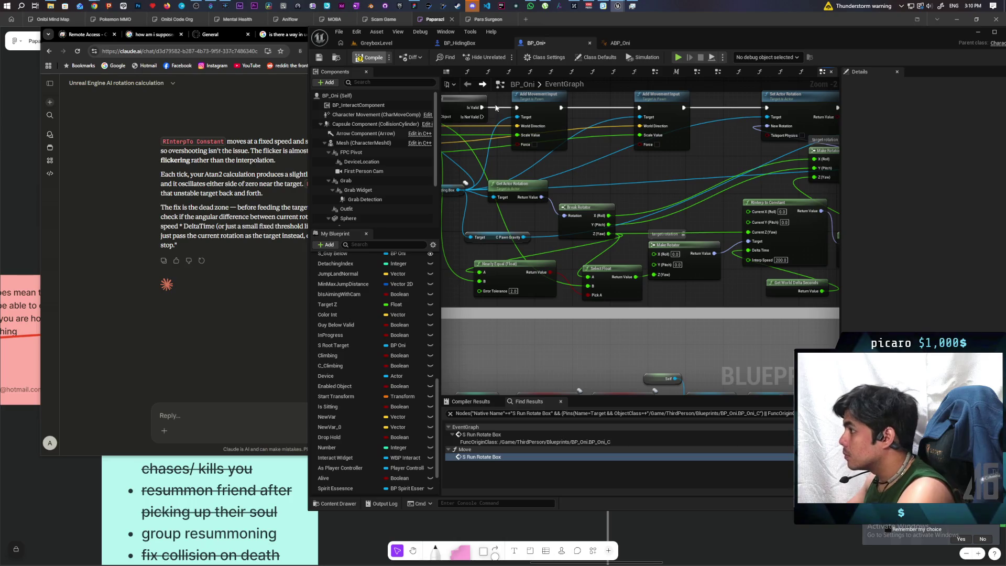
{"action": "key", "text": "ctrl+s"}
Play-test walking toward the two blue boxes, then check the BP_HidingBox Interact and BP_Oni graphs
{"action": "left_click", "coordinate": [377, 43]}
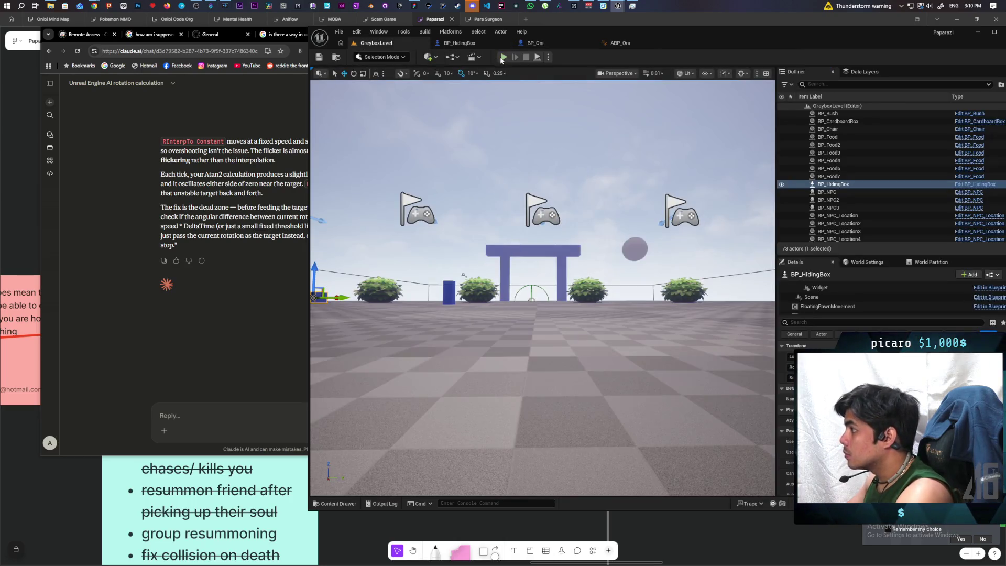
{"action": "key", "text": "alt+p"}
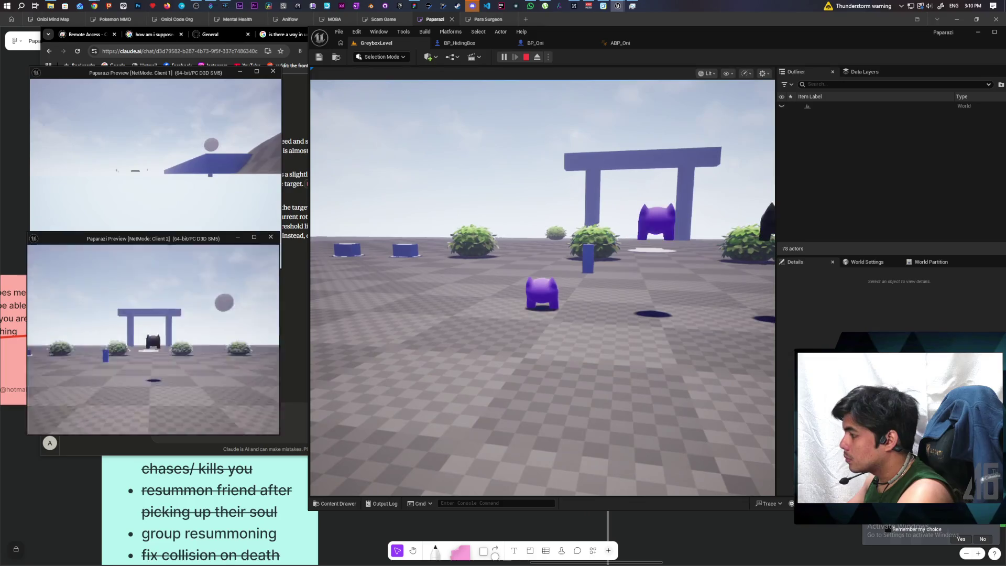
{"action": "key", "text": "alt+Tab"}
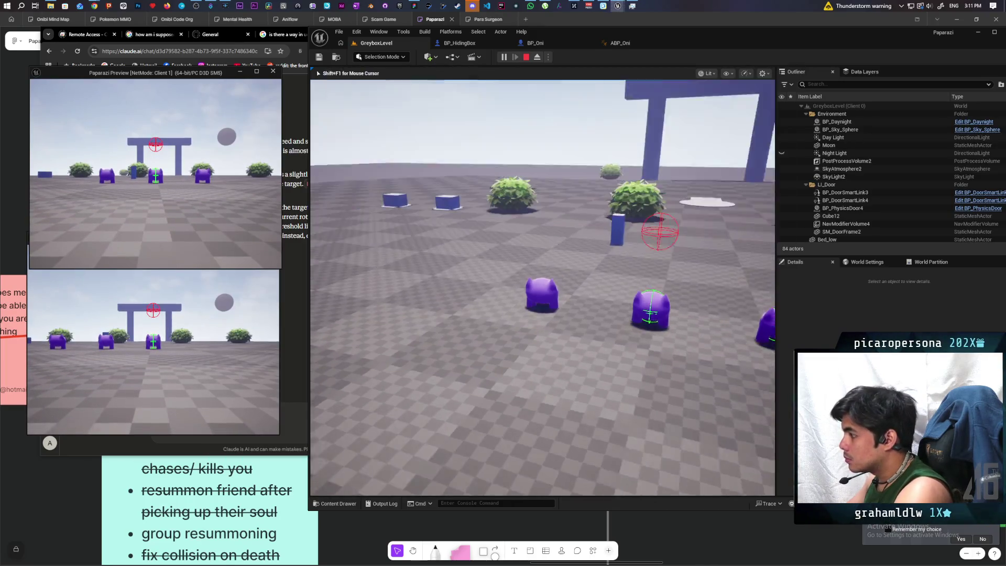
{"action": "key", "text": "w"}
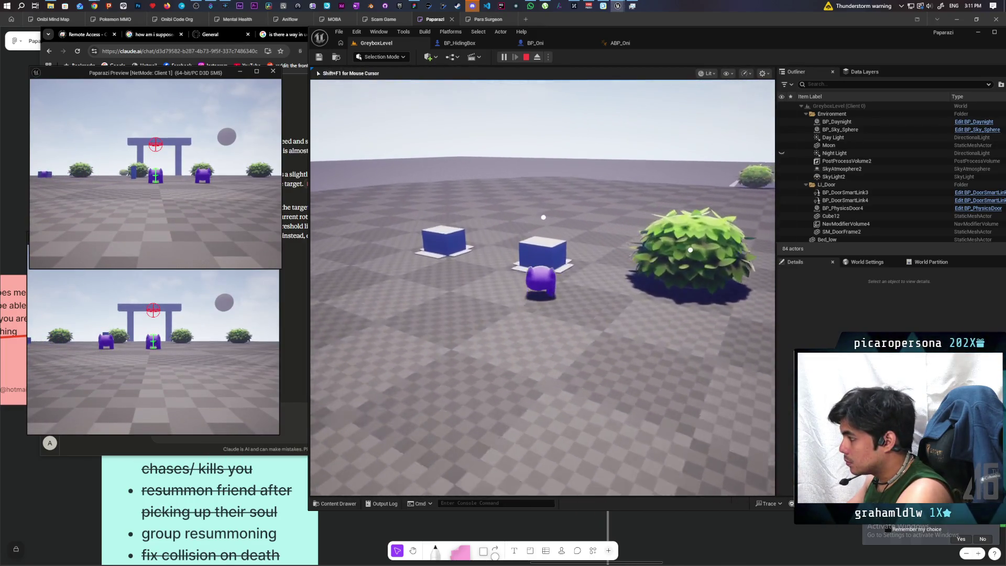
{"action": "key", "text": "w"}
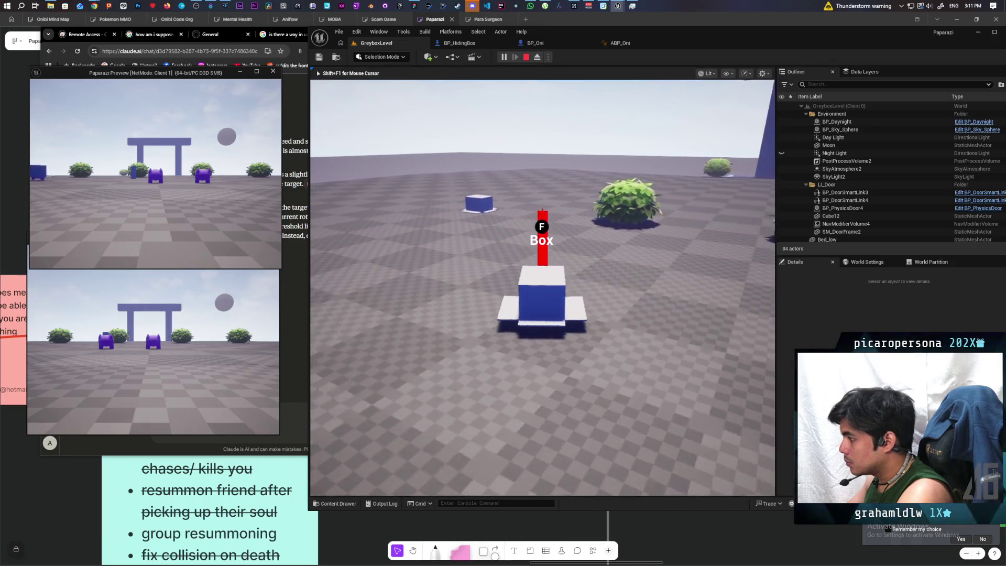
{"action": "key", "text": "Escape"}
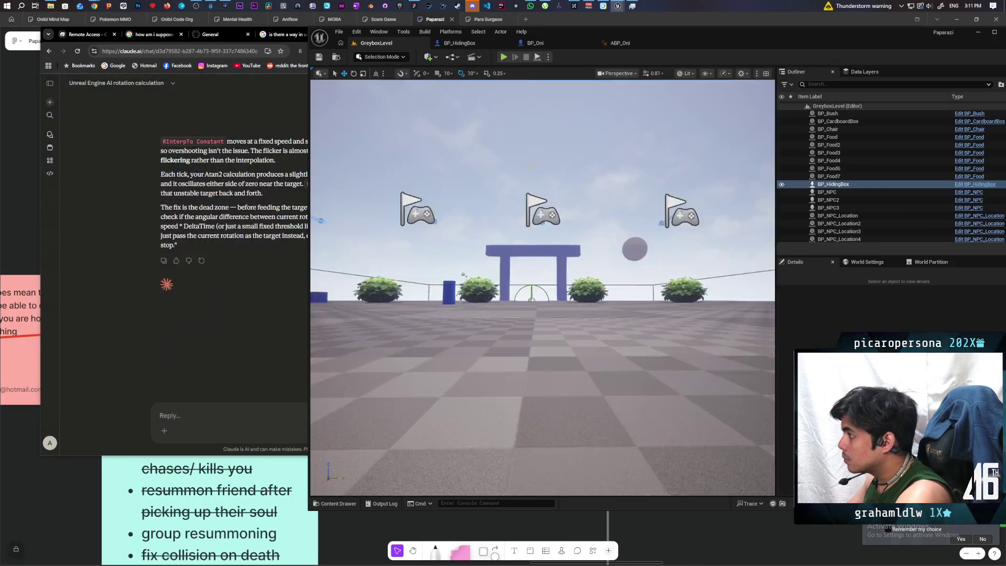
{"action": "left_click", "coordinate": [469, 42]}
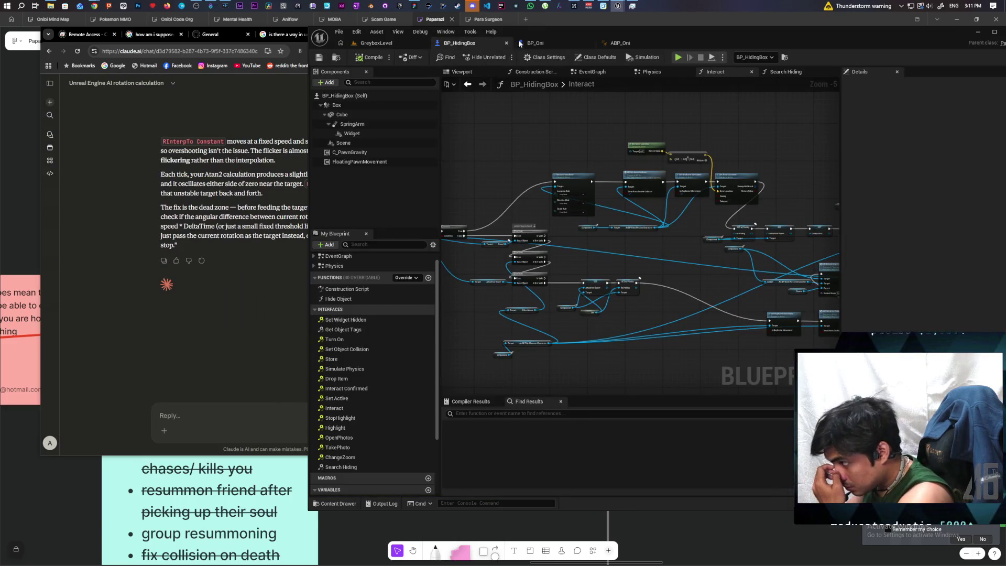
{"action": "left_click", "coordinate": [564, 45]}
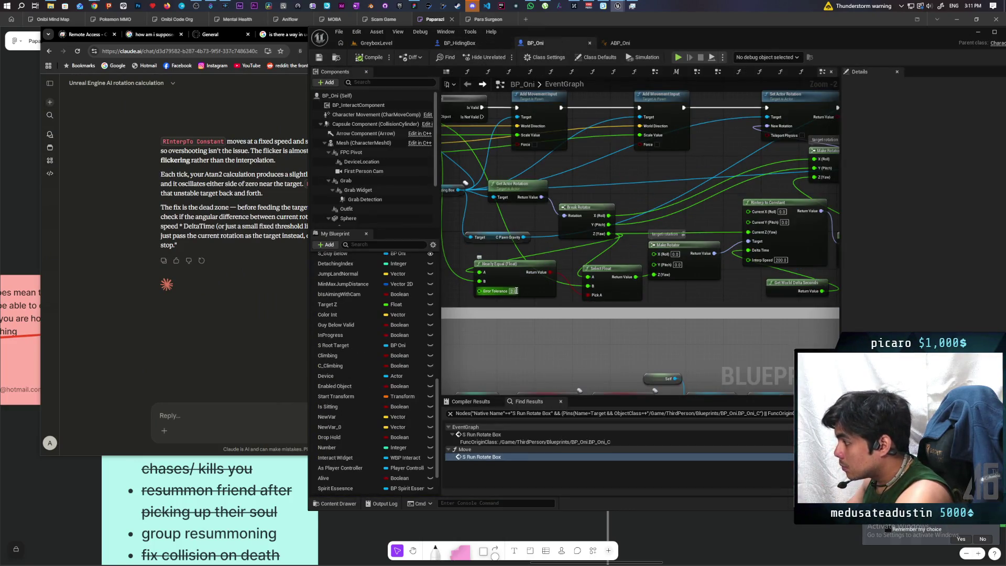
Play-test again, taking a box with F and carrying it toward the bushes and Oni creatures
{"action": "left_click", "coordinate": [376, 43]}
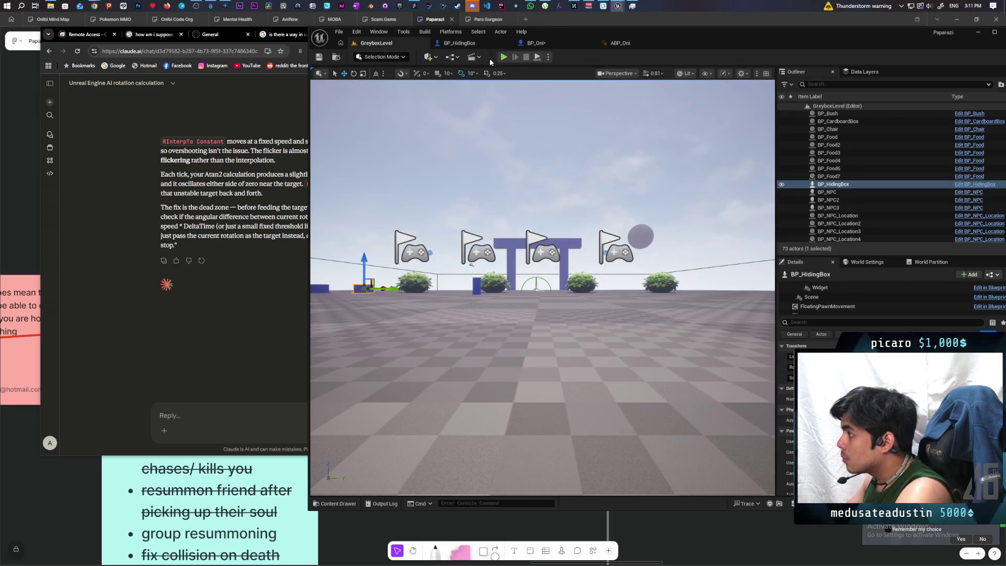
{"action": "key", "text": "alt+p"}
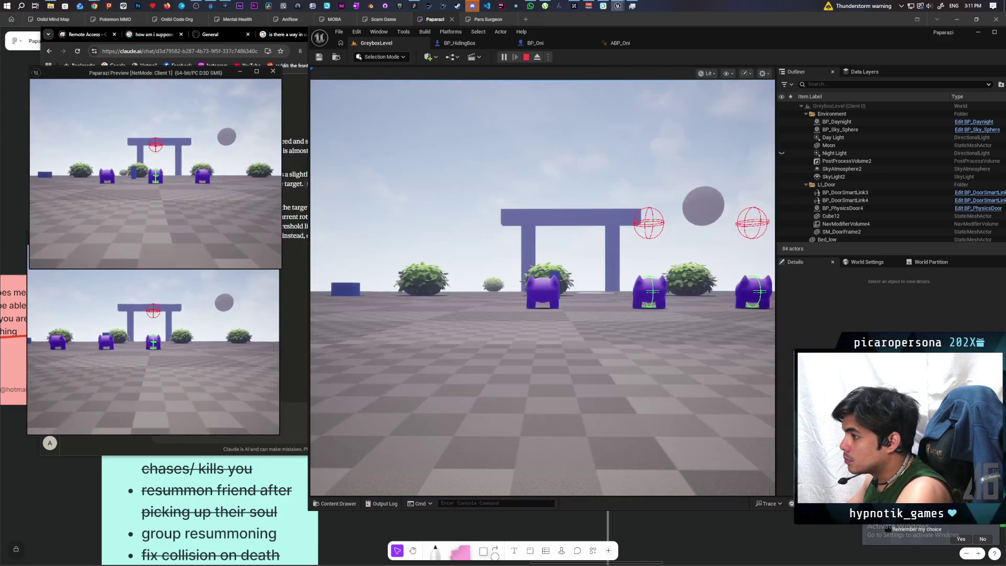
{"action": "key", "text": "w"}
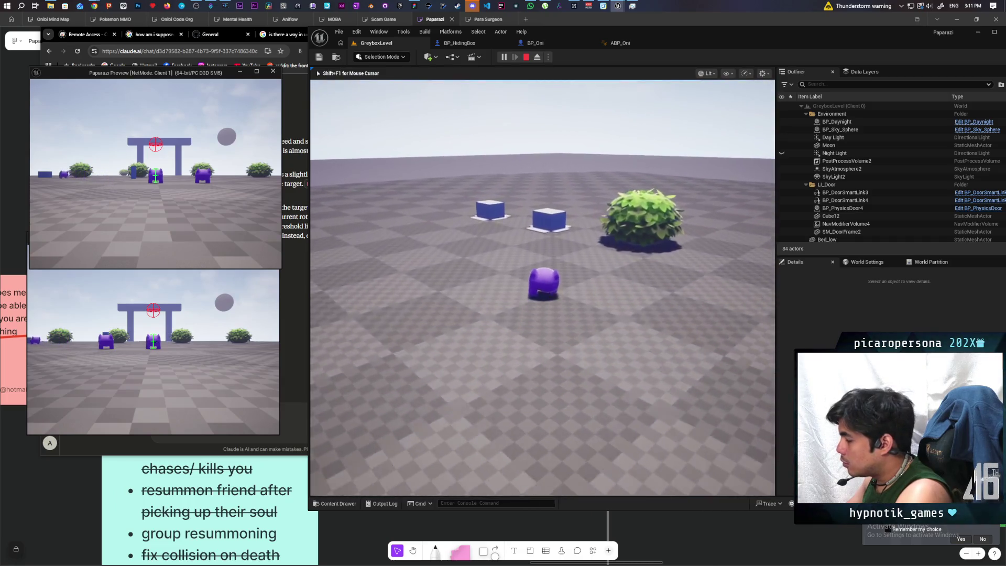
{"action": "key", "text": "f"}
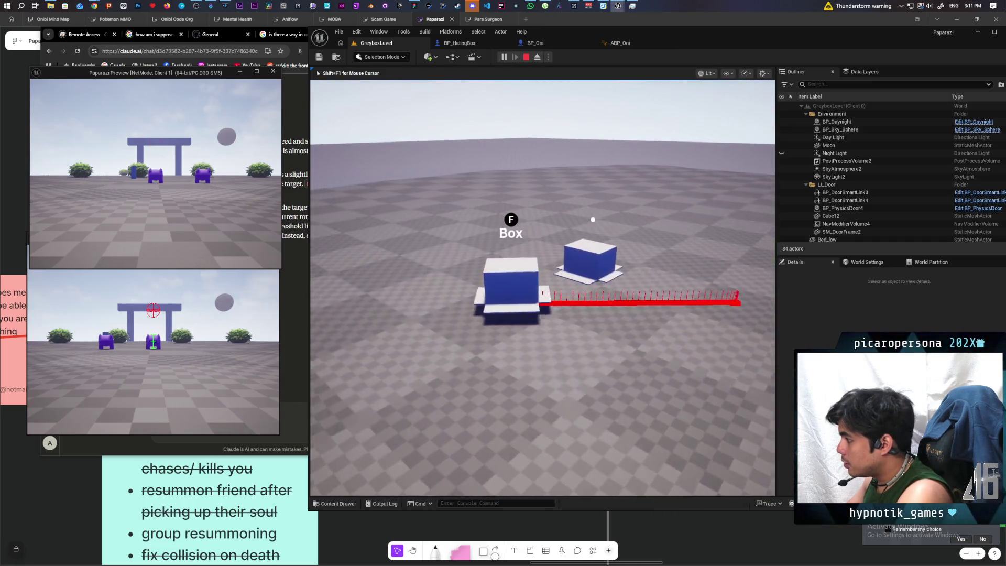
{"action": "key", "text": "w"}
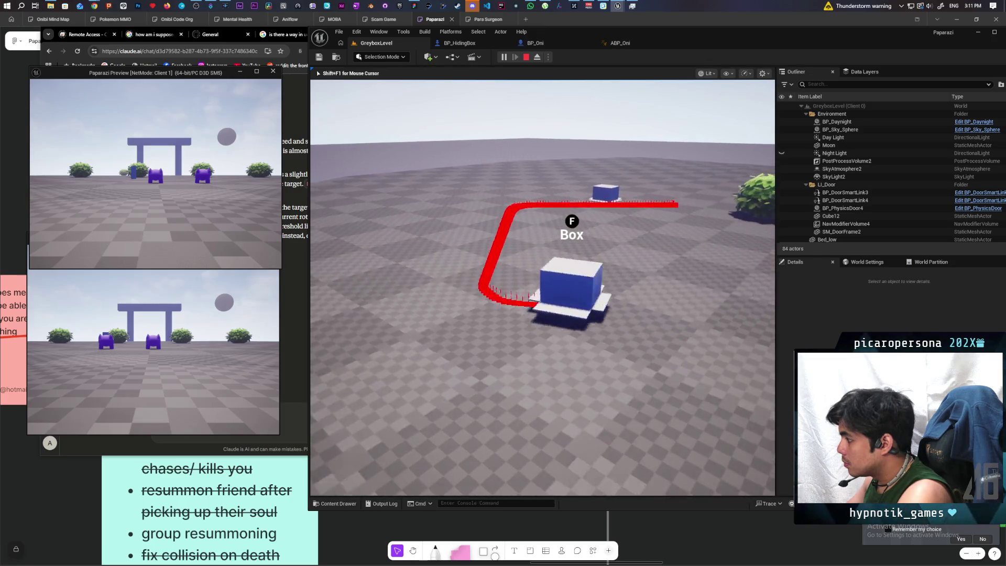
{"action": "key", "text": "w"}
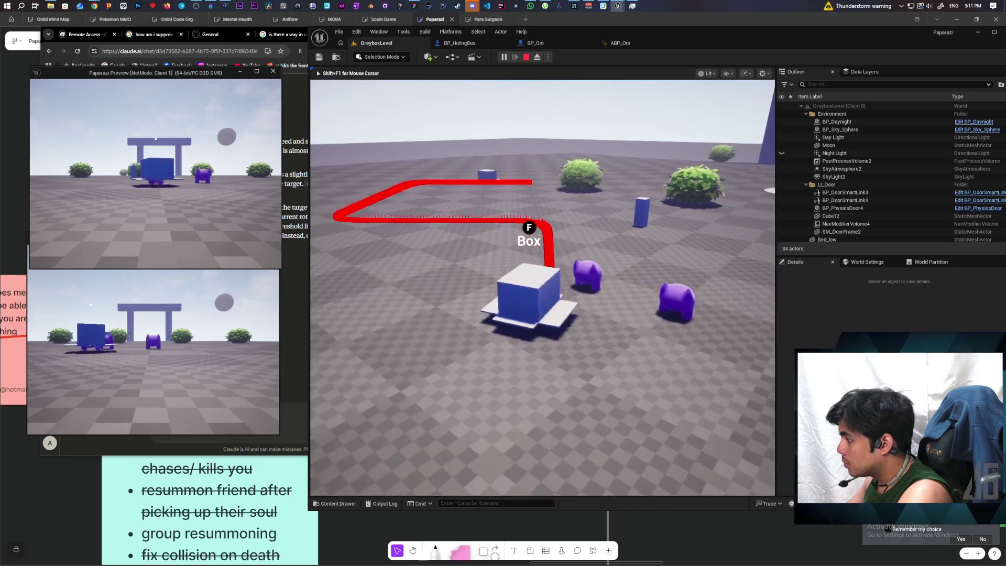
{"action": "key", "text": "w"}
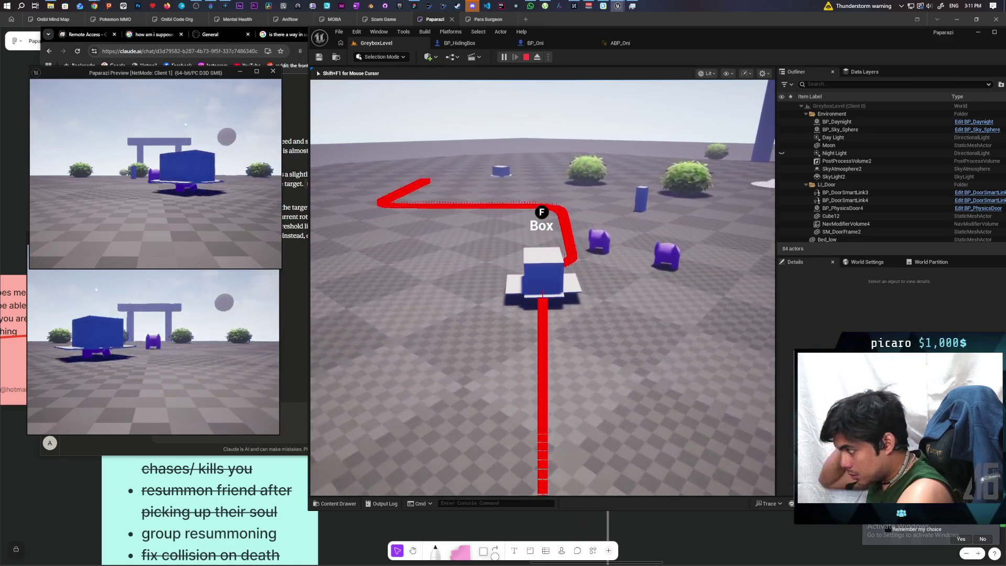
{"action": "key", "text": "w"}
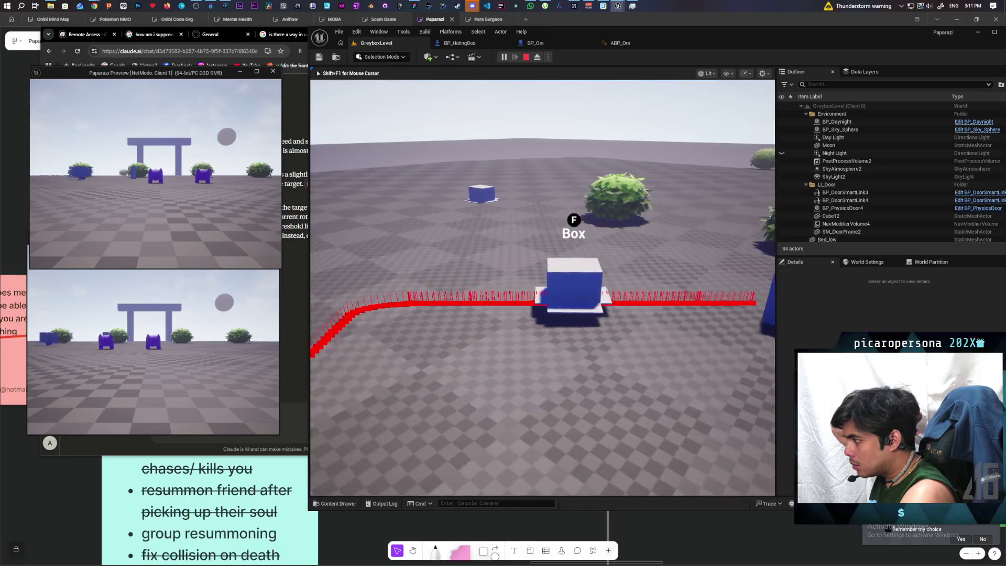
{"action": "key", "text": "Escape"}
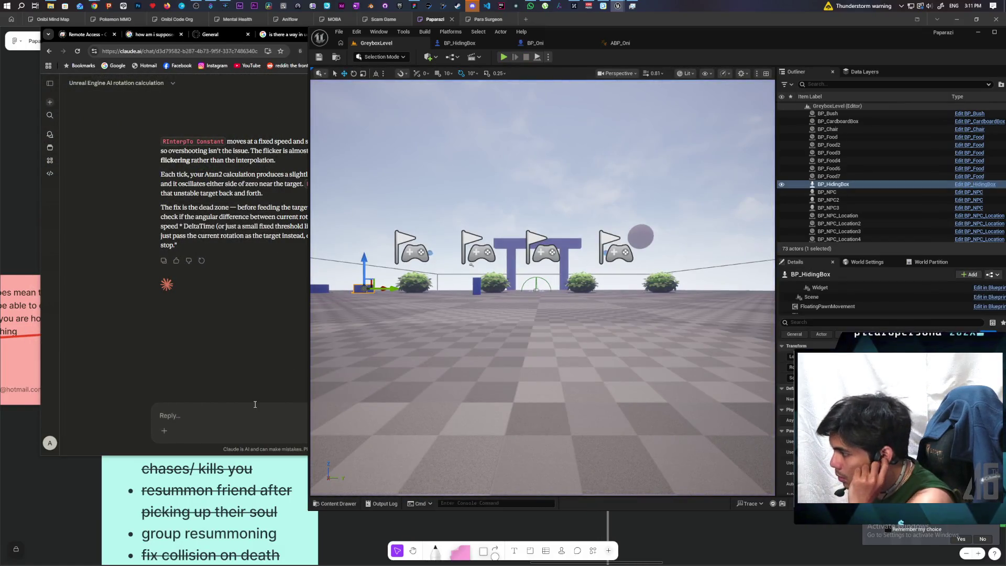
Tell Claude rotation still flickers and stops working when turning the opposite way after a full turn
{"action": "left_click", "coordinate": [255, 404]}
{"action": "type", "text": "its still"}
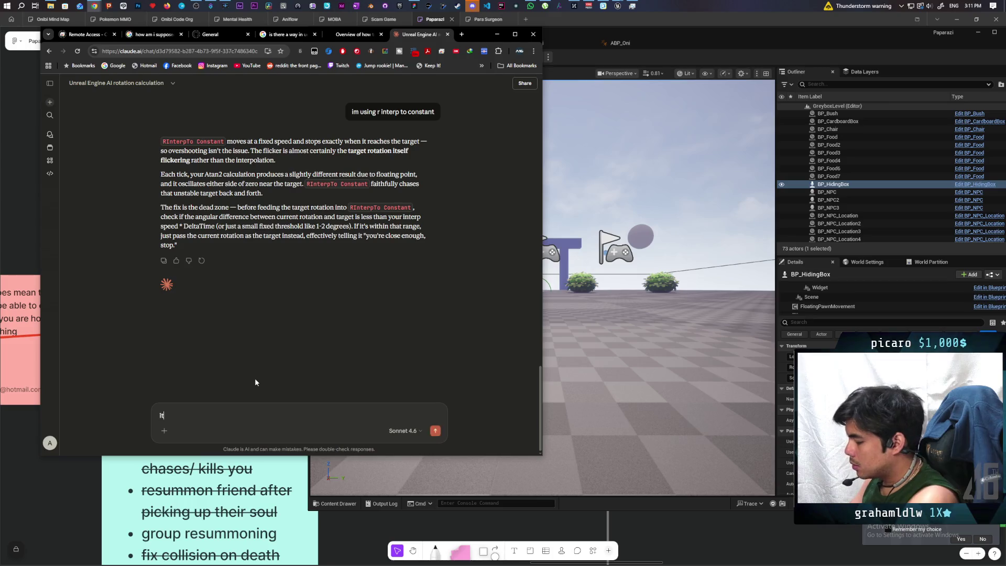
{"action": "type", "text": " flicketing"}
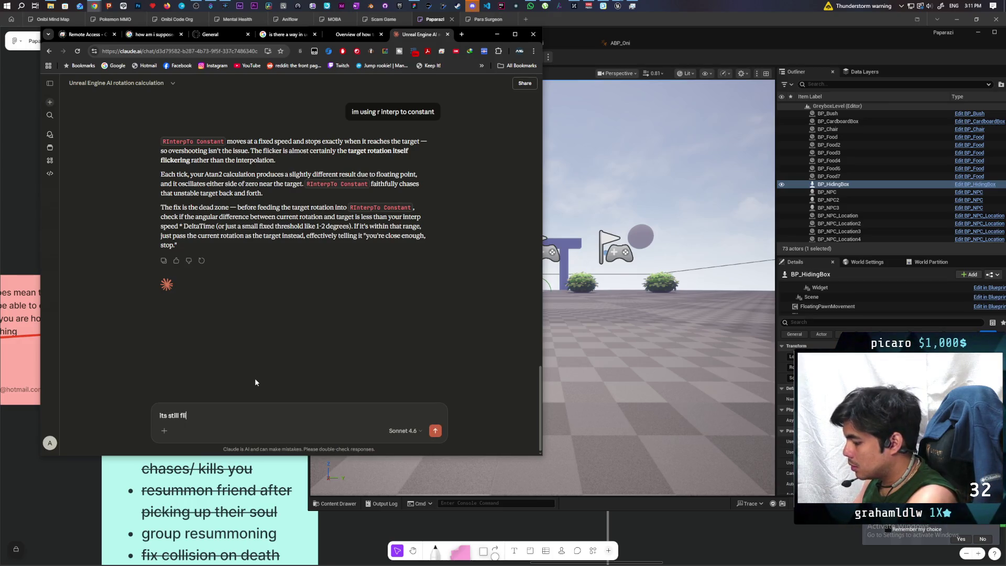
{"action": "key", "text": "BackSpace"}
{"action": "key", "text": "BackSpace"}
{"action": "key", "text": "BackSpace"}
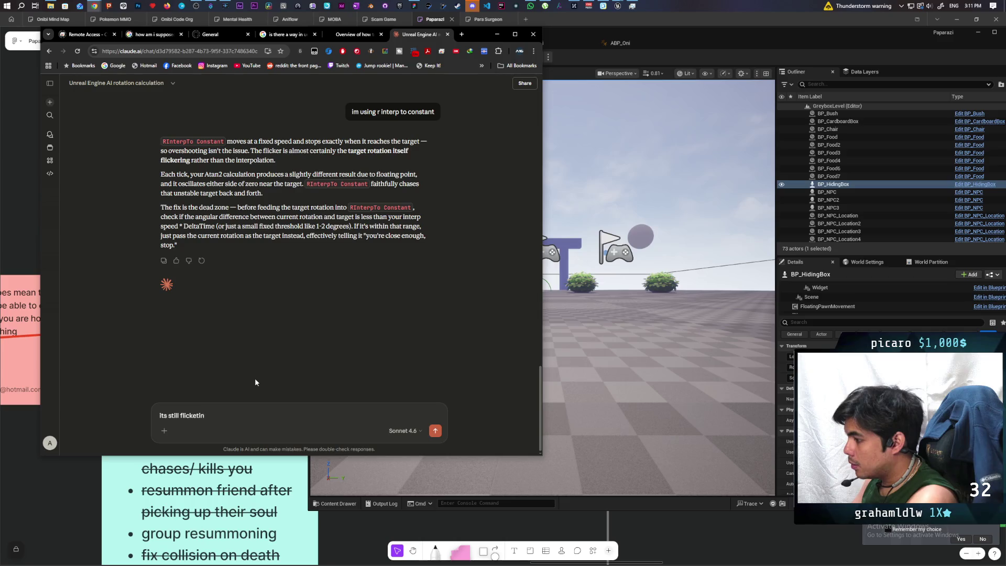
{"action": "type", "text": "ring."}
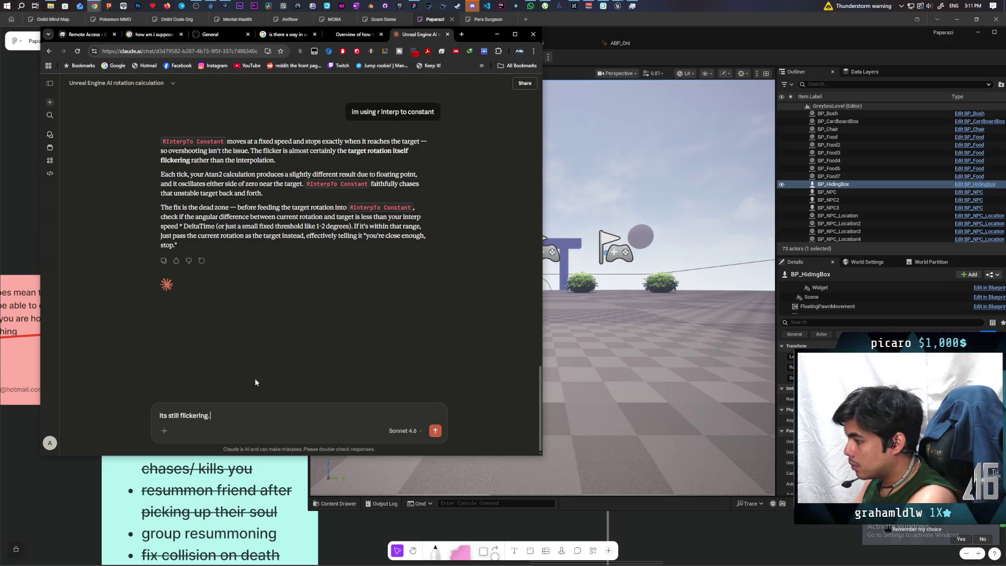
{"action": "type", "text": " im "}
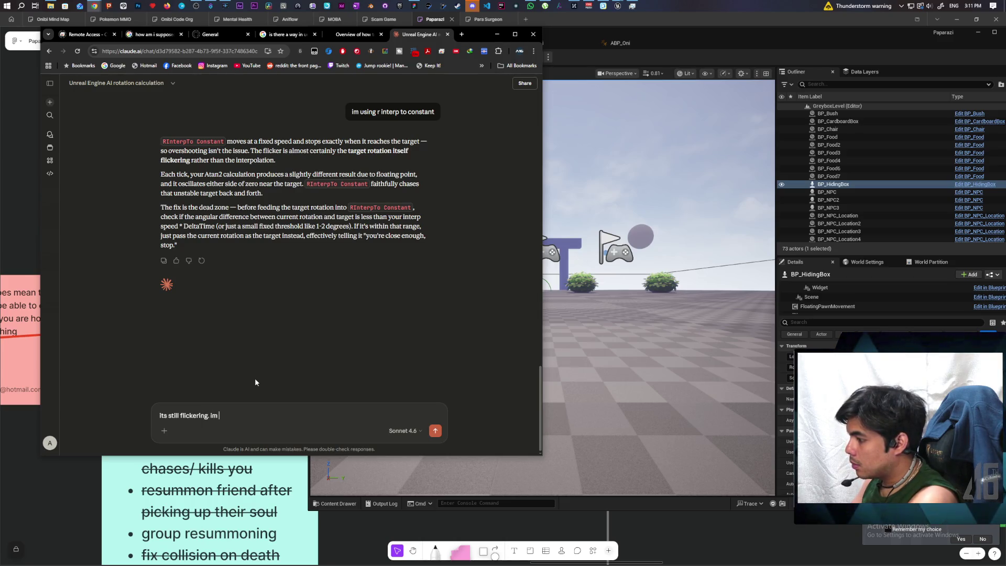
{"action": "type", "text": "also n"}
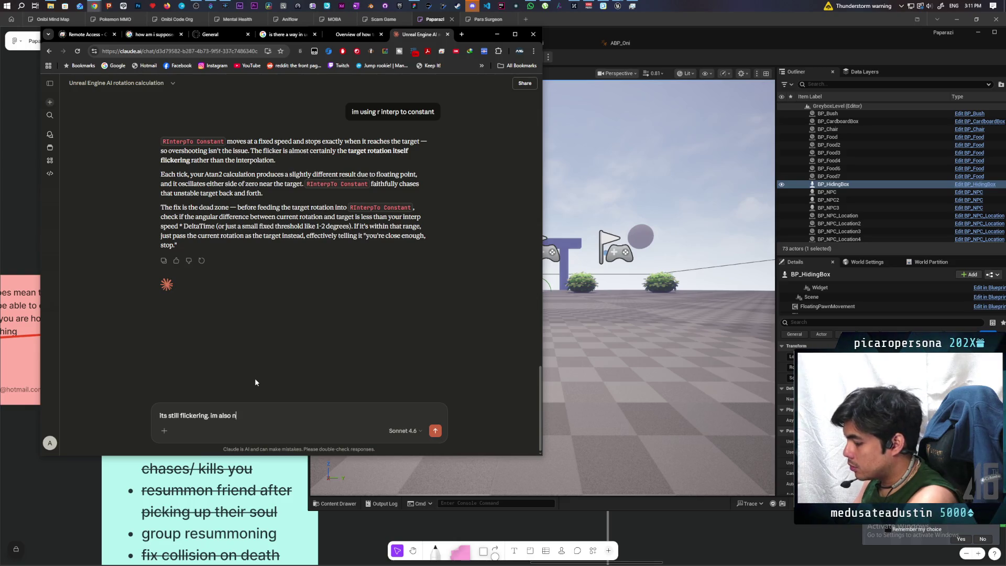
{"action": "type", "text": "oticing that"}
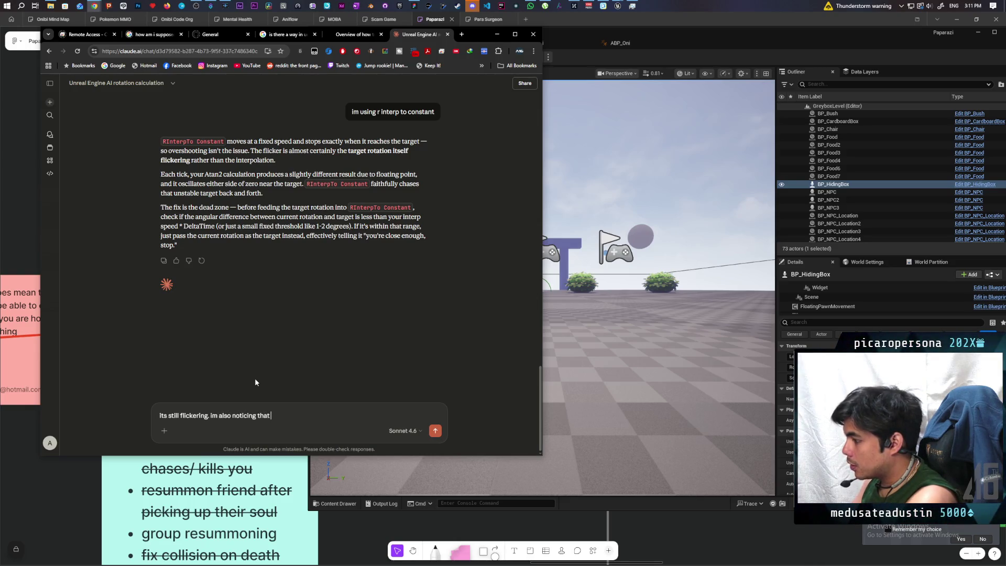
{"action": "type", "text": "noticing that on"}
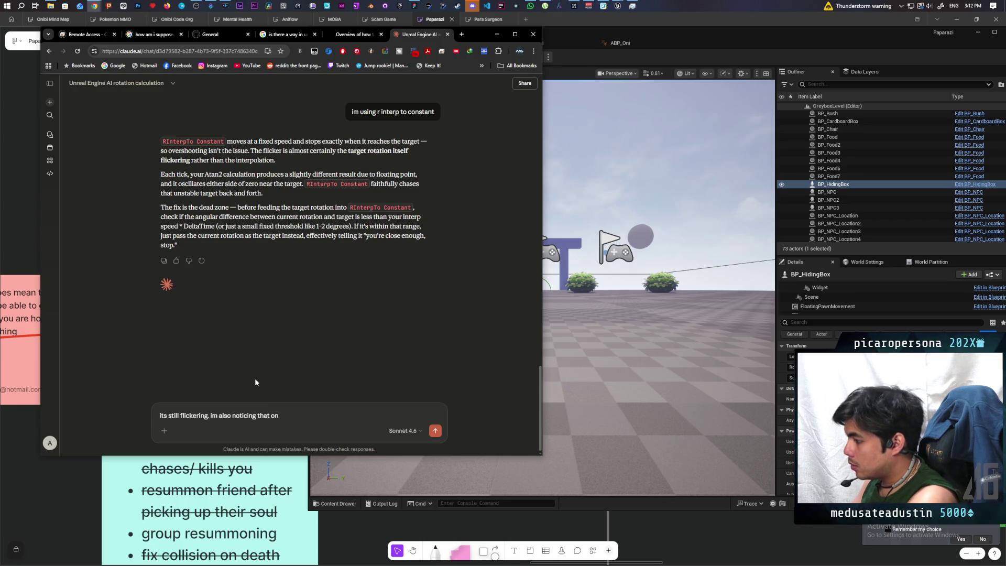
{"action": "type", "text": "ce you fu"}
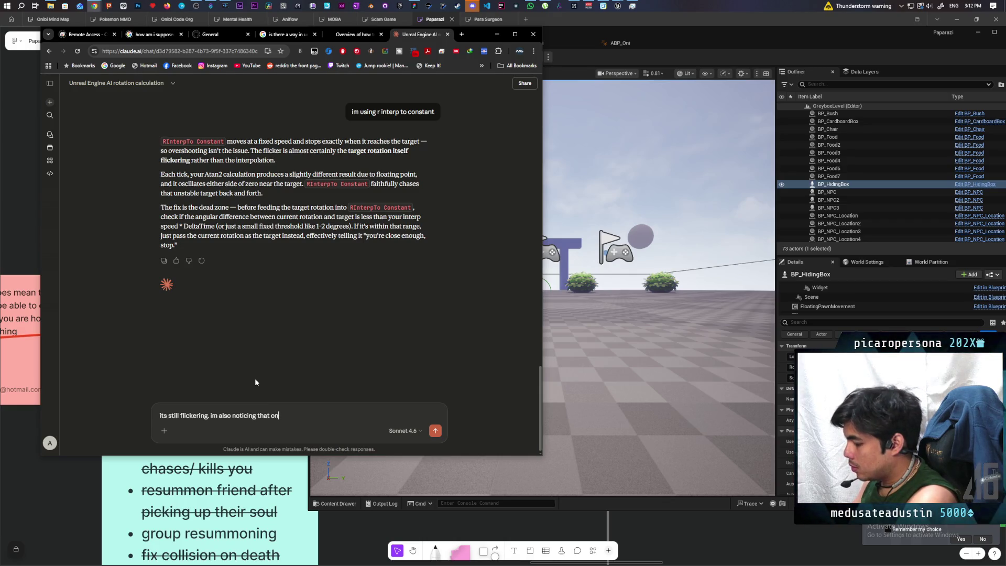
{"action": "type", "text": "ll"}
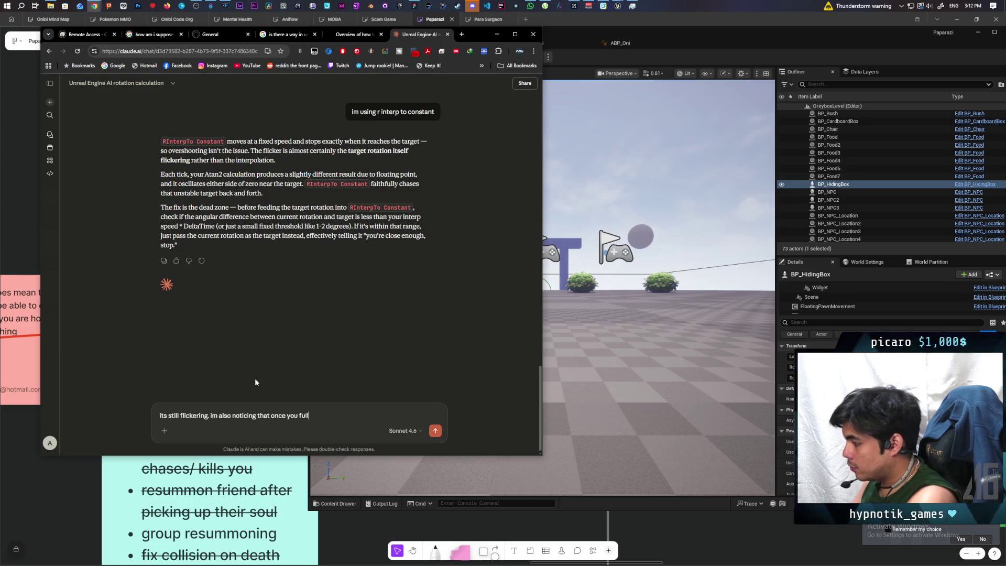
{"action": "type", "text": "y rotate and your"}
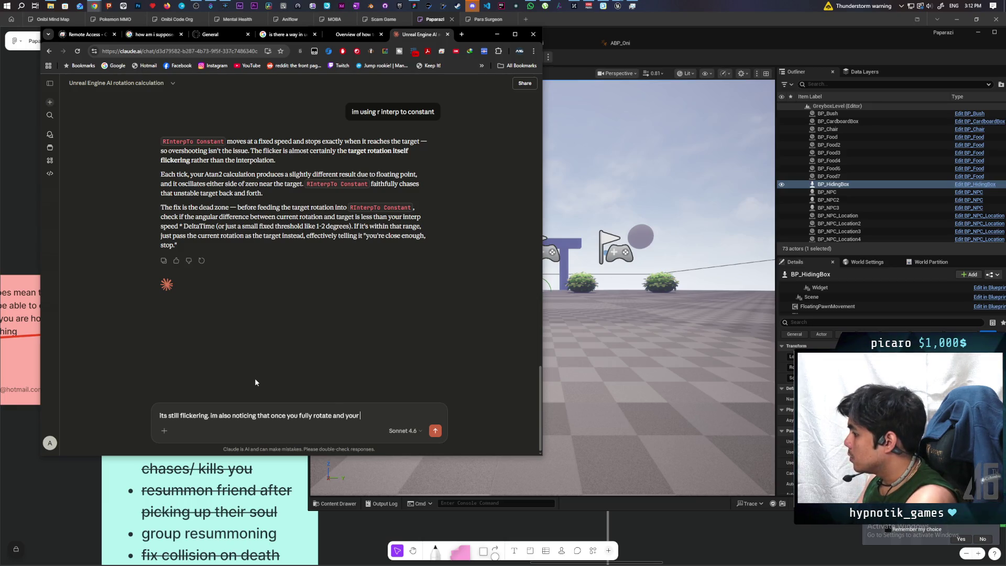
{"action": "type", "text": "tur"}
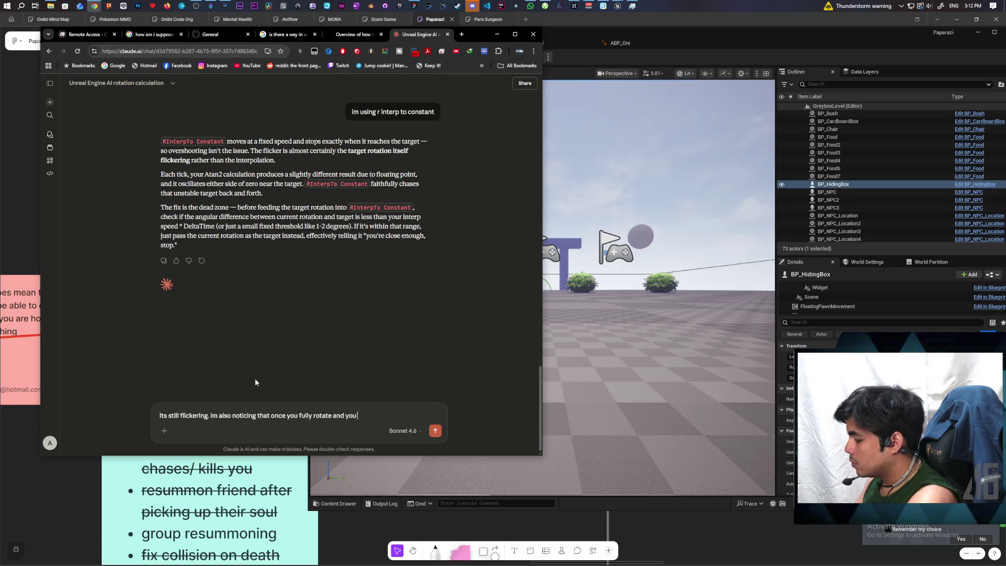
{"action": "type", "text": "n the oppos"}
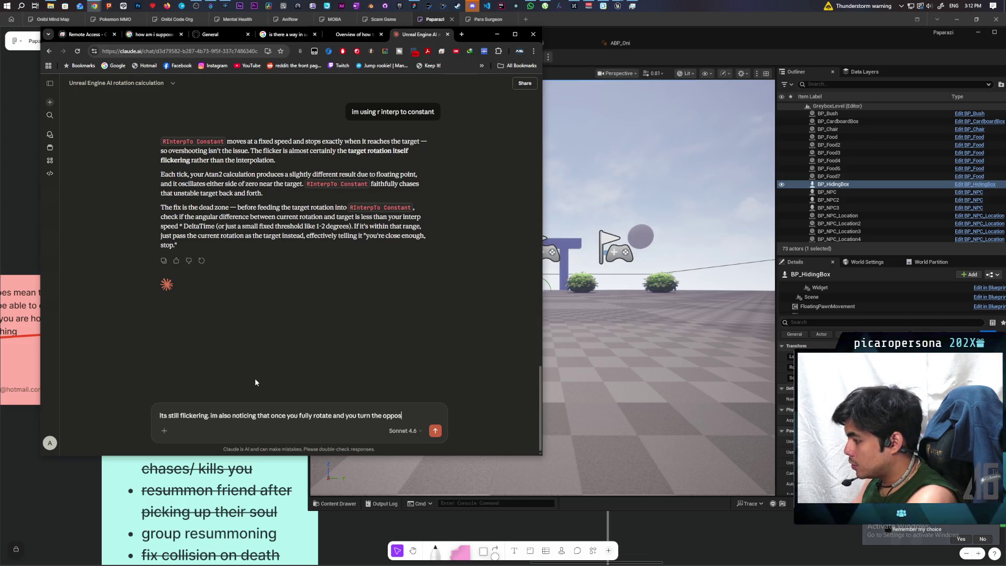
{"action": "type", "text": "ite direction"}
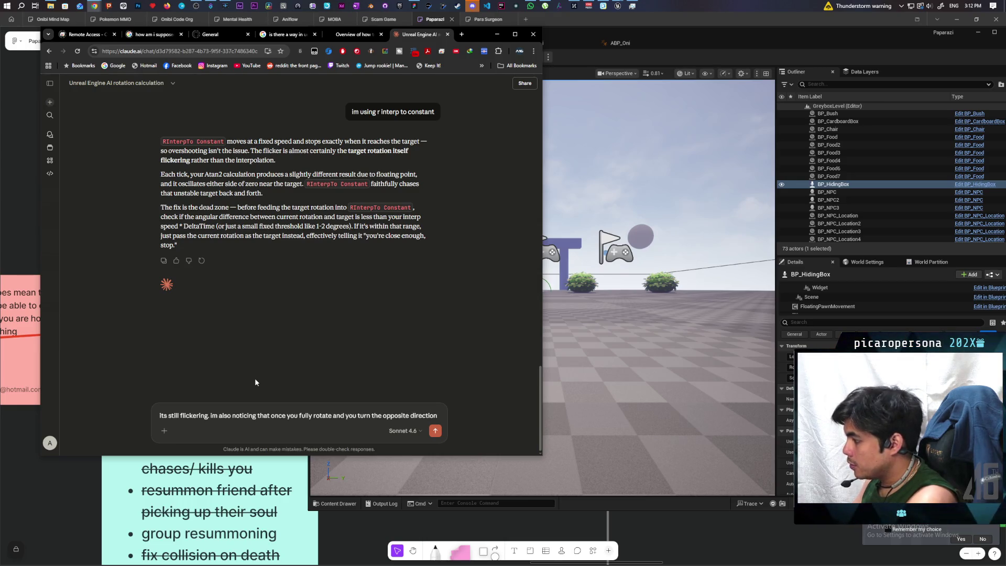
{"action": "type", "text": " it doesnt "}
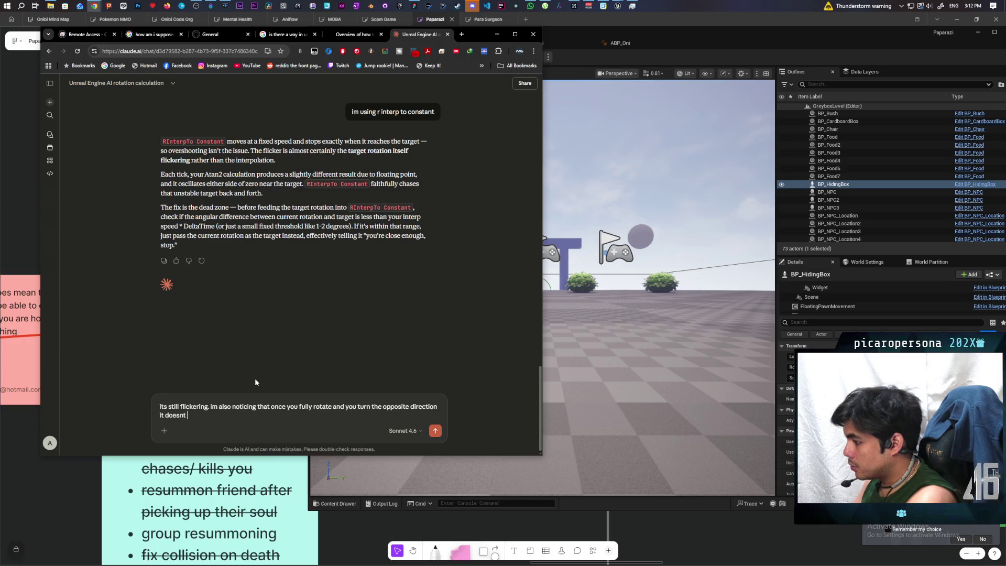
{"action": "type", "text": "rotate at all"}
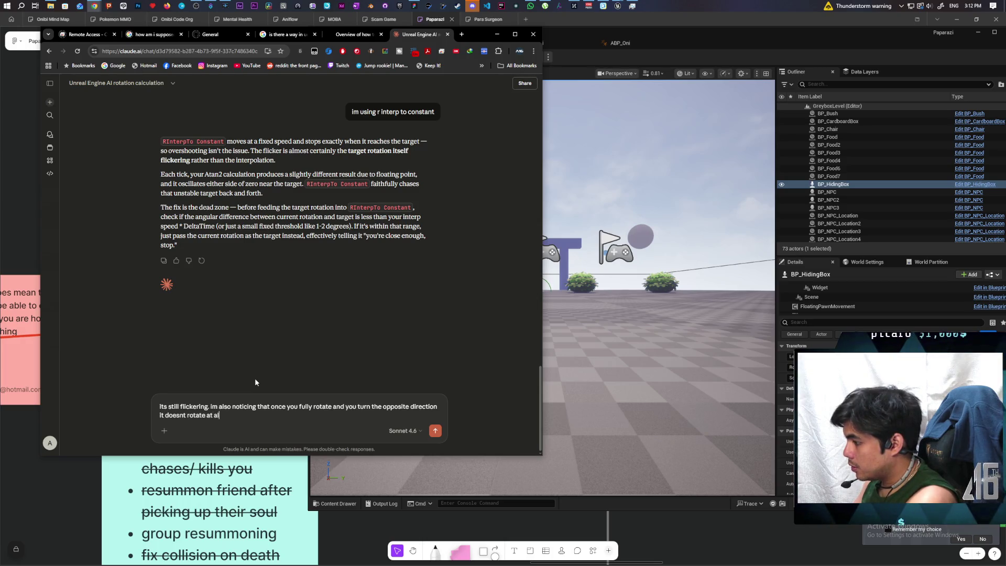
{"action": "key", "text": "Return"}
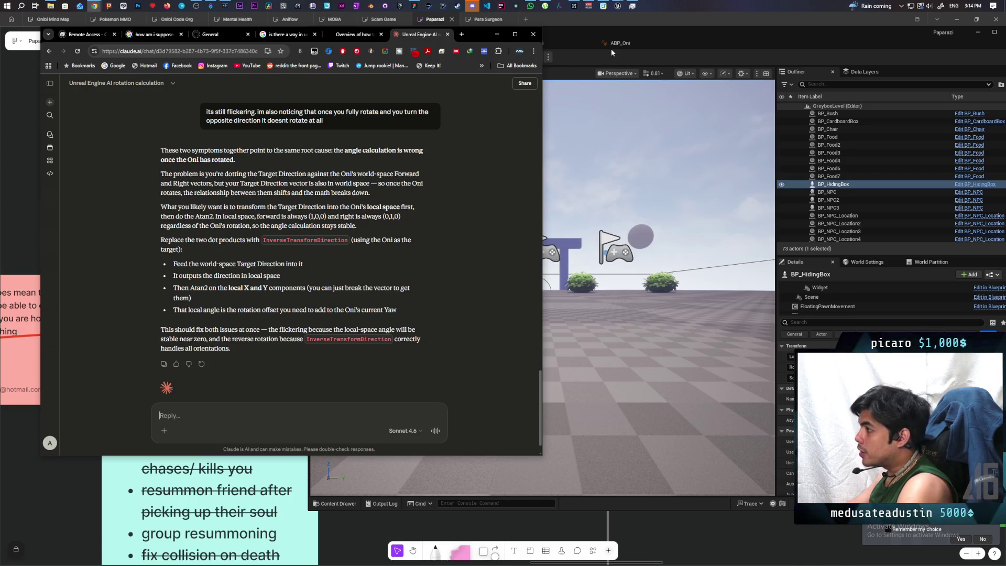
Return to the Unreal Editor after Claude's InverseTransformDirection advice
{"action": "left_click", "coordinate": [763, 43]}
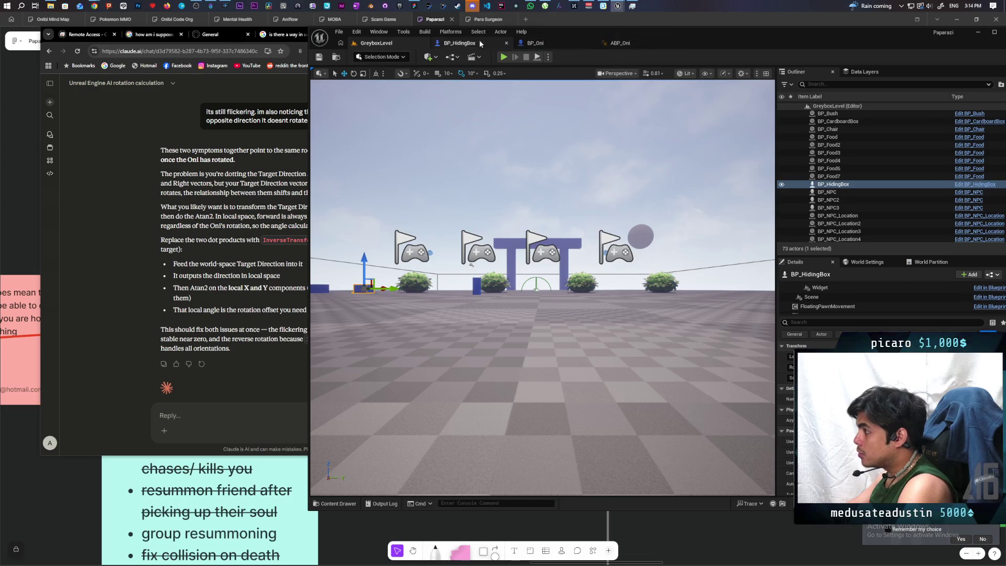
Find S Run Rotate Box's use in BP_Oni's Move function and view the Target Direction dot-product nodes
{"action": "left_click", "coordinate": [534, 43]}
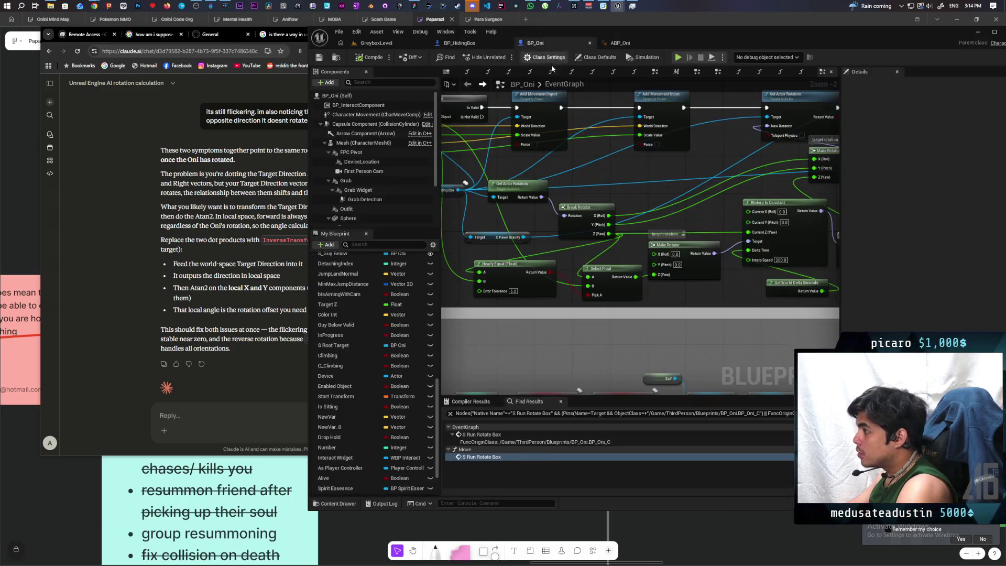
{"action": "scroll", "coordinate": [617, 169], "scroll_direction": "down", "scroll_amount": 4}
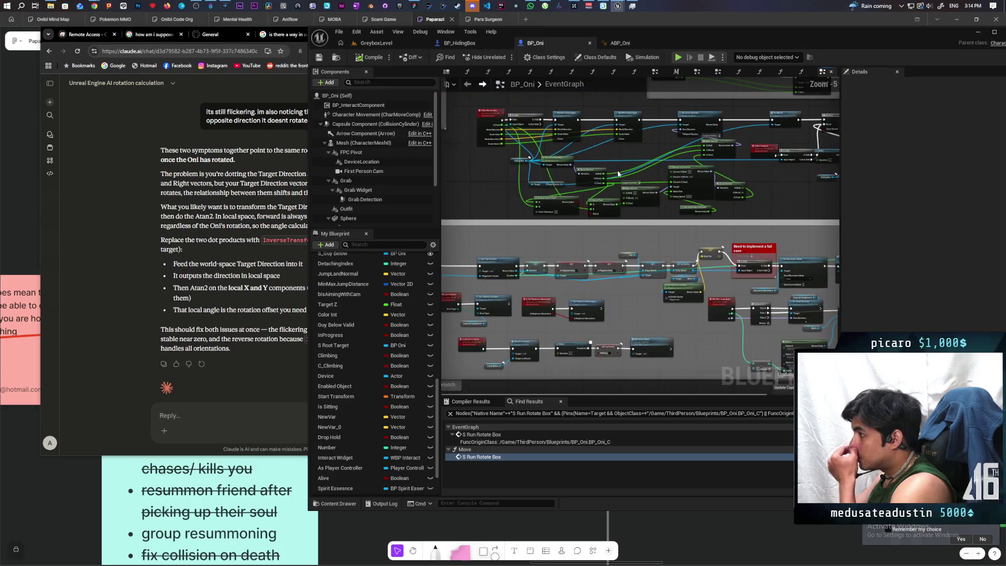
{"action": "scroll", "coordinate": [608, 215], "scroll_direction": "up", "scroll_amount": 4}
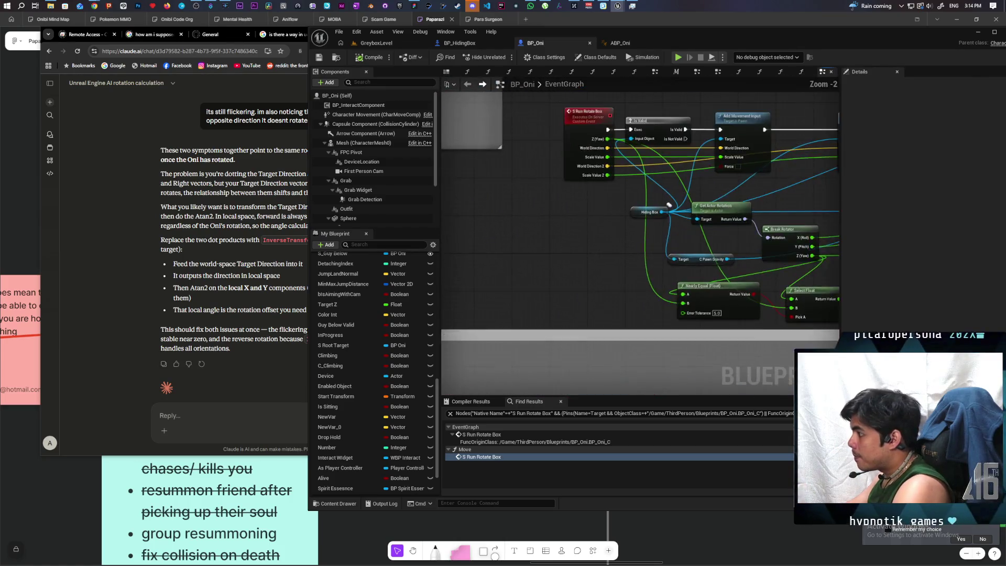
{"action": "right_click", "coordinate": [555, 175]}
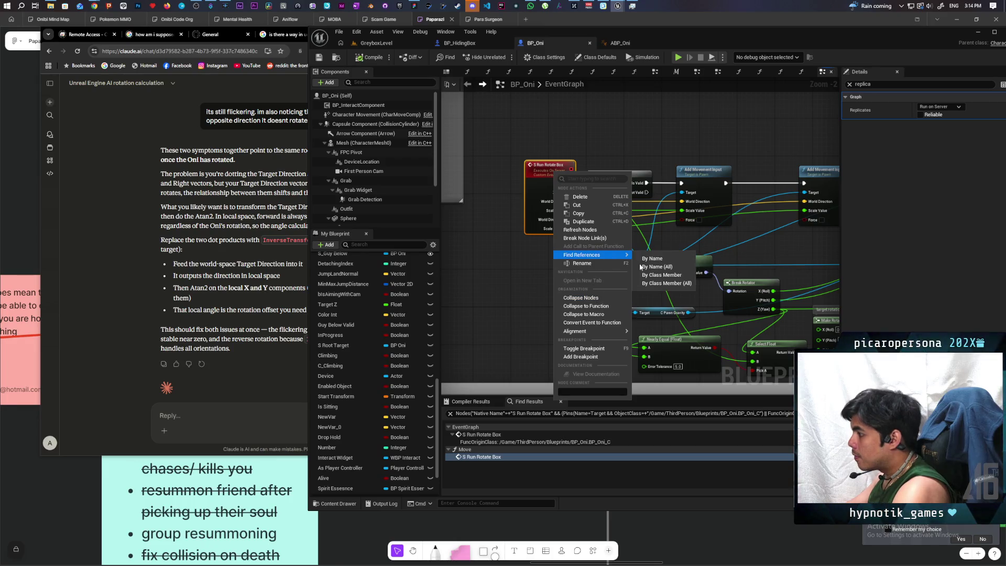
{"action": "double_click", "coordinate": [474, 459]}
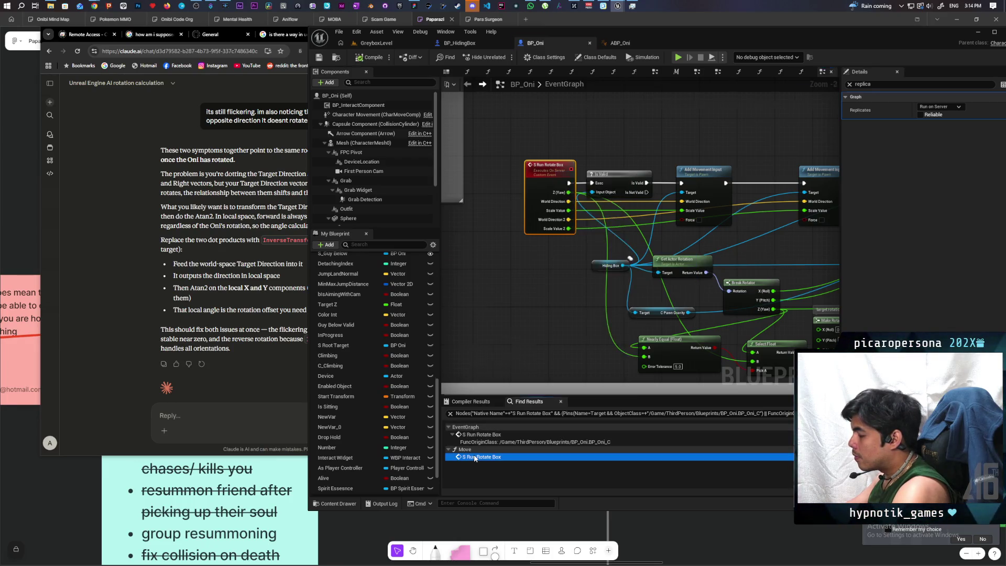
{"action": "mouse_move", "coordinate": [557, 244]}
{"action": "left_mouse_down"}
{"action": "mouse_move", "coordinate": [534, 268]}
{"action": "mouse_move", "coordinate": [540, 286]}
{"action": "left_mouse_up"}
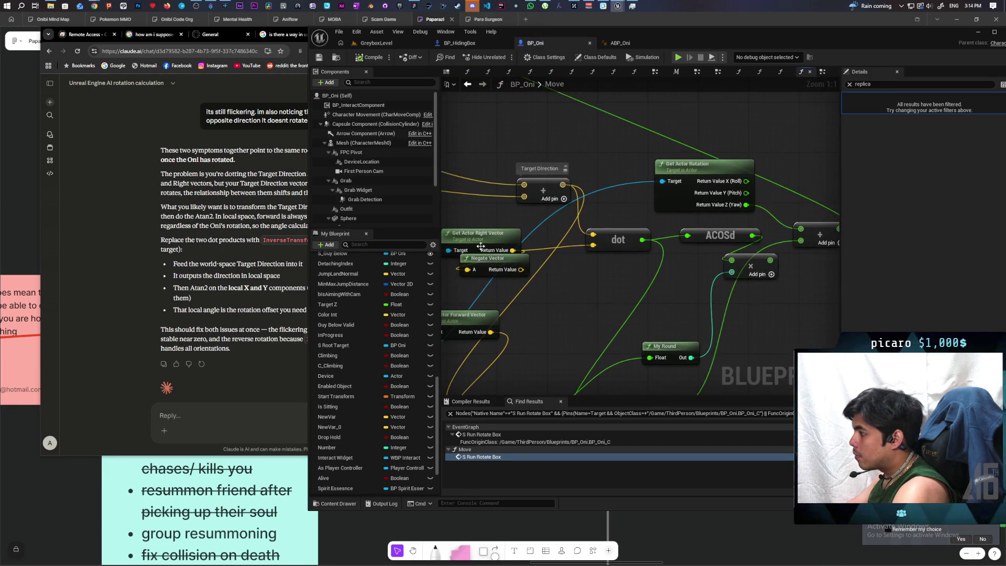
{"action": "right_click", "coordinate": [580, 295]}
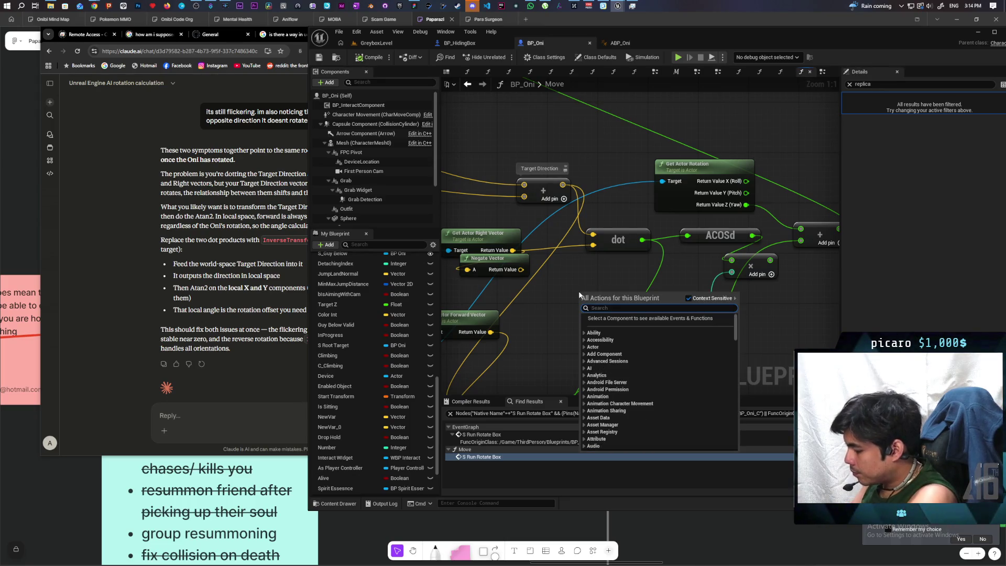
Add an Inverse Transform Direction node and wire Target Direction into its Direction input
{"action": "type", "text": "inverse tra"}
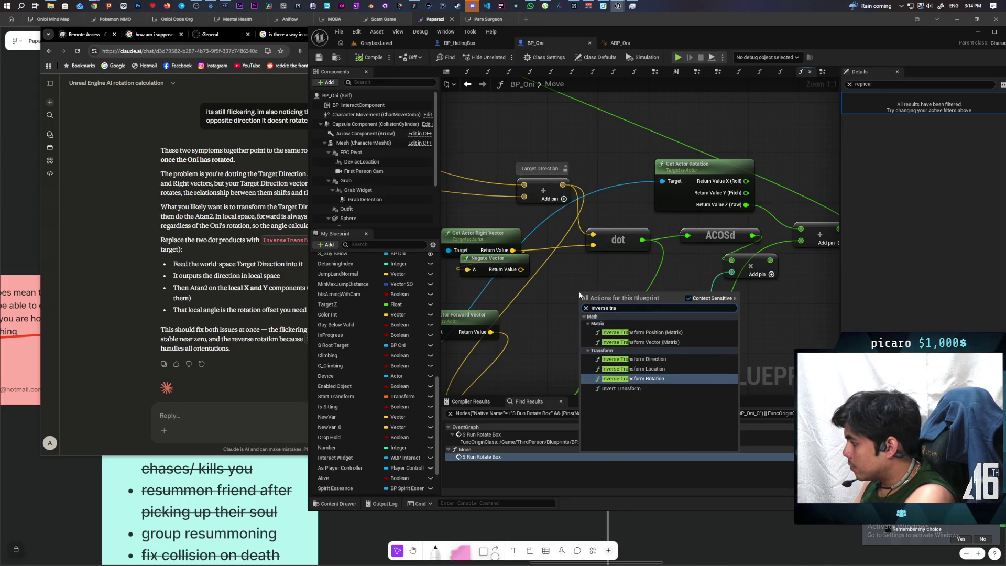
{"action": "left_click", "coordinate": [634, 360]}
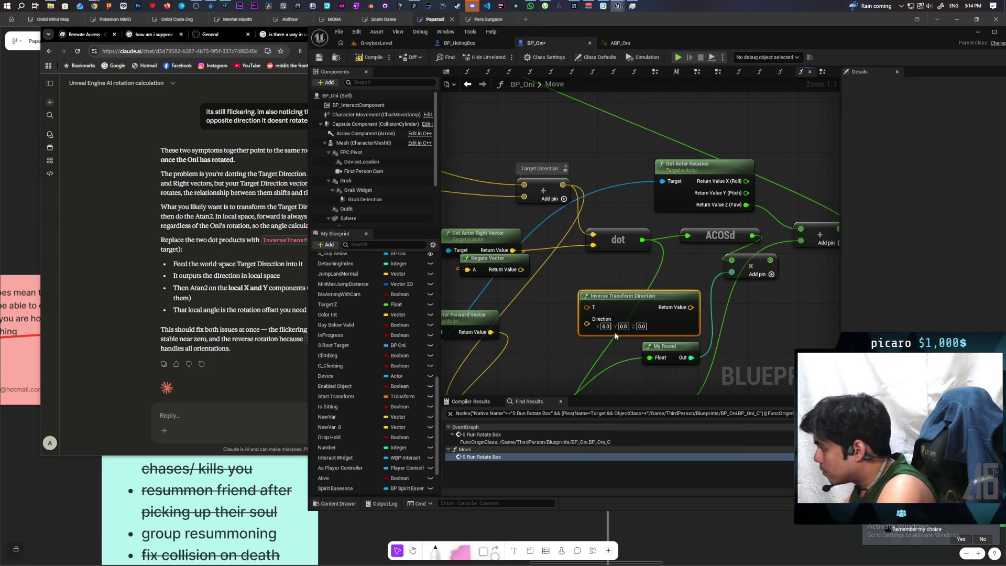
{"action": "left_click_drag", "start_coordinate": [616, 336], "coordinate": [597, 311]}
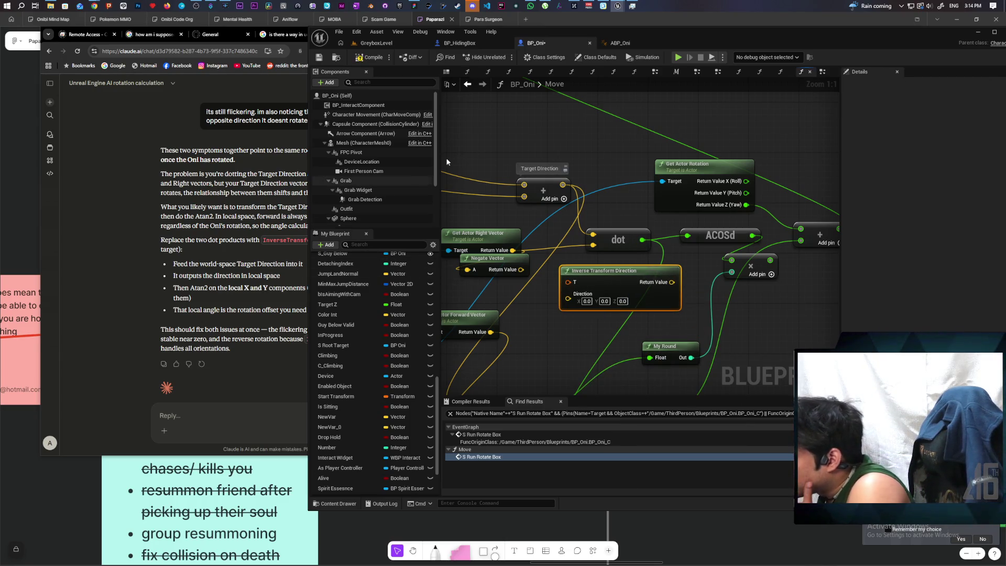
{"action": "mouse_move", "coordinate": [693, 42]}
{"action": "left_mouse_down"}
{"action": "mouse_move", "coordinate": [832, 52]}
{"action": "mouse_move", "coordinate": [801, 45]}
{"action": "left_mouse_up"}
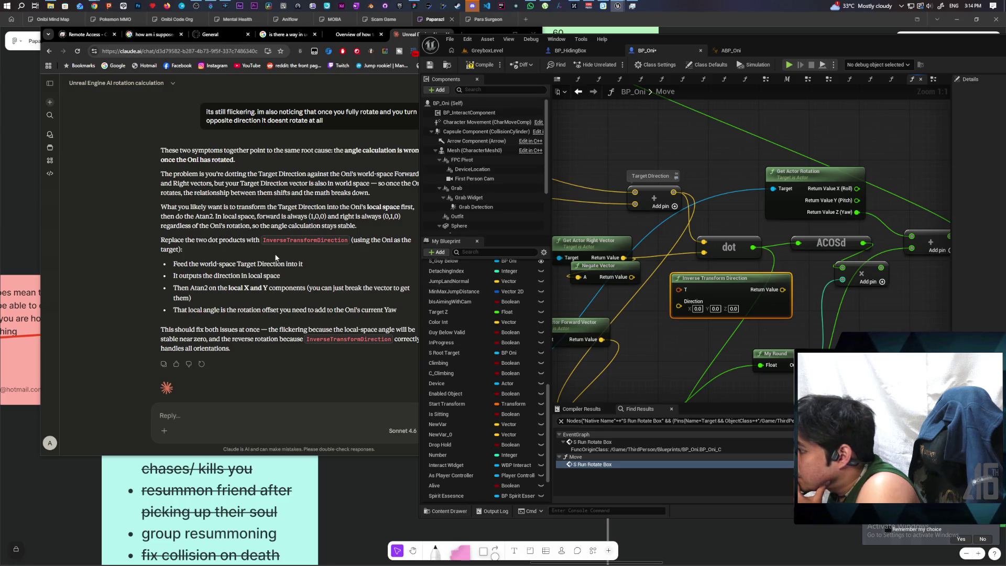
{"action": "mouse_move", "coordinate": [681, 39]}
{"action": "left_mouse_down"}
{"action": "mouse_move", "coordinate": [732, 33]}
{"action": "mouse_move", "coordinate": [713, 42]}
{"action": "left_mouse_up"}
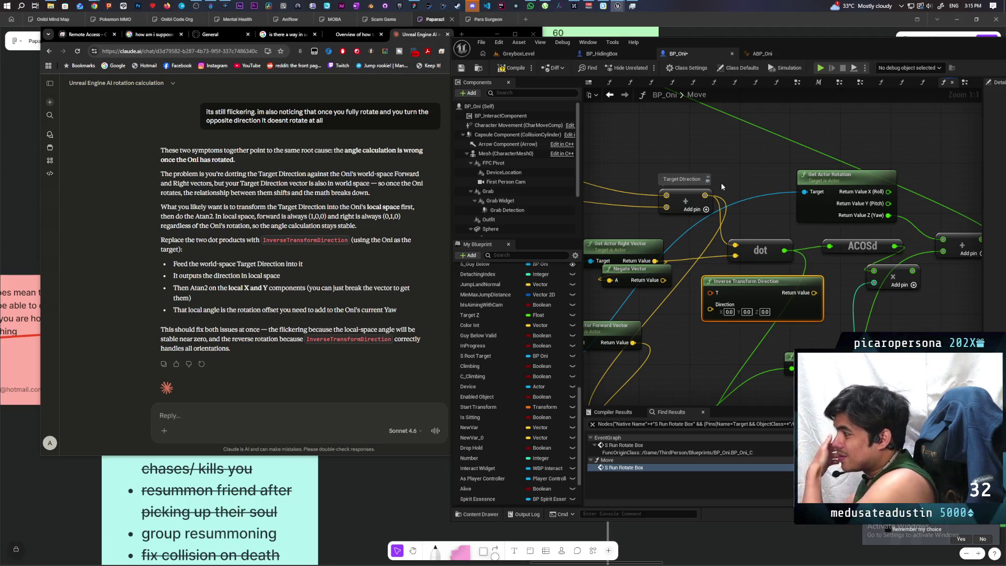
{"action": "mouse_move", "coordinate": [721, 183]}
{"action": "left_mouse_down"}
{"action": "mouse_move", "coordinate": [764, 185]}
{"action": "mouse_move", "coordinate": [710, 210]}
{"action": "left_mouse_up"}
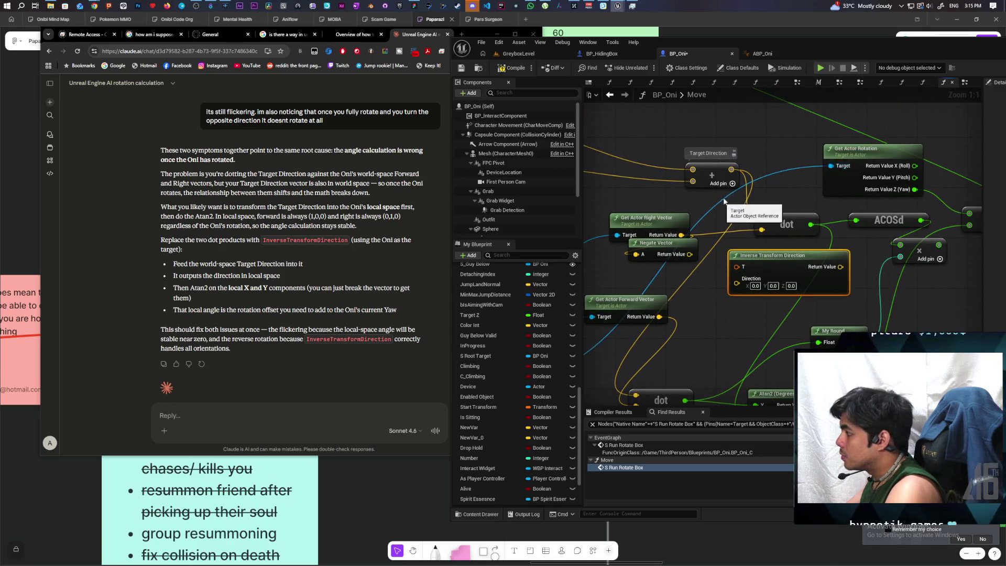
{"action": "mouse_move", "coordinate": [732, 170]}
{"action": "left_mouse_down"}
{"action": "mouse_move", "coordinate": [731, 262]}
{"action": "mouse_move", "coordinate": [751, 306]}
{"action": "mouse_move", "coordinate": [810, 309]}
{"action": "mouse_move", "coordinate": [823, 284]}
{"action": "mouse_move", "coordinate": [853, 275]}
{"action": "left_mouse_up"}
Add Get Actor Transform from the As Hiding reference and feed it into the T input
{"action": "scroll", "coordinate": [720, 303], "scroll_direction": "down", "scroll_amount": 1}
{"action": "scroll", "coordinate": [810, 313], "scroll_direction": "down", "scroll_amount": 1}
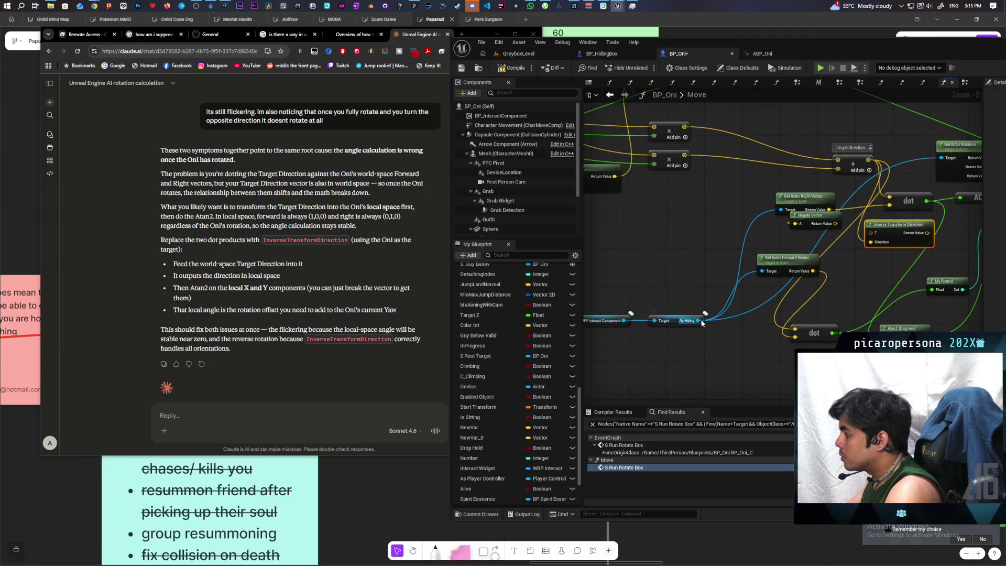
{"action": "left_click_drag", "start_coordinate": [700, 320], "coordinate": [696, 271]}
{"action": "type", "text": "get"}
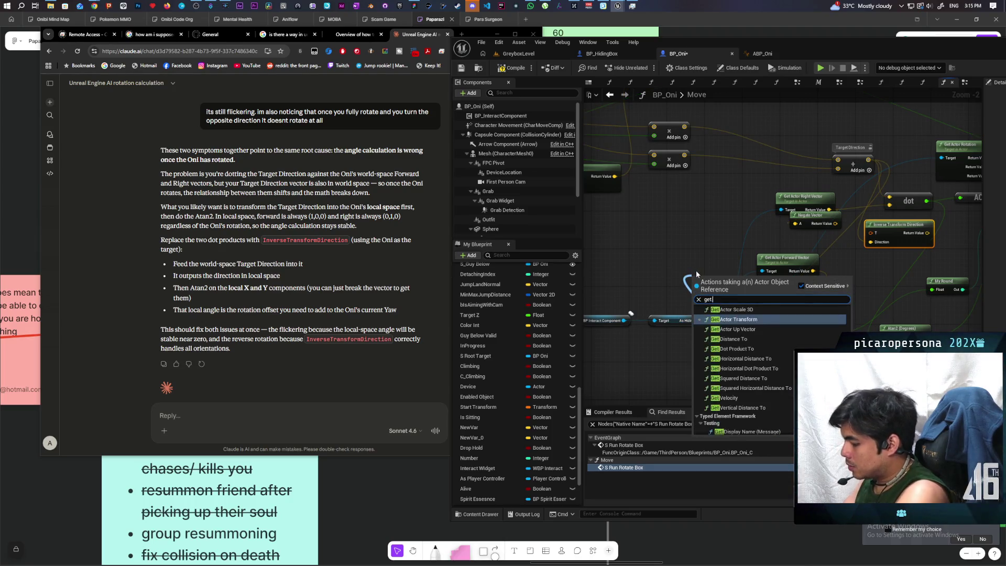
{"action": "type", "text": " wrold"}
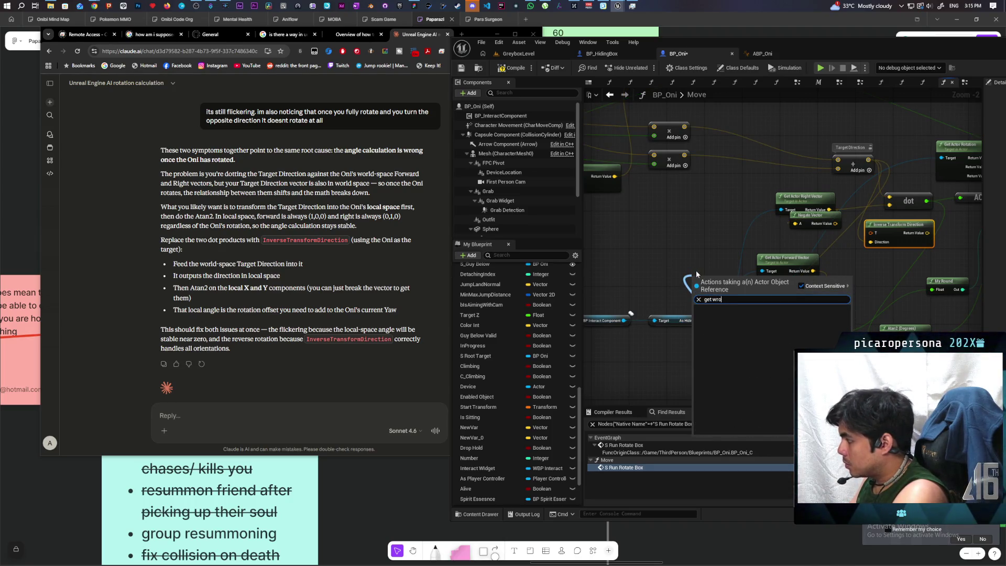
{"action": "key", "text": "BackSpace"}
{"action": "key", "text": "BackSpace"}
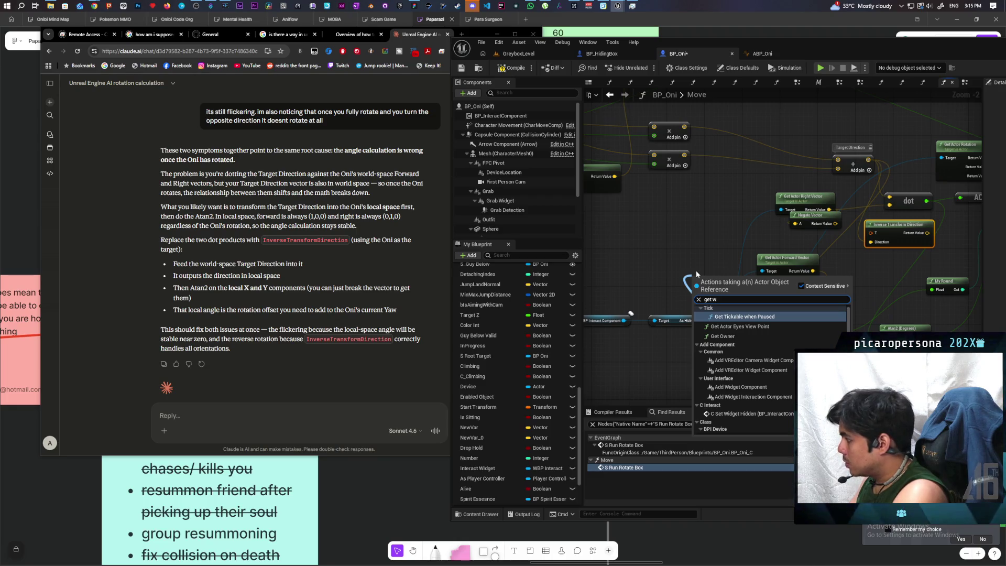
{"action": "key", "text": "BackSpace"}
{"action": "type", "text": "tran"}
{"action": "key", "text": "Return"}
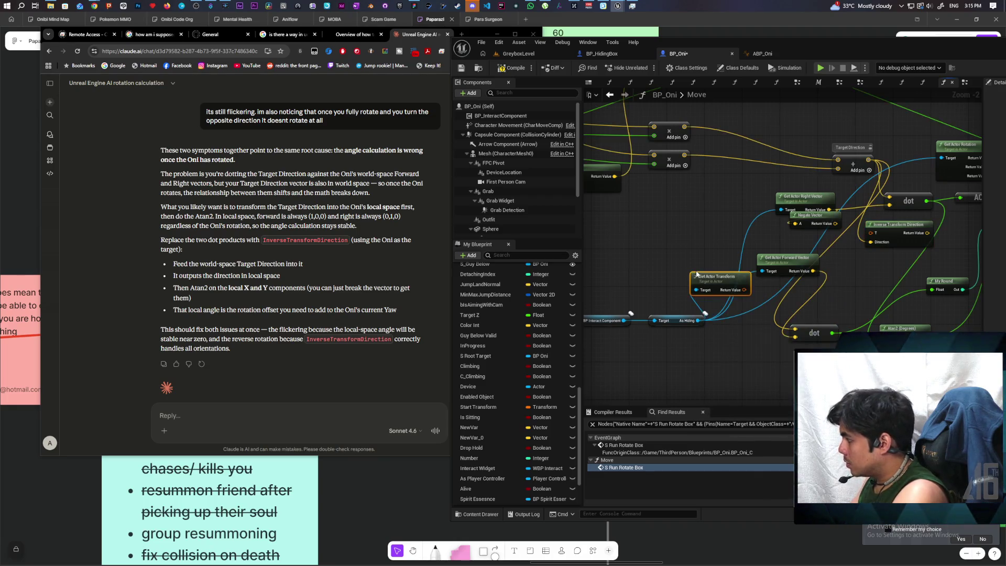
{"action": "left_click_drag", "start_coordinate": [744, 289], "coordinate": [878, 231]}
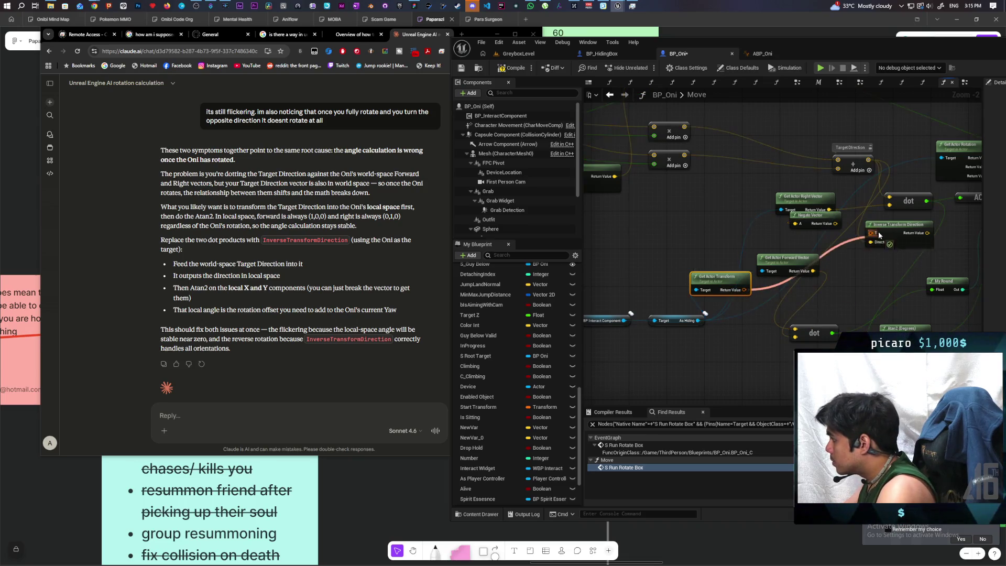
{"action": "mouse_move", "coordinate": [719, 284]}
{"action": "left_mouse_down"}
{"action": "mouse_move", "coordinate": [695, 255]}
{"action": "mouse_move", "coordinate": [574, 238]}
{"action": "left_mouse_up"}
Split the local direction with a Break Vector node wired onward, then start a play-test
{"action": "left_click_drag", "start_coordinate": [802, 216], "coordinate": [621, 323]}
{"action": "key", "text": "Escape"}
{"action": "mouse_move", "coordinate": [804, 216]}
{"action": "left_mouse_down"}
{"action": "mouse_move", "coordinate": [745, 294]}
{"action": "mouse_move", "coordinate": [677, 341]}
{"action": "left_mouse_up"}
{"action": "type", "text": "brea"}
{"action": "key", "text": "Return"}
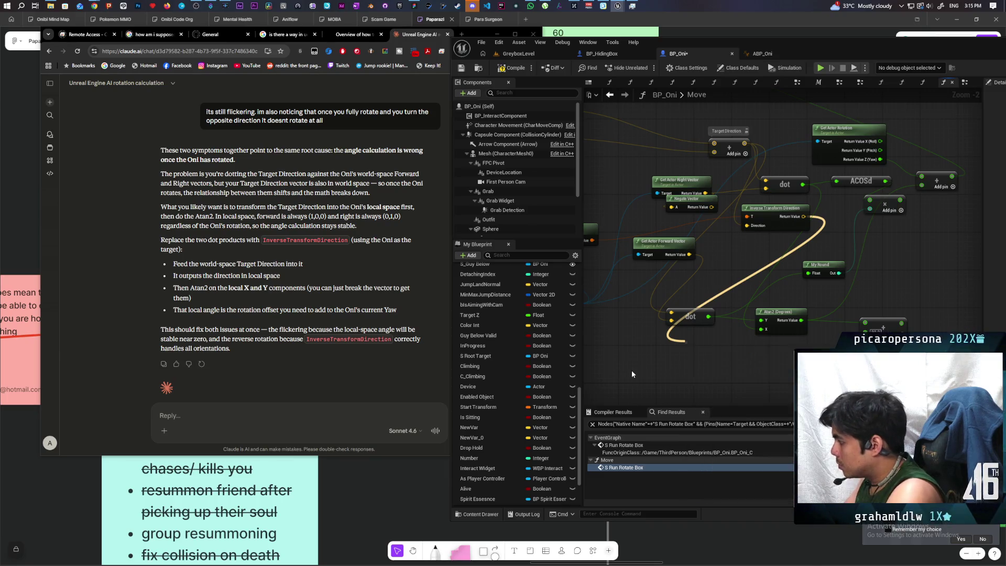
{"action": "mouse_move", "coordinate": [718, 363]}
{"action": "left_mouse_down"}
{"action": "mouse_move", "coordinate": [761, 320]}
{"action": "mouse_move", "coordinate": [755, 340]}
{"action": "mouse_move", "coordinate": [763, 329]}
{"action": "left_mouse_up"}
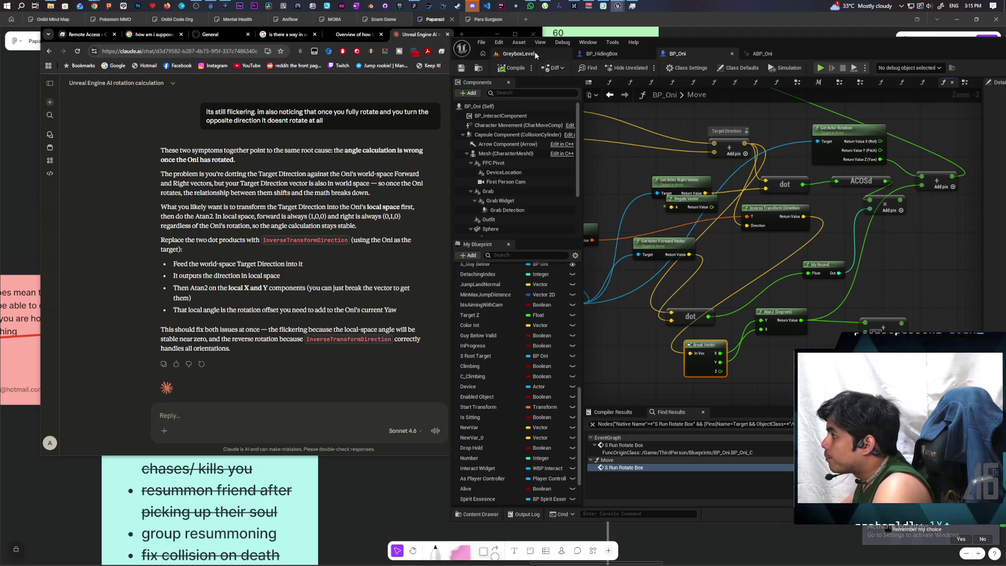
{"action": "left_click", "coordinate": [535, 51]}
{"action": "left_click", "coordinate": [645, 68]}
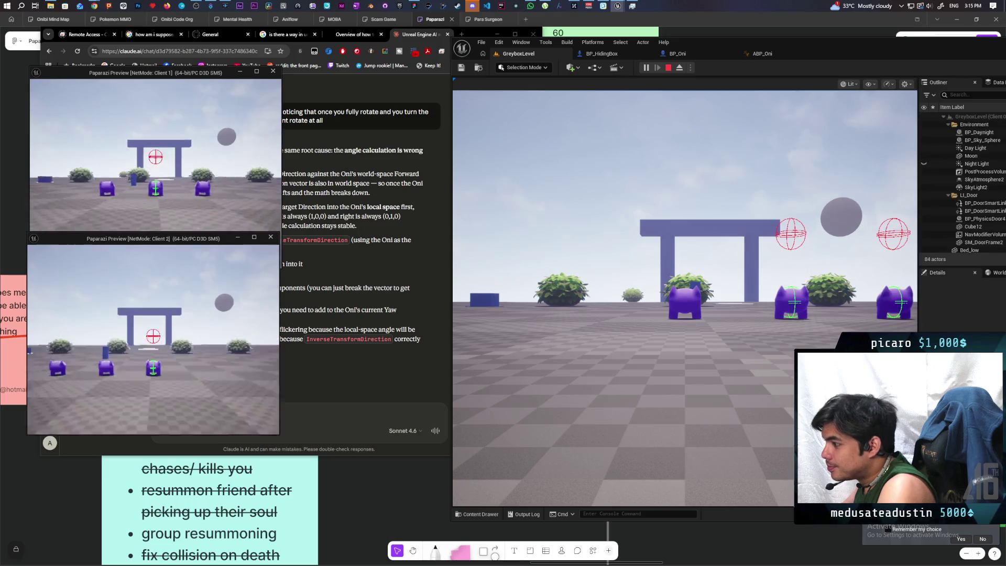
In the running play test, walk the player toward the blue hiding box, then stop it
{"action": "key", "text": "alt+Tab"}
{"action": "key", "text": "w"}
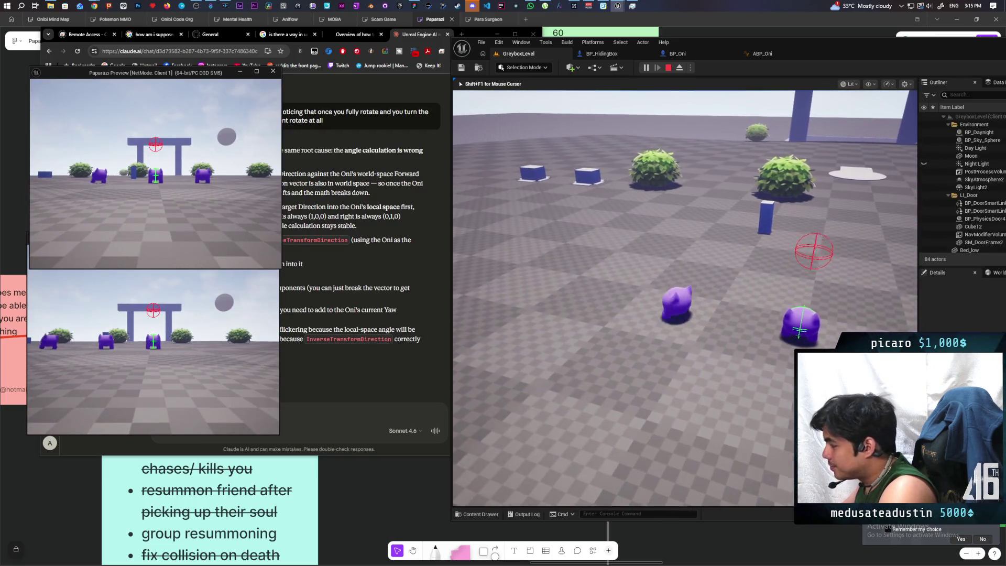
{"action": "key", "text": "w"}
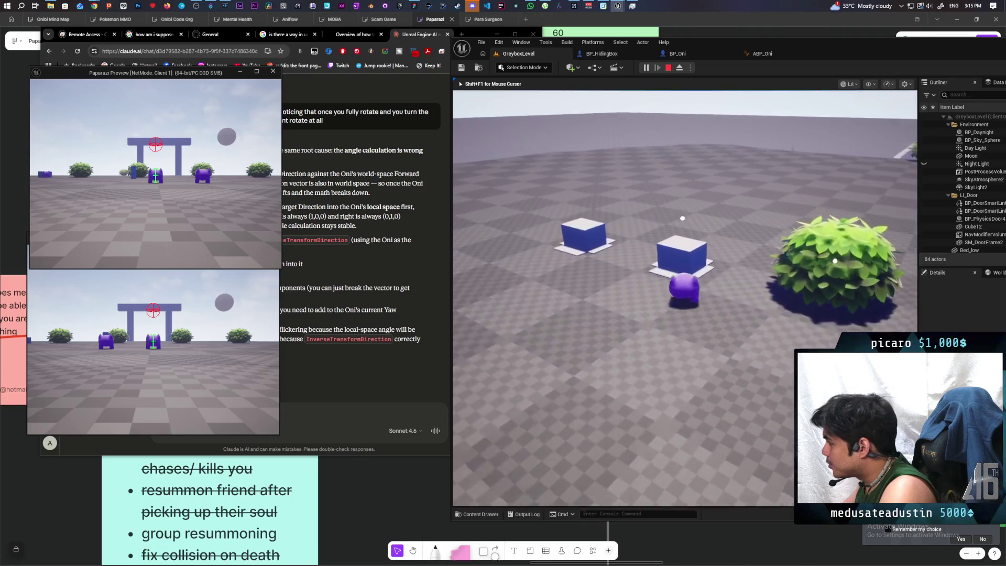
{"action": "key", "text": "w"}
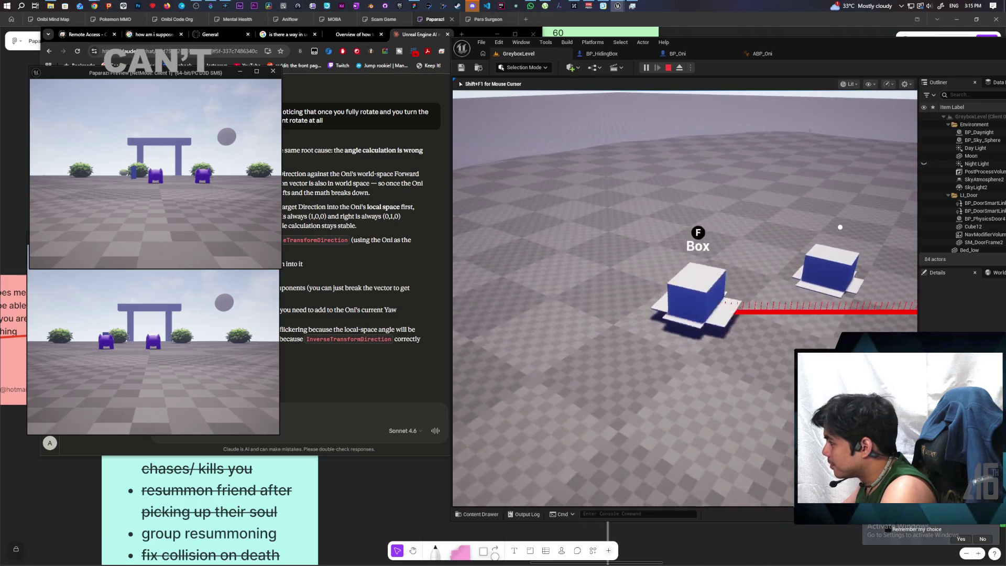
{"action": "key", "text": "w"}
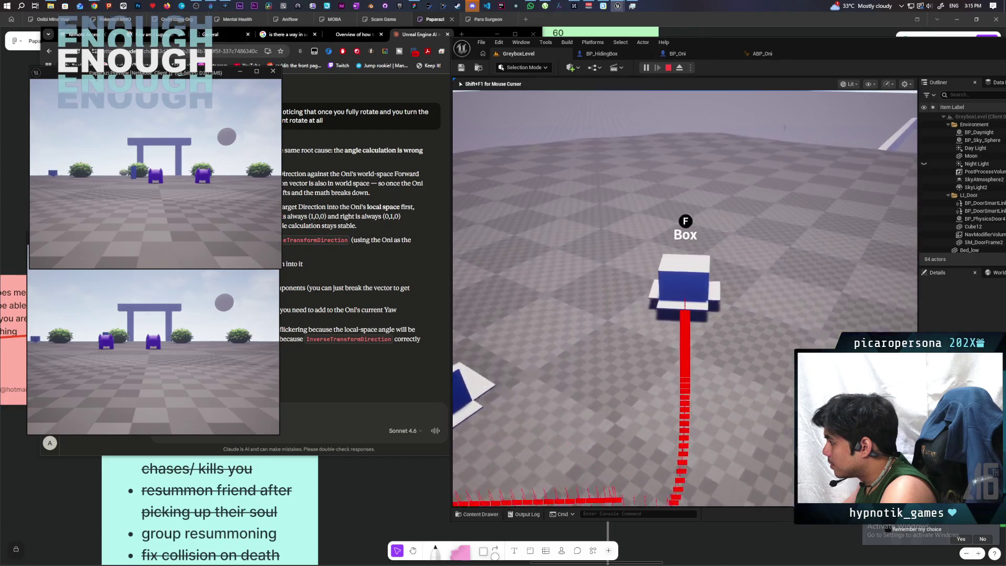
{"action": "key", "text": "w"}
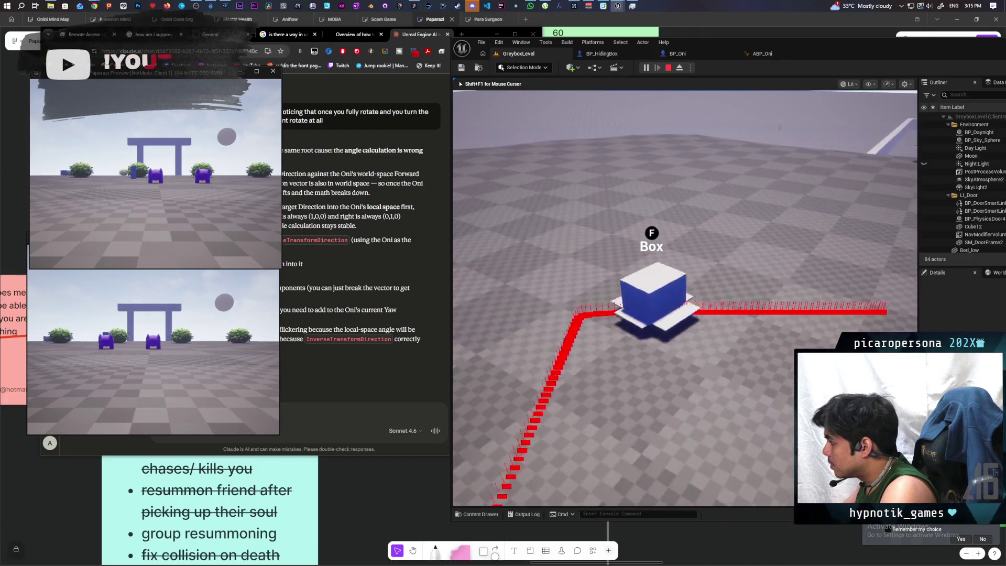
{"action": "key", "text": "Escape"}
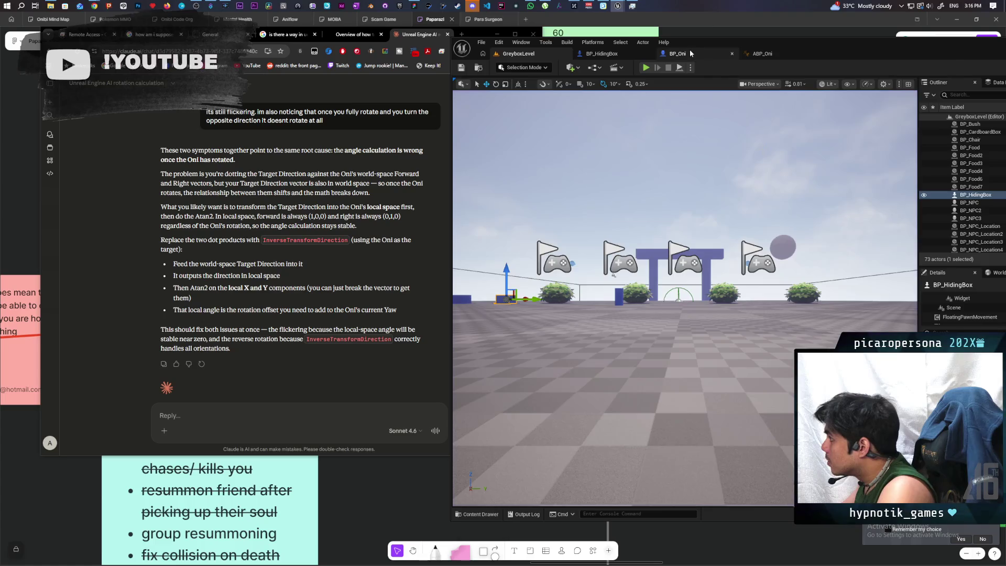
Connect Break Vector's Y output to Atan2's X input in BP_Oni's Move graph
{"action": "left_click", "coordinate": [690, 52]}
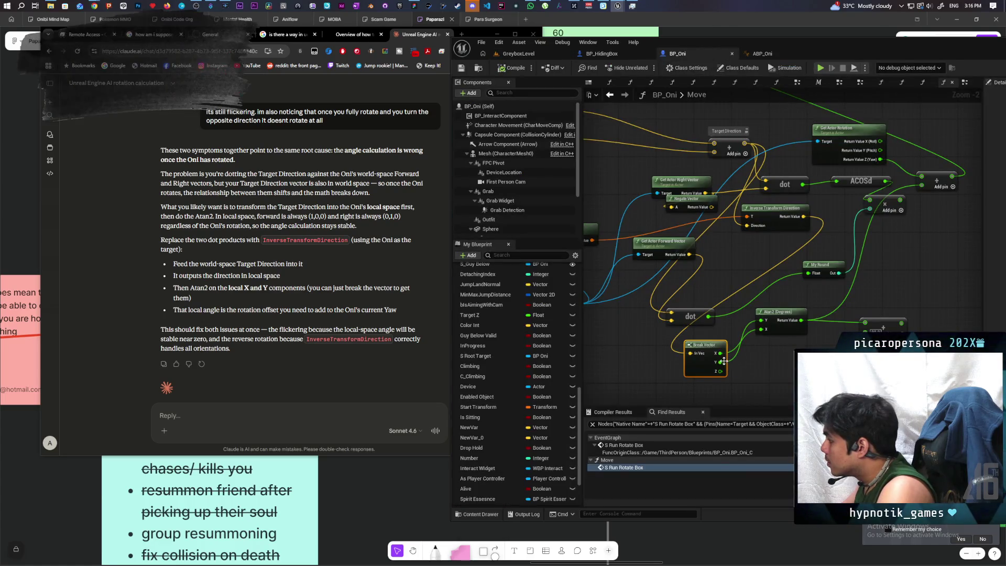
{"action": "mouse_move", "coordinate": [723, 361]}
{"action": "left_mouse_down"}
{"action": "mouse_move", "coordinate": [753, 346]}
{"action": "mouse_move", "coordinate": [762, 329]}
{"action": "mouse_move", "coordinate": [744, 336]}
{"action": "mouse_move", "coordinate": [762, 320]}
{"action": "left_mouse_up"}
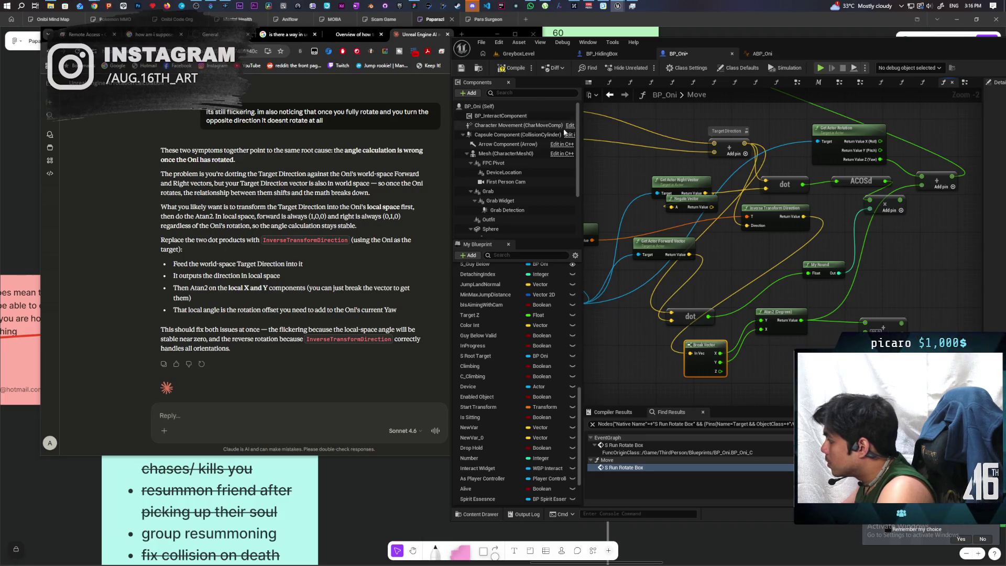
{"action": "left_click", "coordinate": [536, 55]}
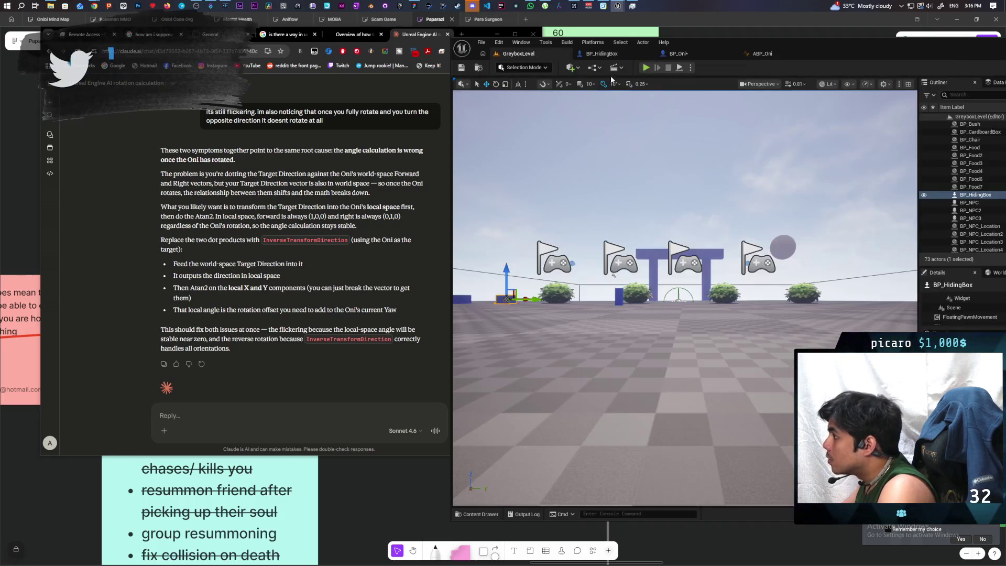
Play-test GreyboxLevel, circling the blue hiding box while watching the red trace line
{"action": "left_click", "coordinate": [647, 70]}
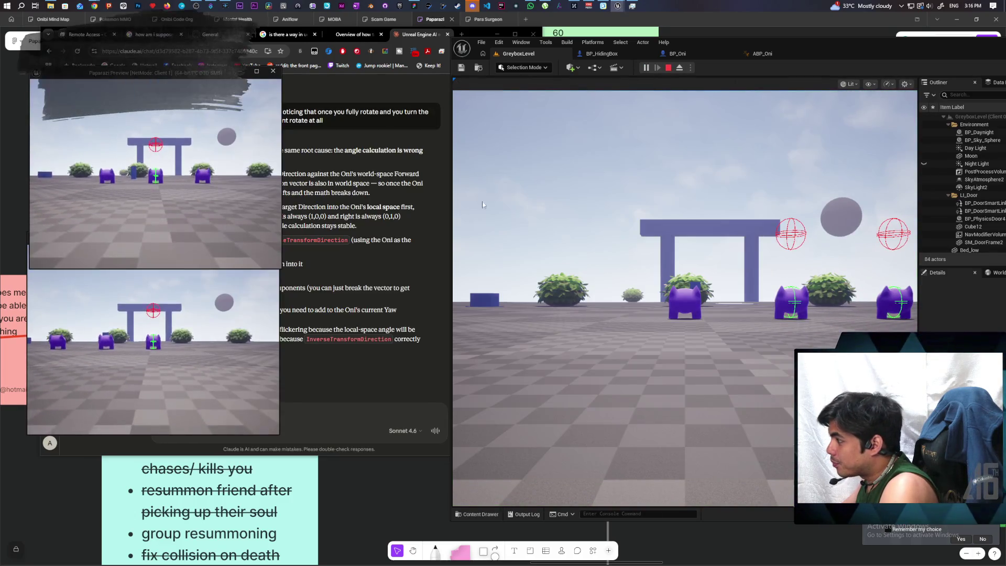
{"action": "left_click", "coordinate": [483, 204]}
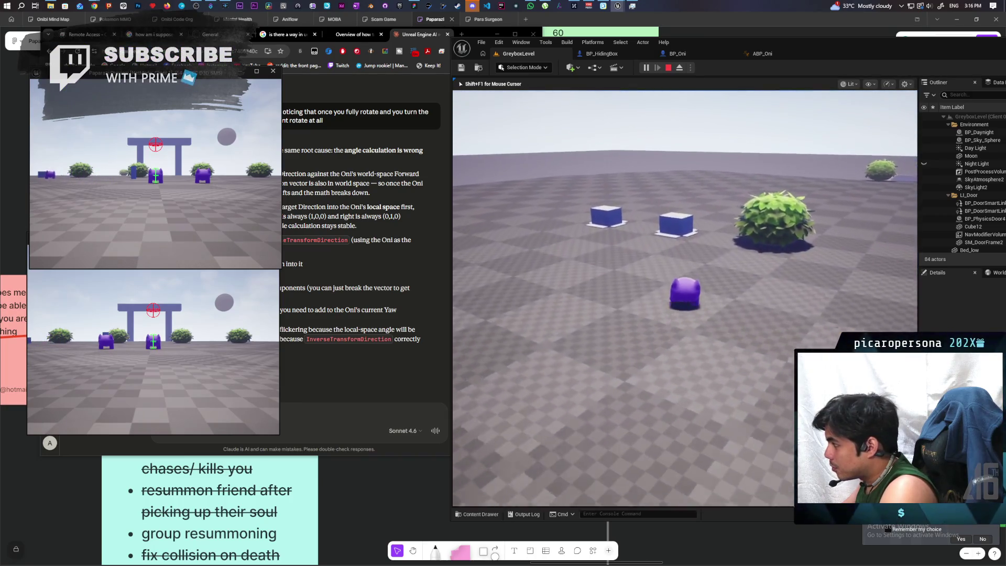
{"action": "key", "text": "w"}
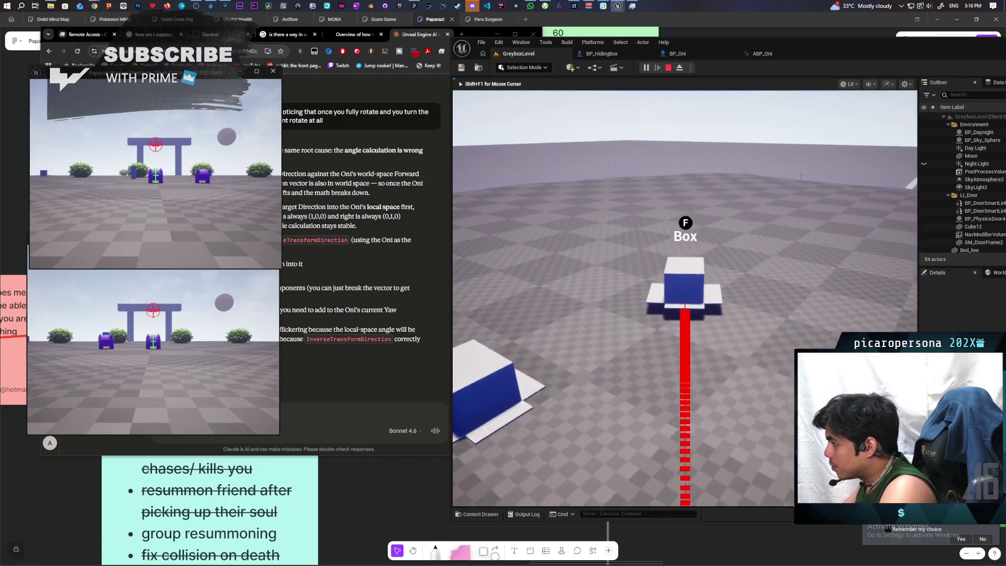
{"action": "key", "text": "d"}
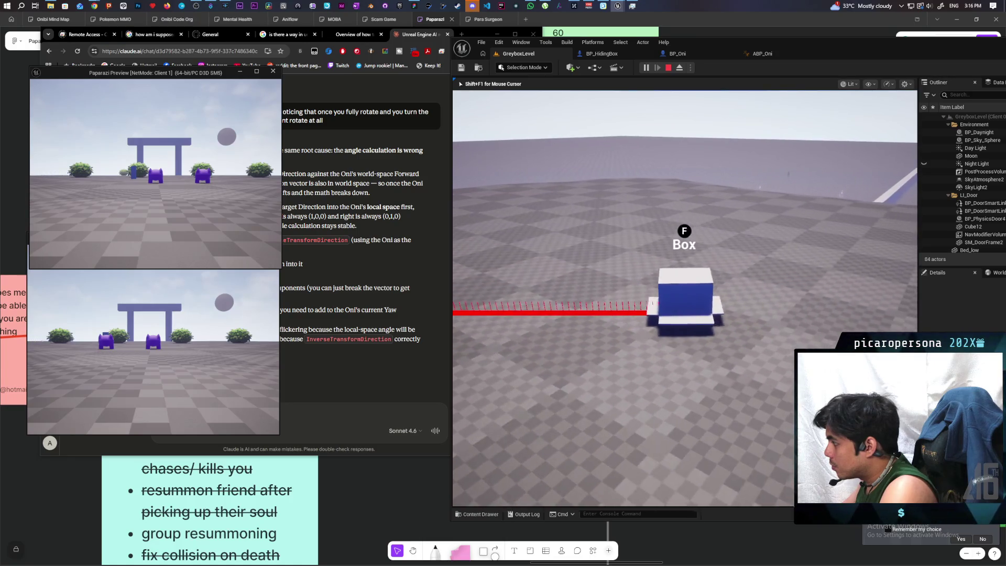
{"action": "key", "text": "d"}
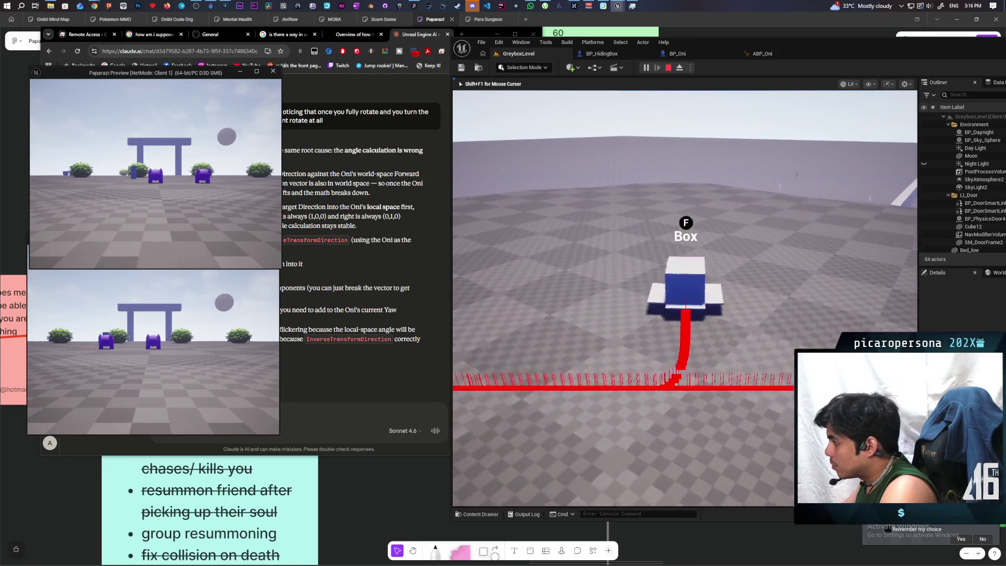
{"action": "key", "text": "d"}
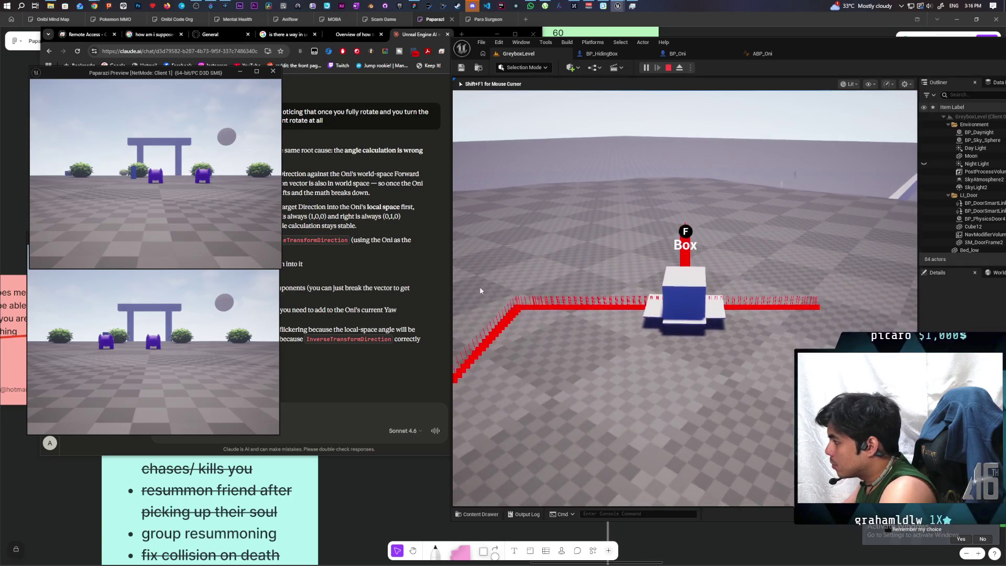
{"action": "key", "text": "Escape"}
{"action": "left_click", "coordinate": [272, 407]}
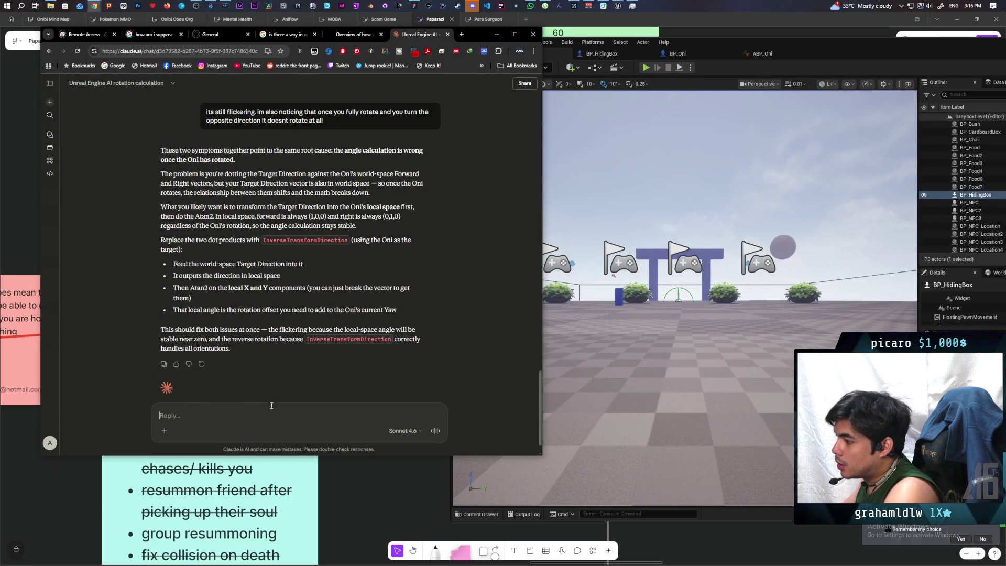
Reply 'okay' in the Claude chat, then return to the BP_Oni Blueprint graph
{"action": "type", "text": "okay"}
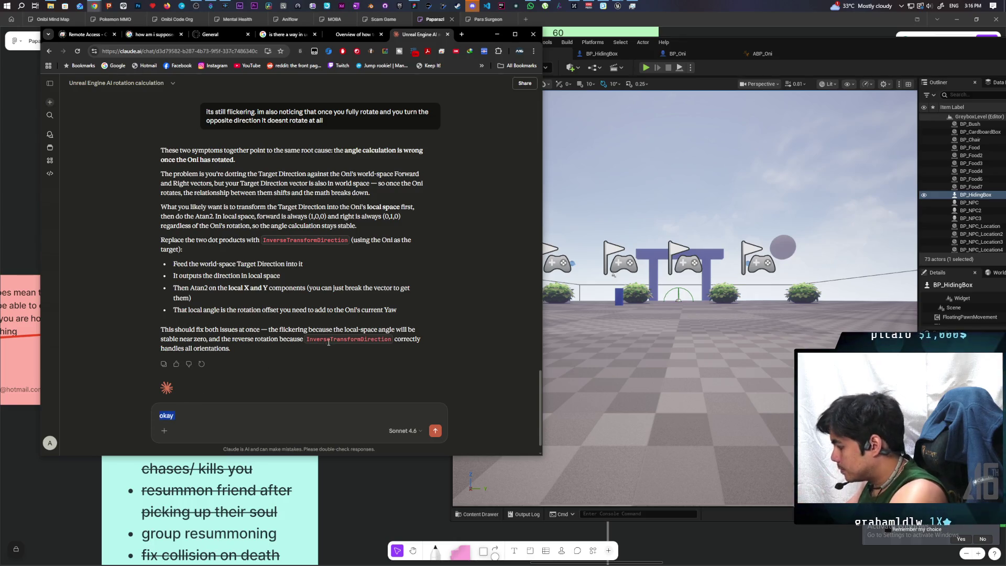
{"action": "left_click", "coordinate": [677, 54]}
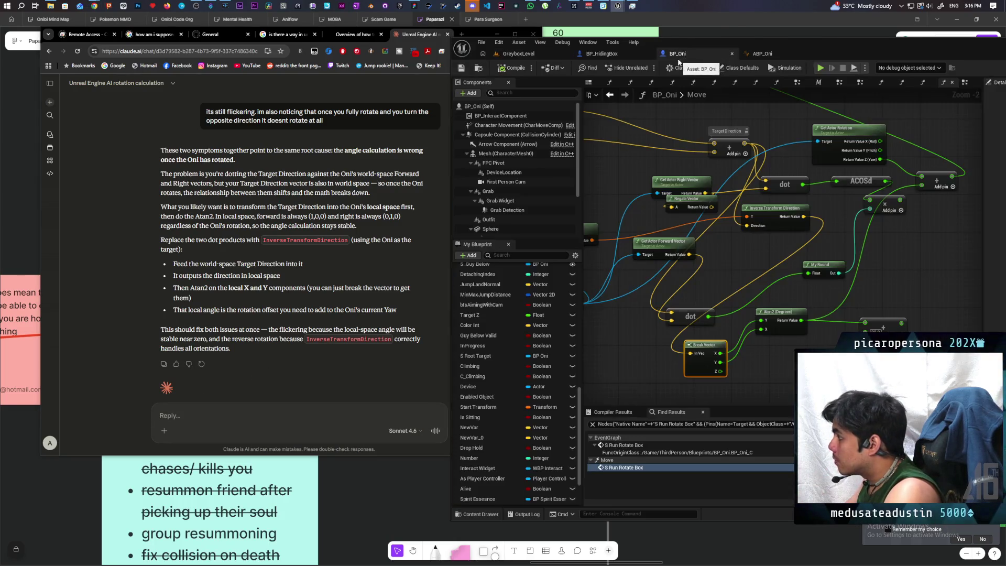
Wire Break Vector's X into Atan2, route the result into the add node, and compile BP_Oni
{"action": "left_click_drag", "start_coordinate": [712, 260], "coordinate": [676, 270]}
{"action": "left_click_drag", "start_coordinate": [684, 366], "coordinate": [728, 330]}
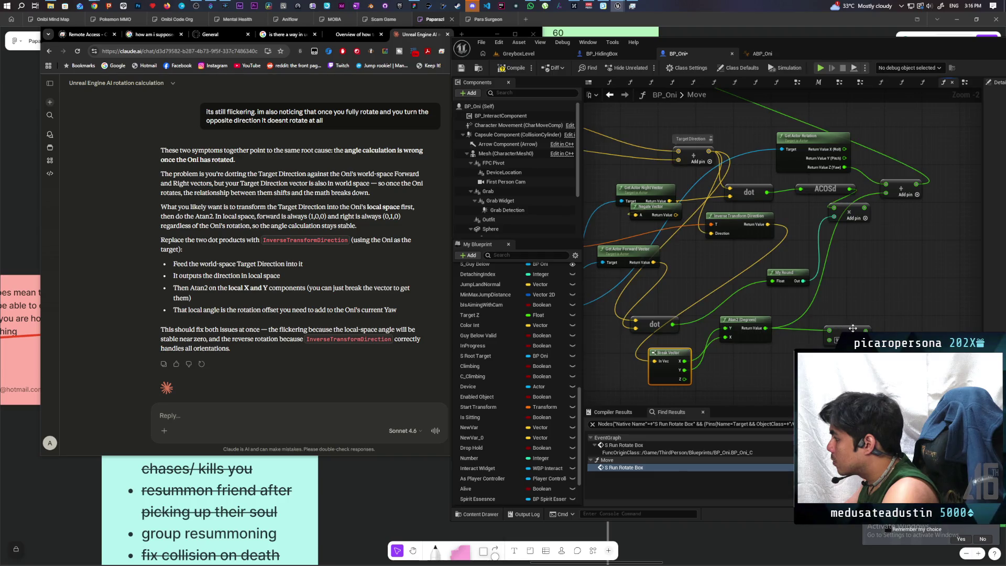
{"action": "left_click_drag", "start_coordinate": [865, 330], "coordinate": [887, 194]}
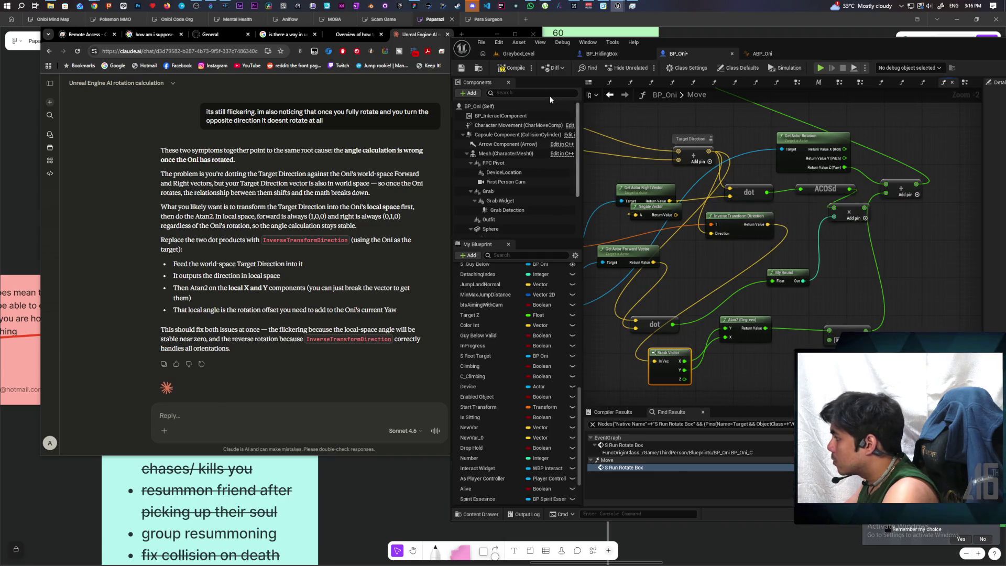
{"action": "left_click", "coordinate": [526, 65]}
Play-test GreyboxLevel by walking toward the blue boxes, then stop the session
{"action": "left_click", "coordinate": [518, 53]}
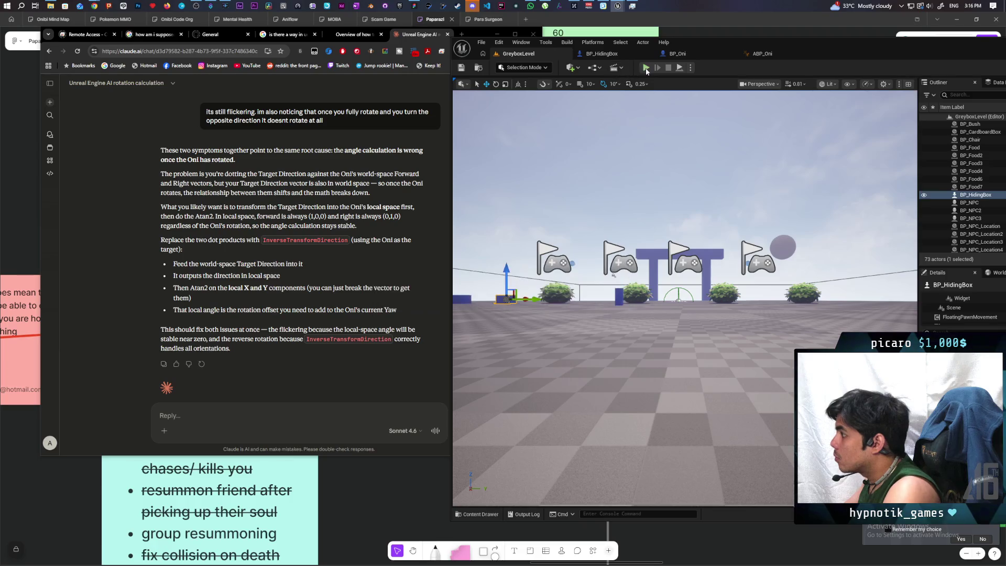
{"action": "key", "text": "alt+p"}
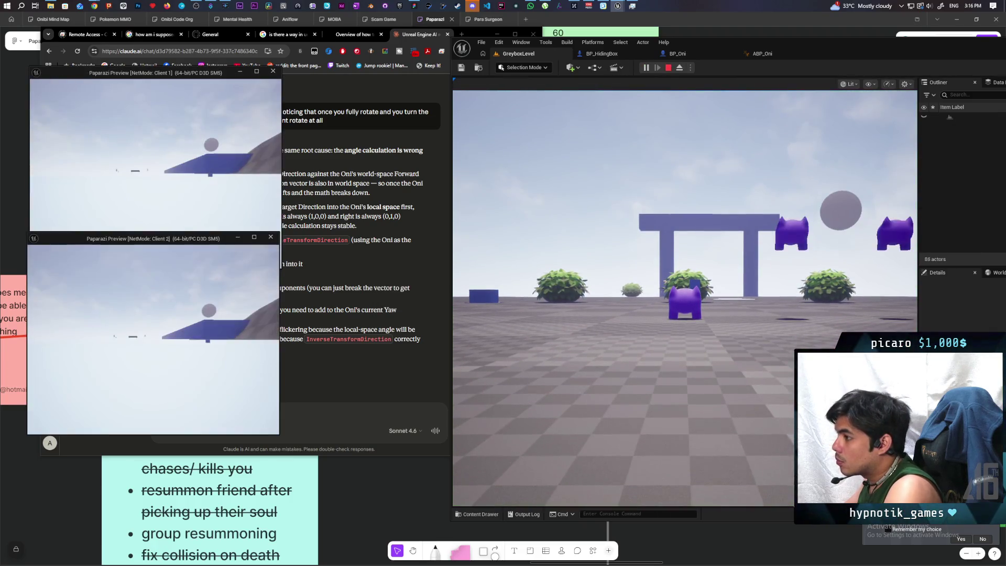
{"action": "left_click", "coordinate": [499, 173]}
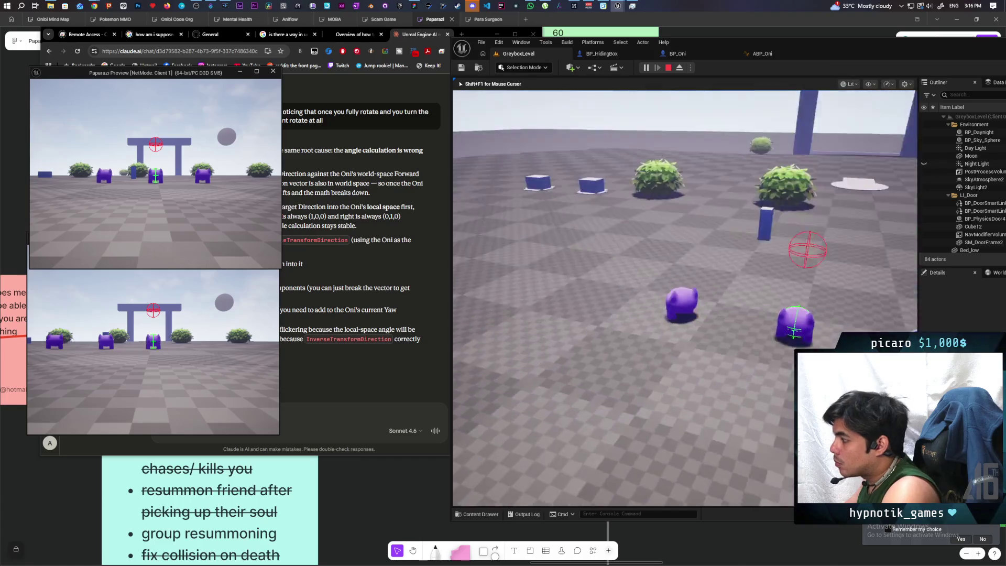
{"action": "key", "text": "w"}
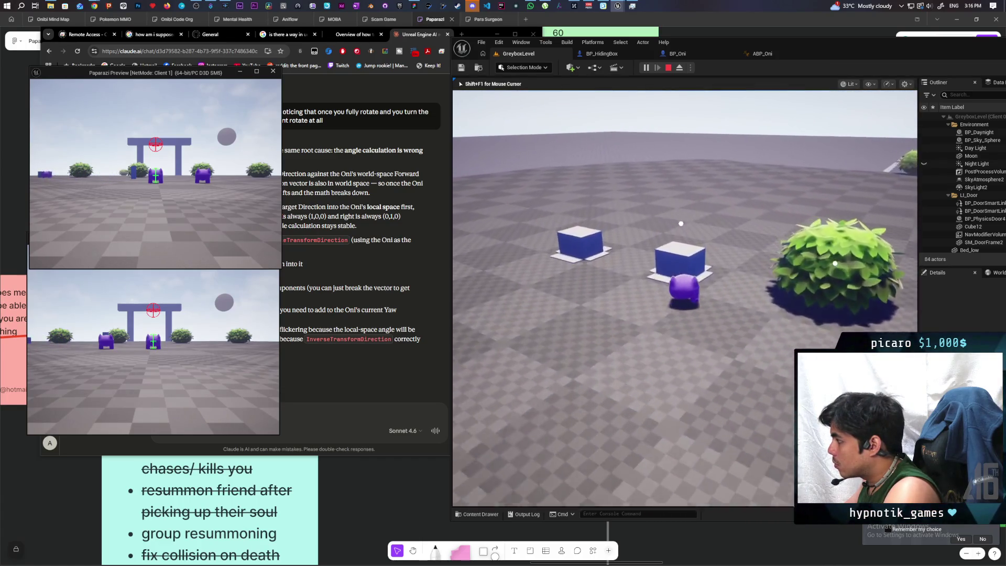
{"action": "key", "text": "w"}
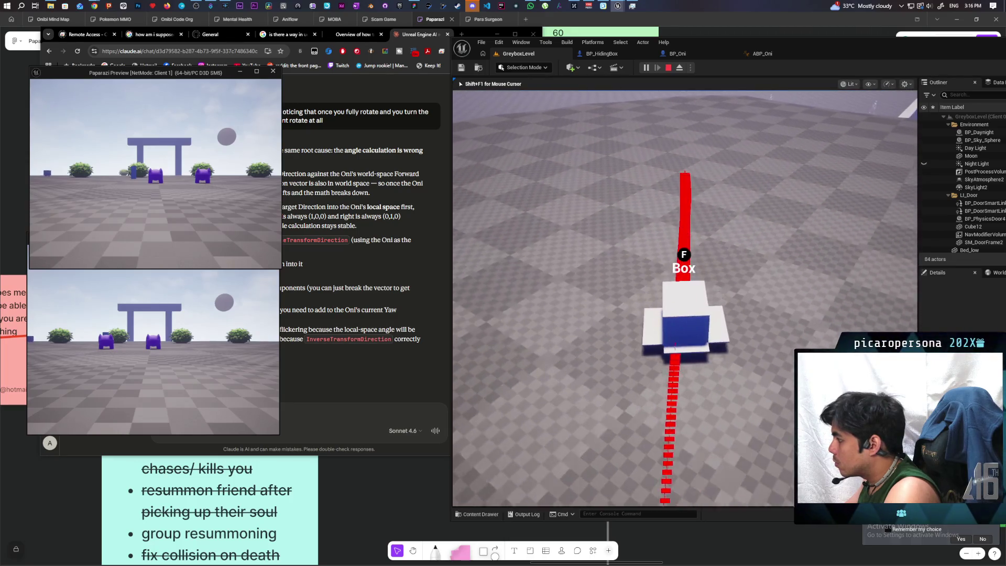
{"action": "key", "text": "shift+F1"}
{"action": "key", "text": "Escape"}
Find the Run Rotate Box call in BP_Oni's EventGraph and reposition the Make Rotator node
{"action": "left_click", "coordinate": [678, 53]}
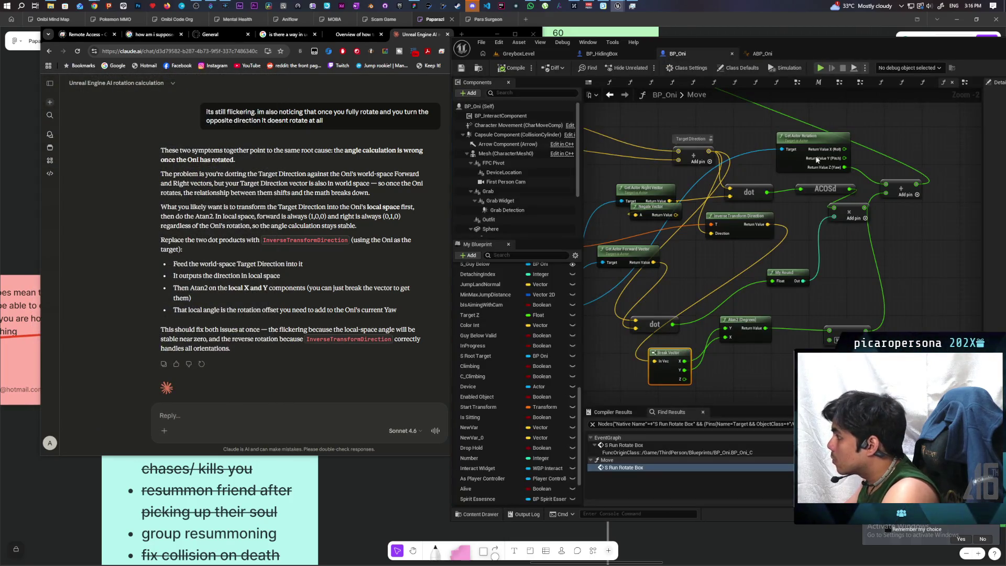
{"action": "scroll", "coordinate": [760, 220], "scroll_direction": "down", "scroll_amount": 3}
{"action": "double_click", "coordinate": [716, 277]}
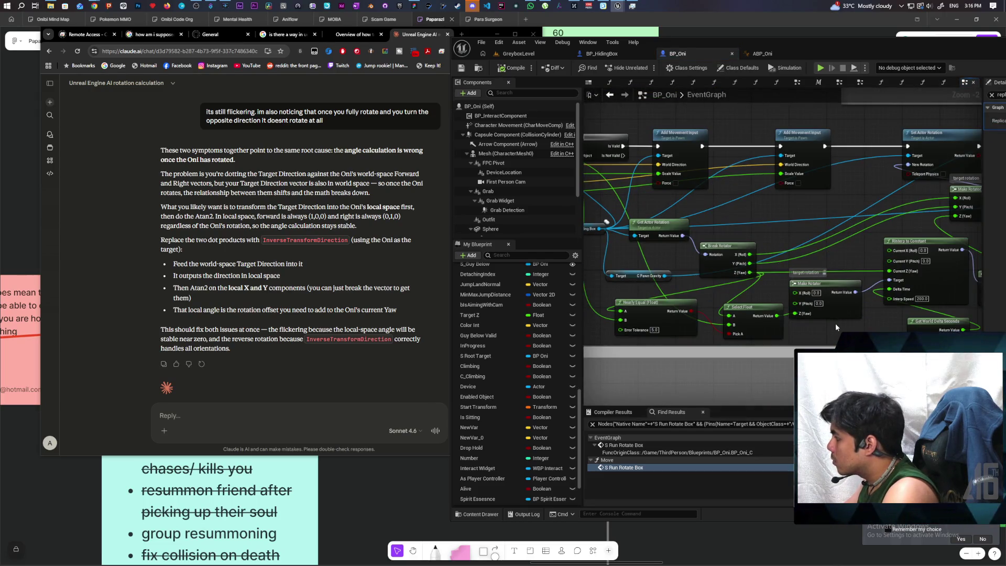
{"action": "left_click_drag", "start_coordinate": [755, 280], "coordinate": [799, 282]}
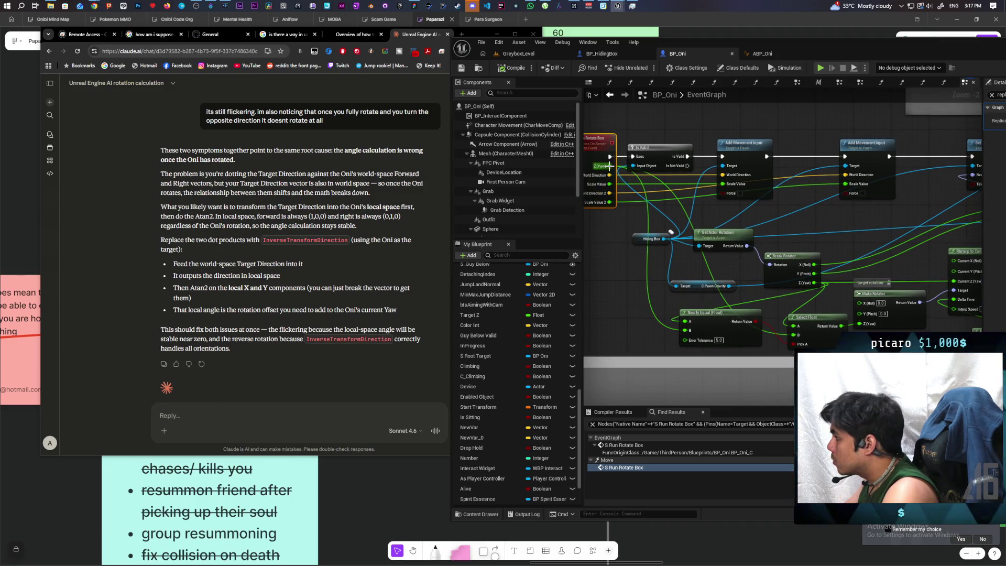
{"action": "left_click_drag", "start_coordinate": [899, 318], "coordinate": [916, 327]}
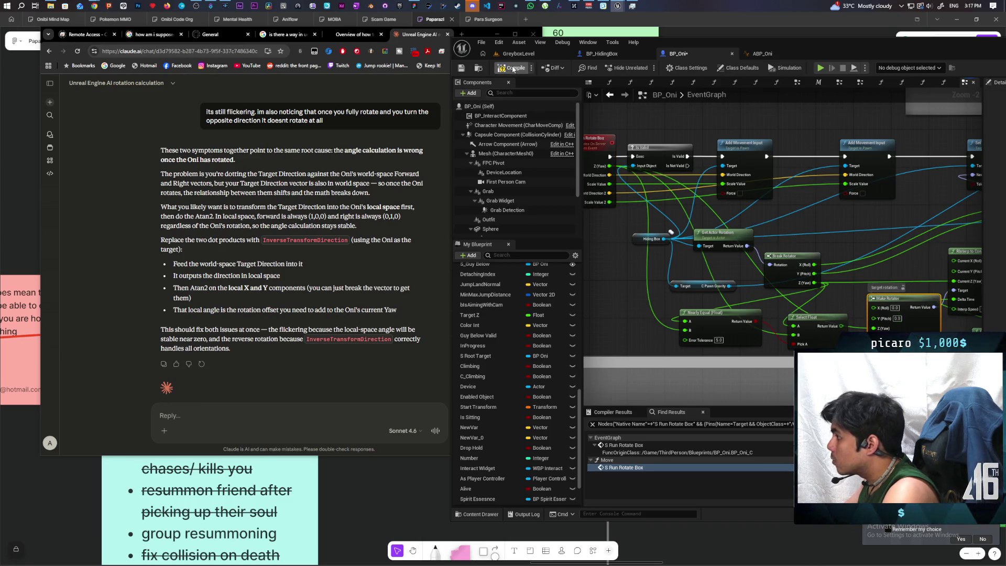
{"action": "left_click", "coordinate": [531, 54]}
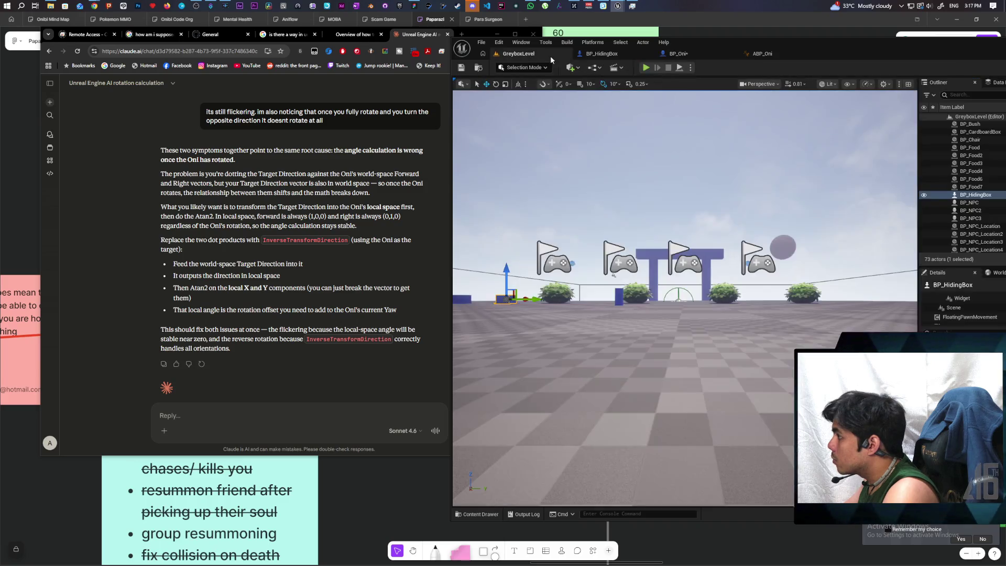
Play-test the Oni's turning, moving the player box around the level with WASD, then stop
{"action": "left_click", "coordinate": [648, 68]}
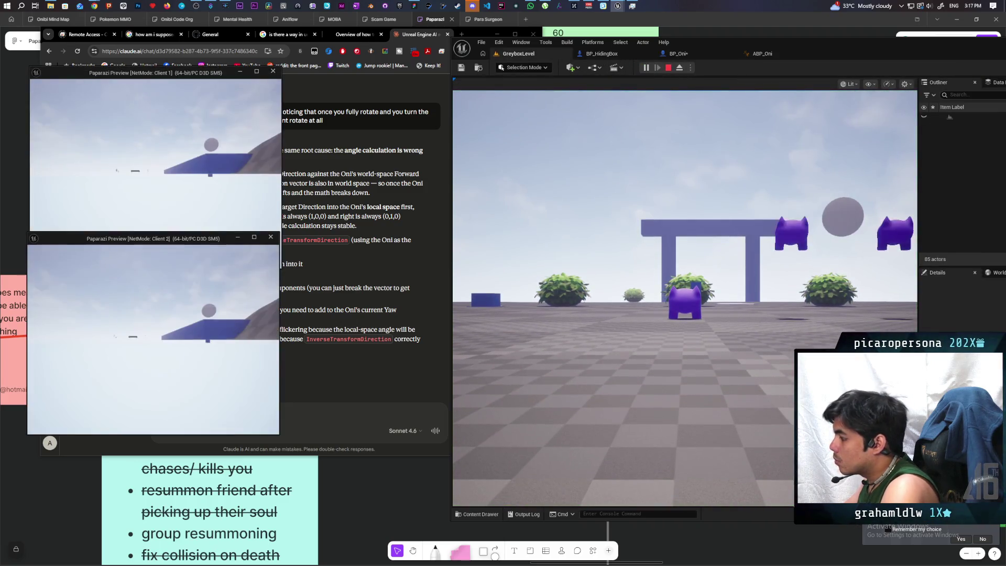
{"action": "key", "text": "alt+Tab"}
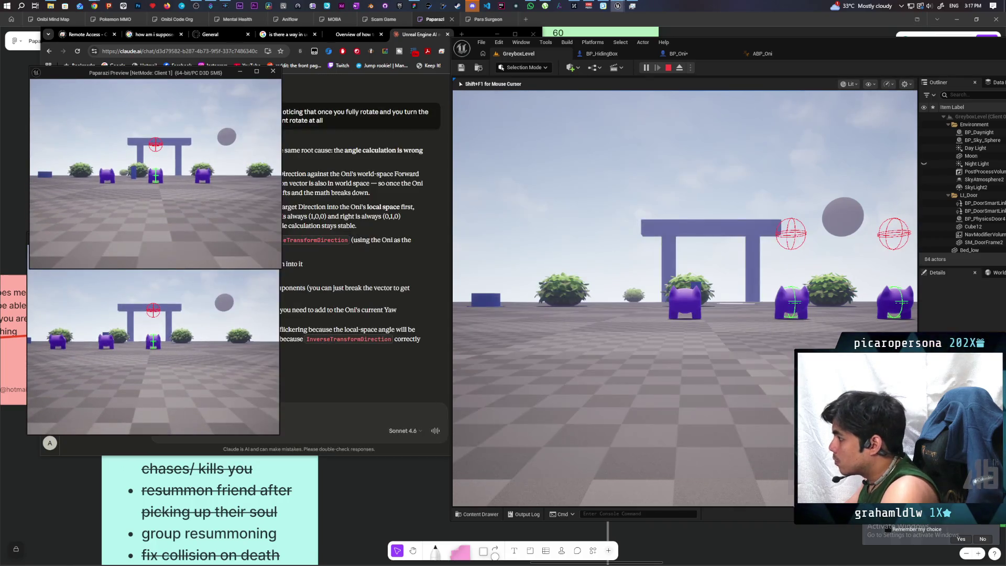
{"action": "key", "text": "w"}
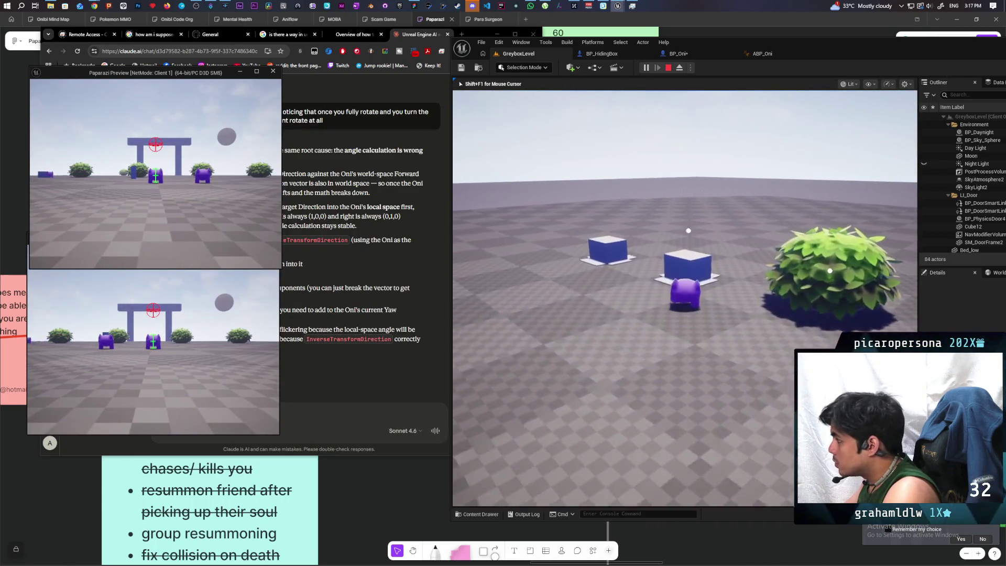
{"action": "key", "text": "w"}
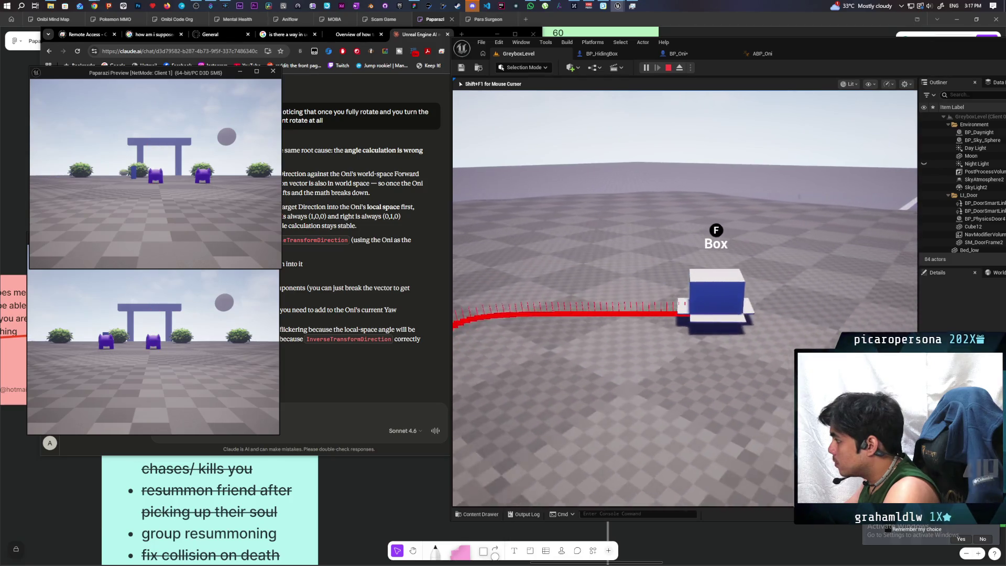
{"action": "key", "text": "w"}
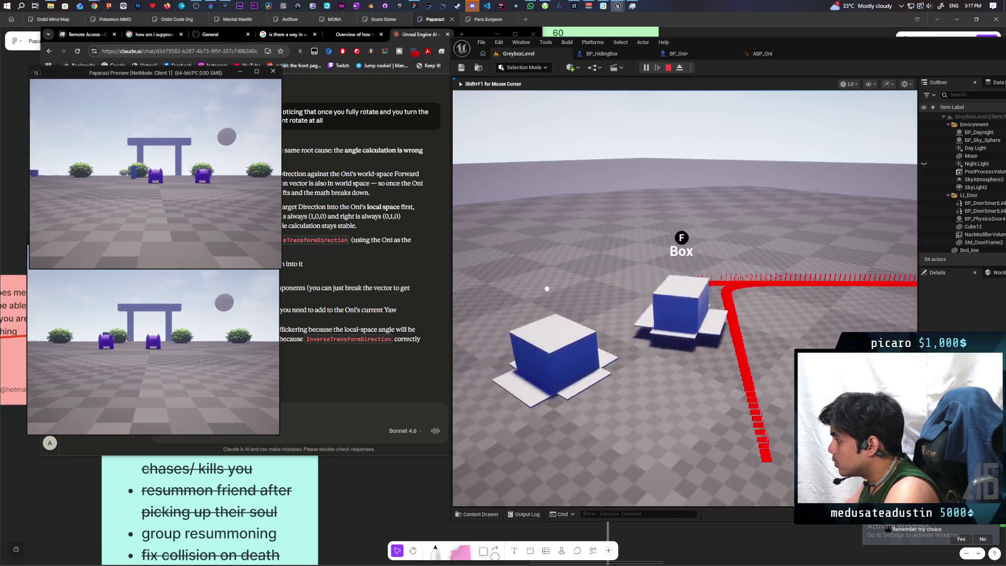
{"action": "key", "text": "w"}
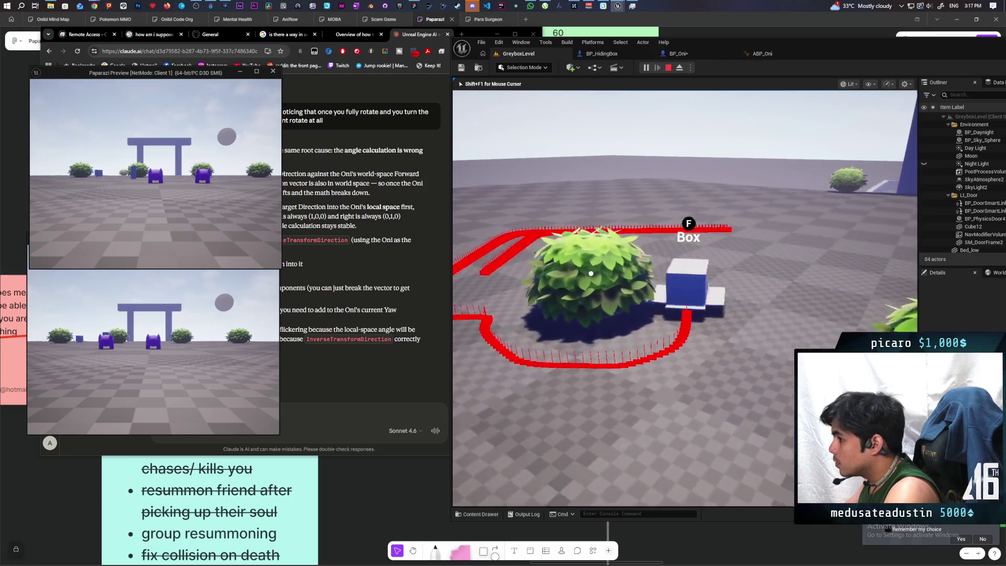
{"action": "key", "text": "w"}
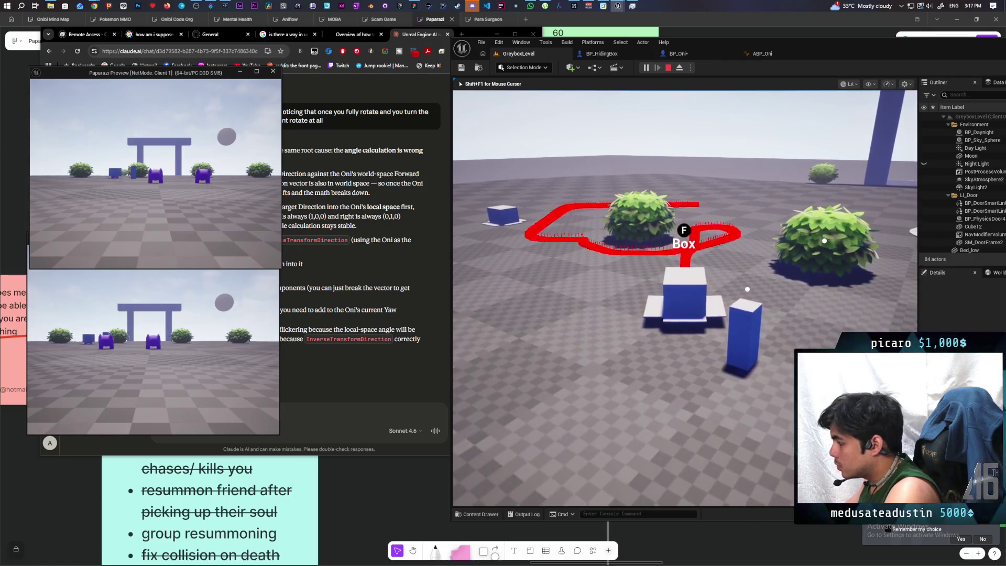
{"action": "key", "text": "w"}
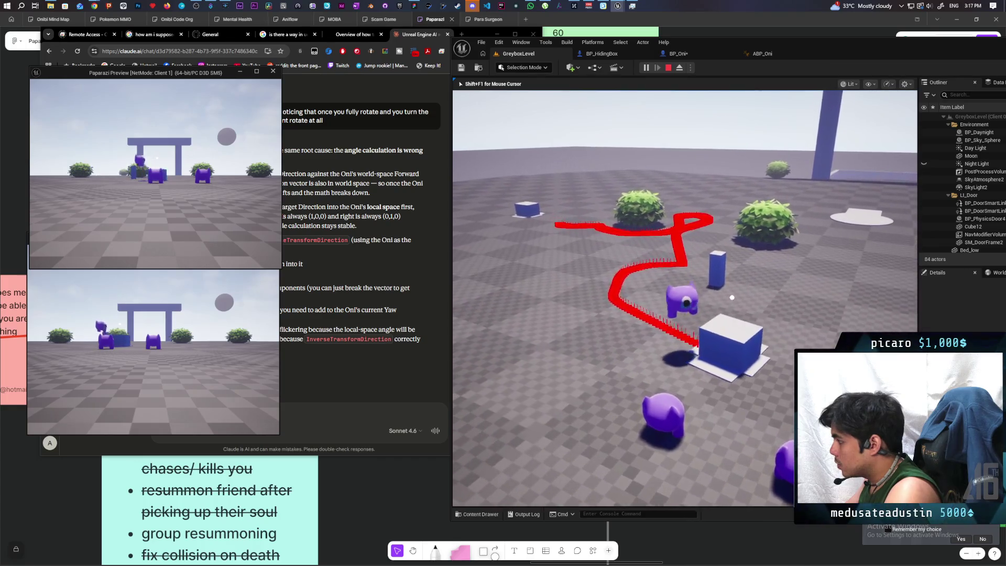
{"action": "key", "text": "shift+F1"}
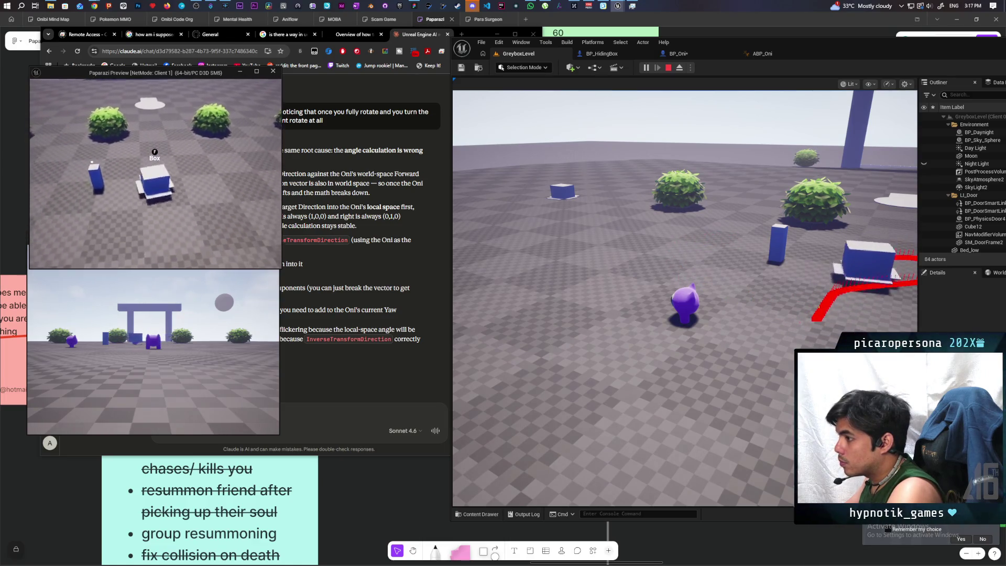
{"action": "key", "text": "w"}
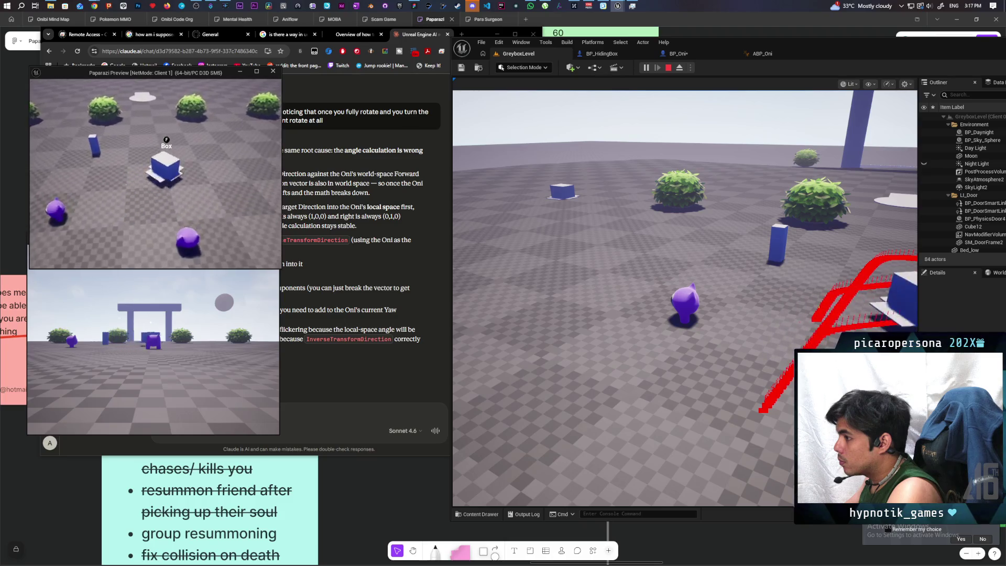
{"action": "key", "text": "s"}
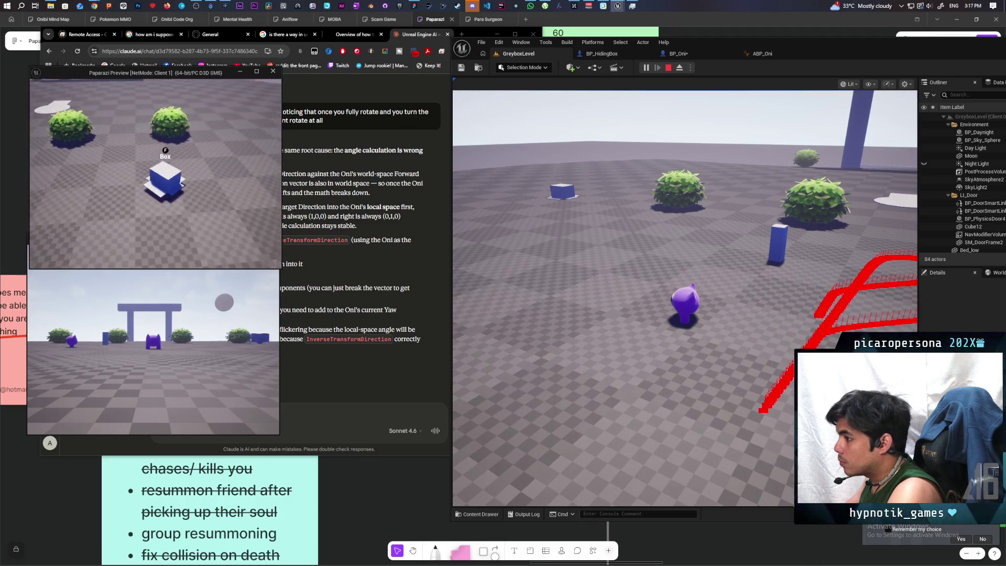
{"action": "key", "text": "w"}
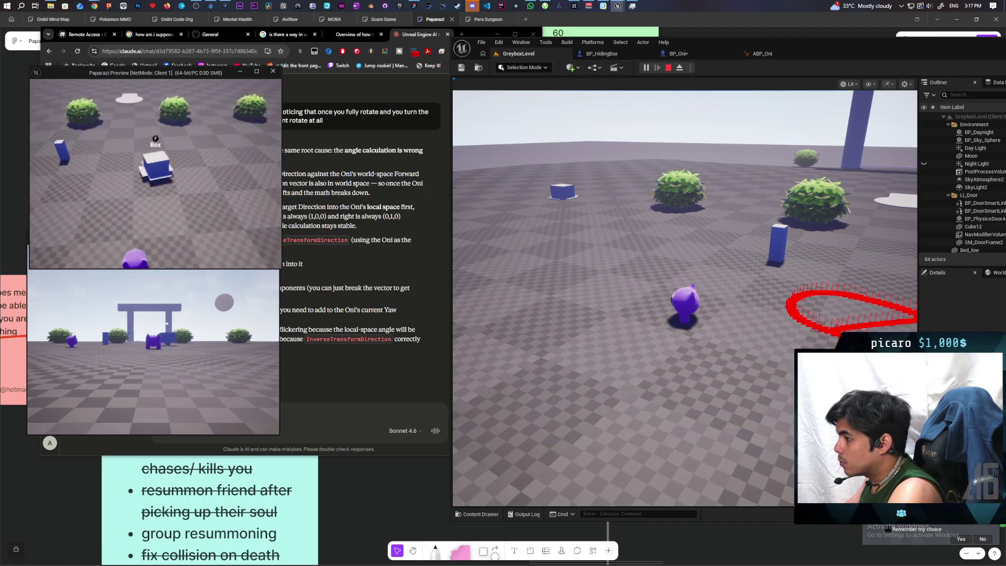
{"action": "key", "text": "w"}
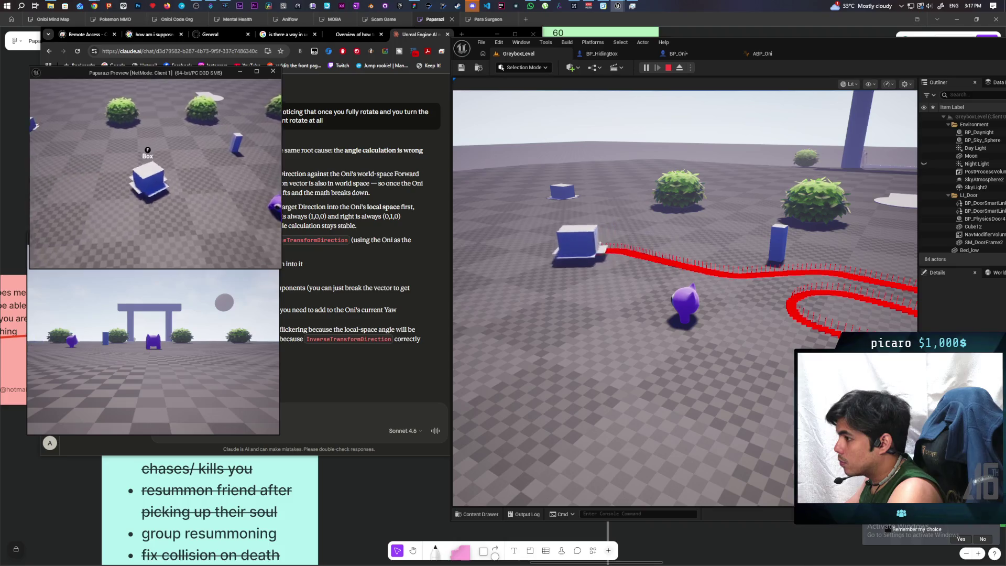
{"action": "key", "text": "d"}
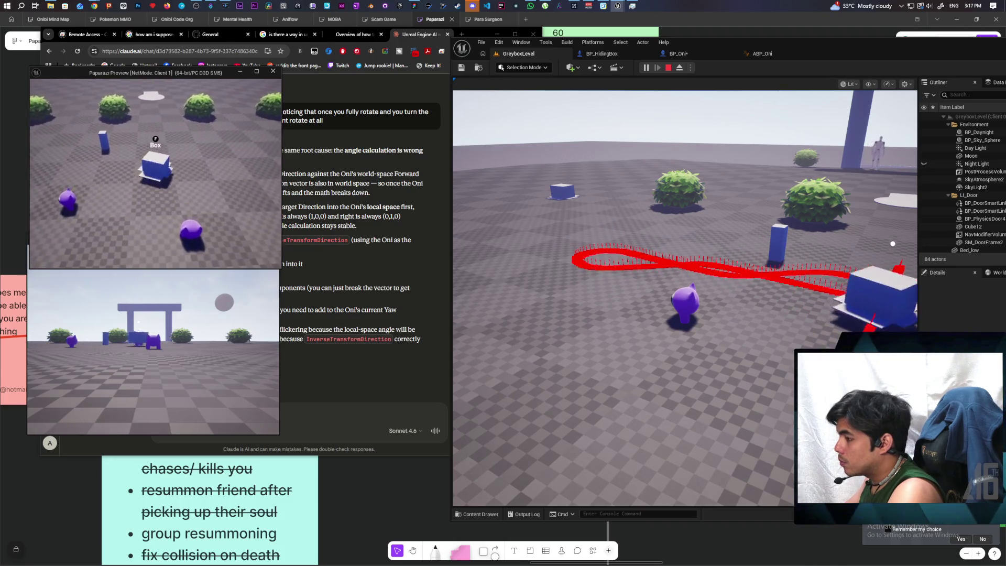
{"action": "key", "text": "w"}
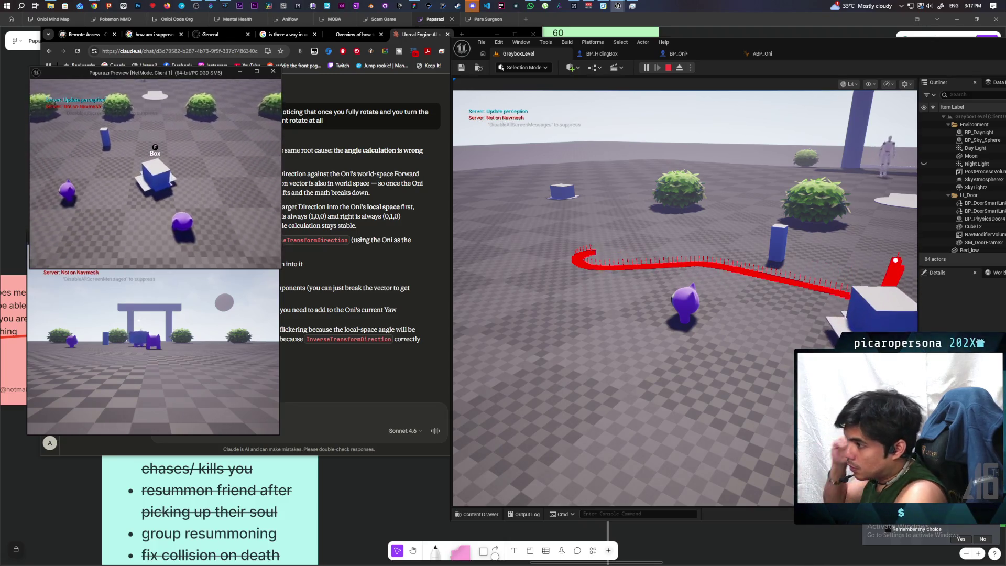
{"action": "key", "text": "d"}
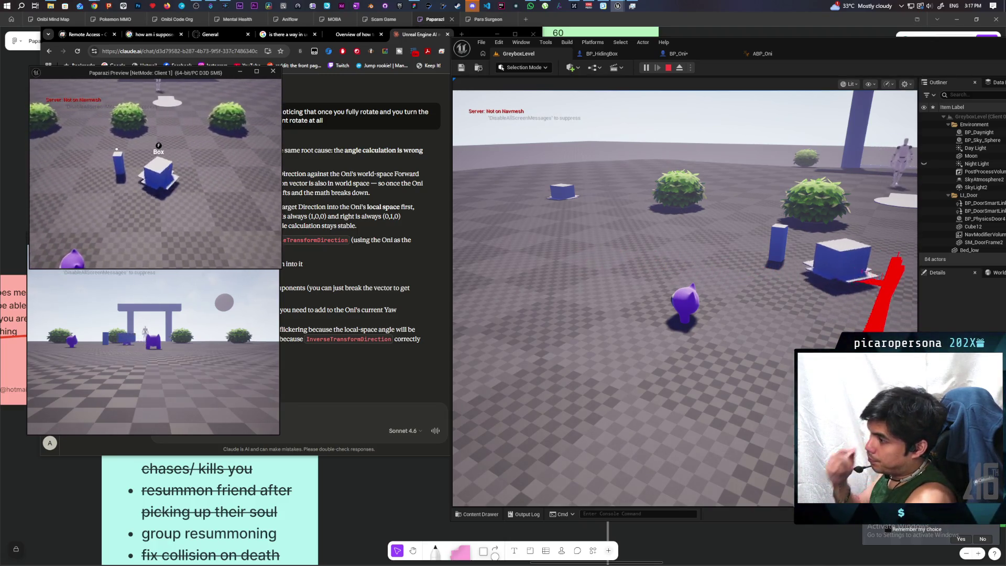
{"action": "key", "text": "a"}
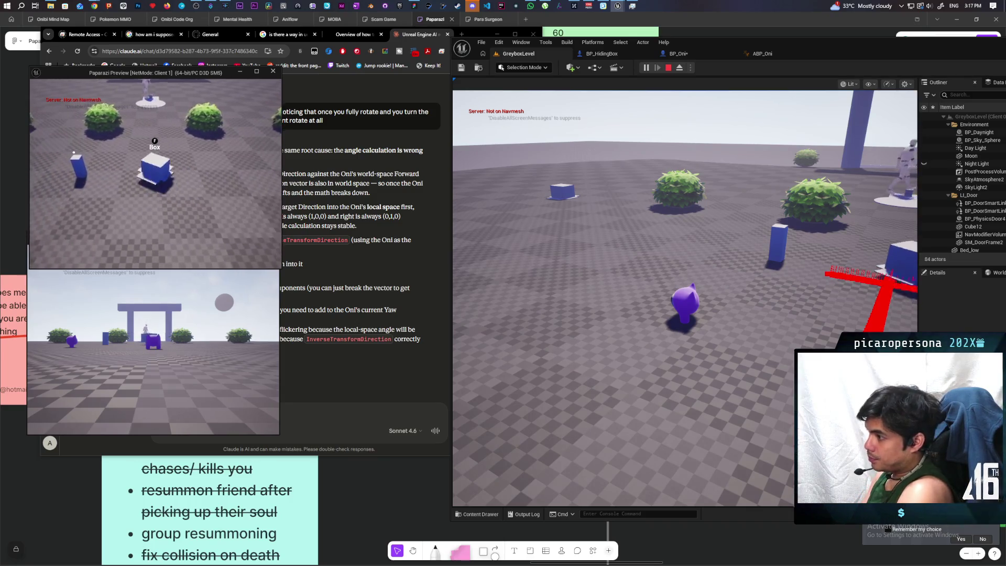
{"action": "key", "text": "a"}
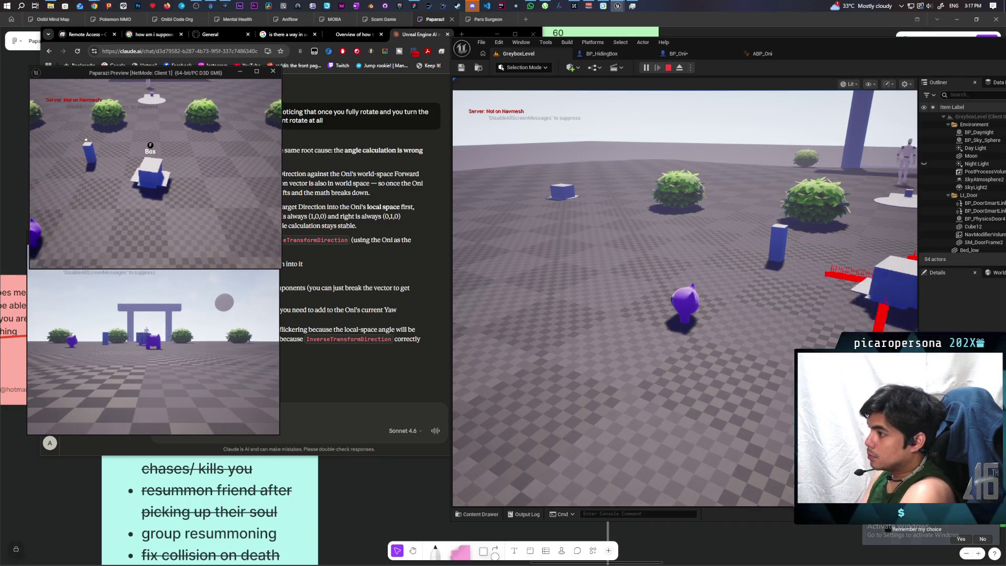
{"action": "key", "text": "d"}
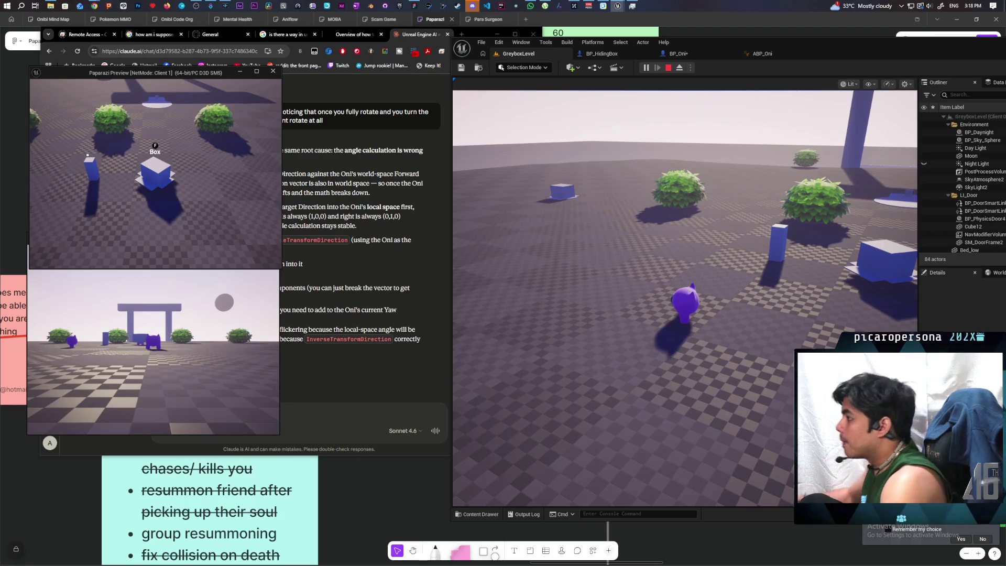
{"action": "key", "text": "Escape"}
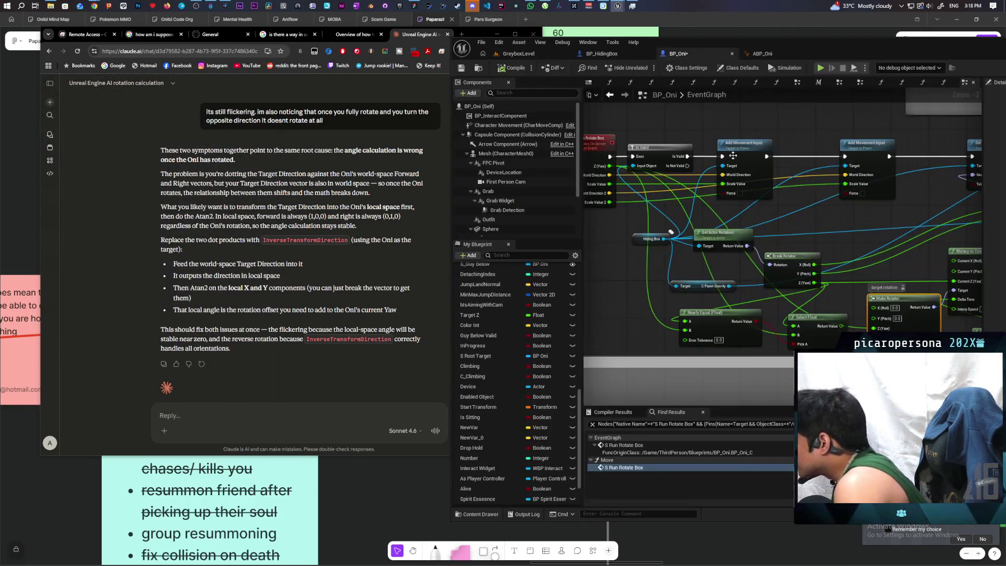
Save BP_Oni and bring up the C_PawnGravity blueprint graph
{"action": "key", "text": "ctrl+s"}
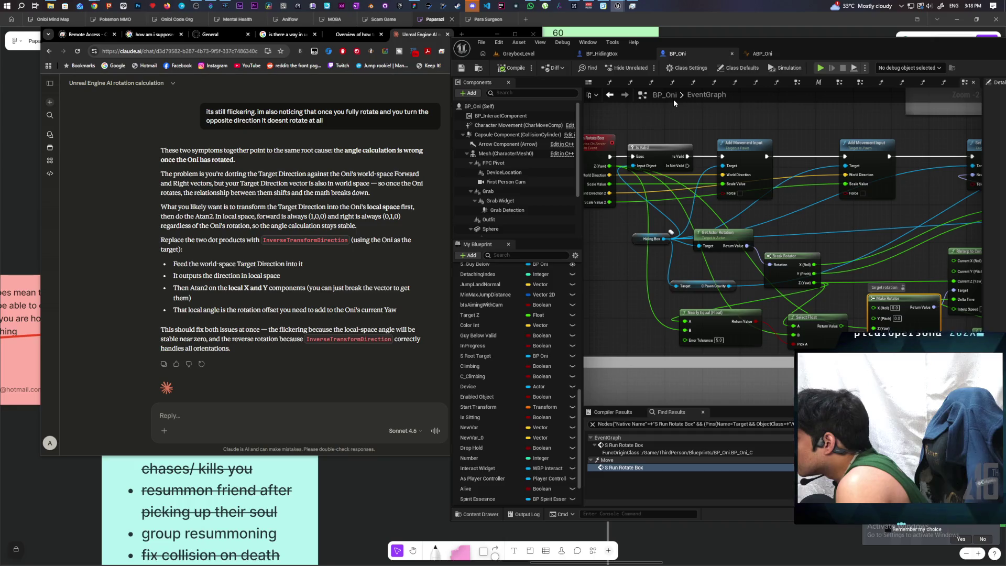
{"action": "mouse_move", "coordinate": [618, 6]}
{"action": "left_click", "coordinate": [690, 46]}
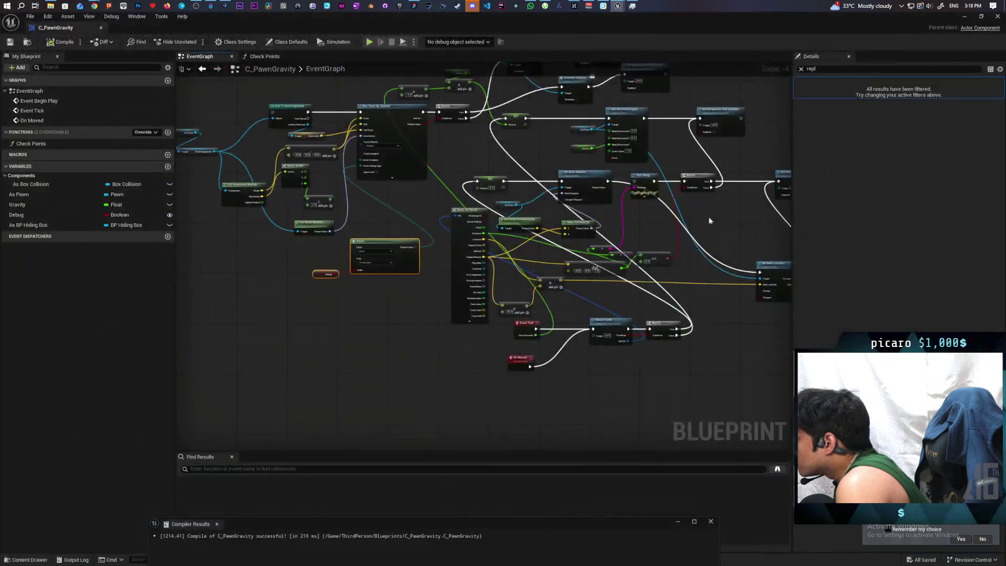
{"action": "scroll", "coordinate": [524, 293], "scroll_direction": "up", "scroll_amount": 2}
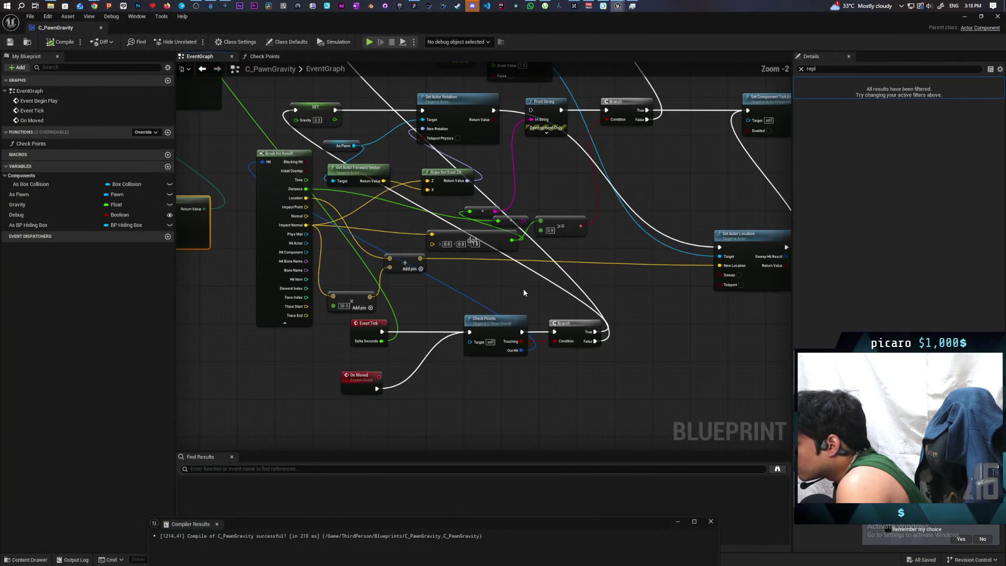
{"action": "left_click_drag", "start_coordinate": [544, 295], "coordinate": [550, 291]}
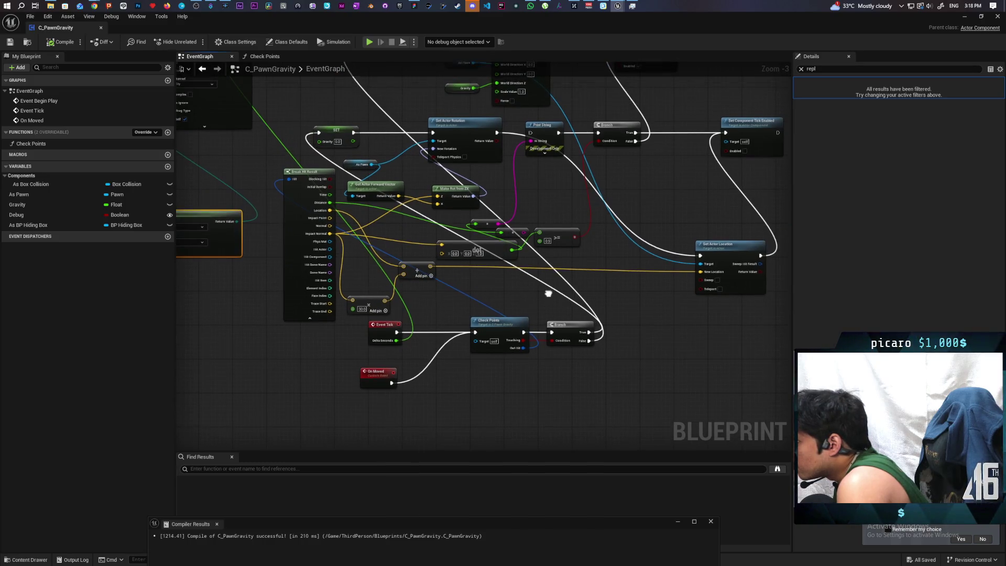
Add a second Branch fed by the first ground-check Branch's True output
{"action": "mouse_move", "coordinate": [602, 322]}
{"action": "left_mouse_down"}
{"action": "mouse_move", "coordinate": [622, 322]}
{"action": "mouse_move", "coordinate": [574, 328]}
{"action": "left_mouse_up"}
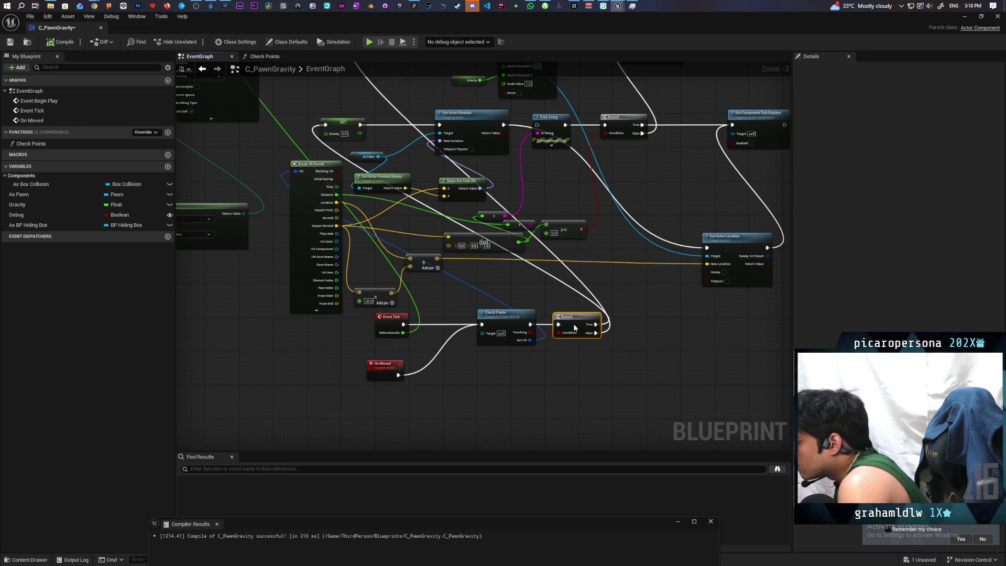
{"action": "left_click_drag", "start_coordinate": [634, 337], "coordinate": [591, 338]}
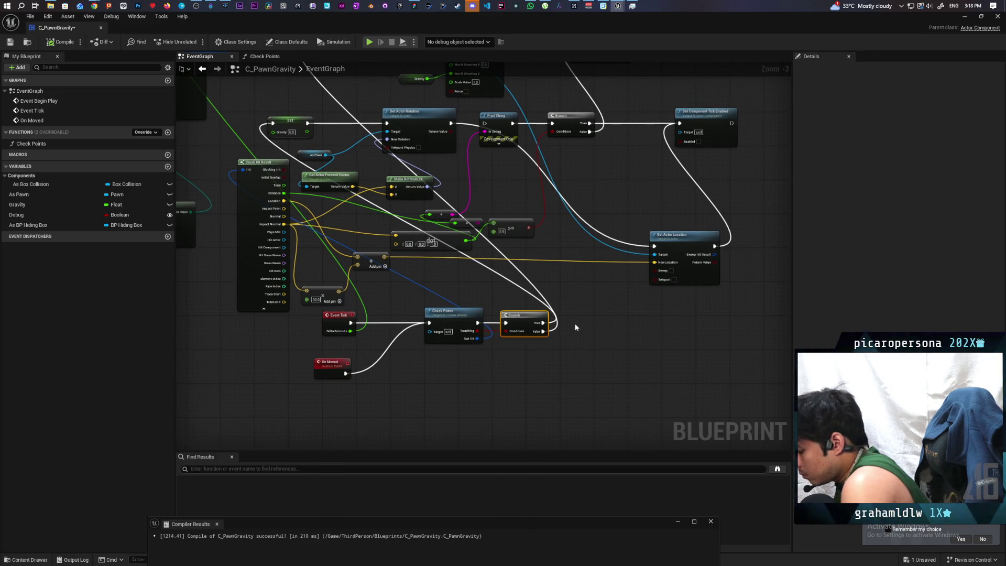
{"action": "key", "text": "ctrl+c"}
{"action": "key", "text": "ctrl+v"}
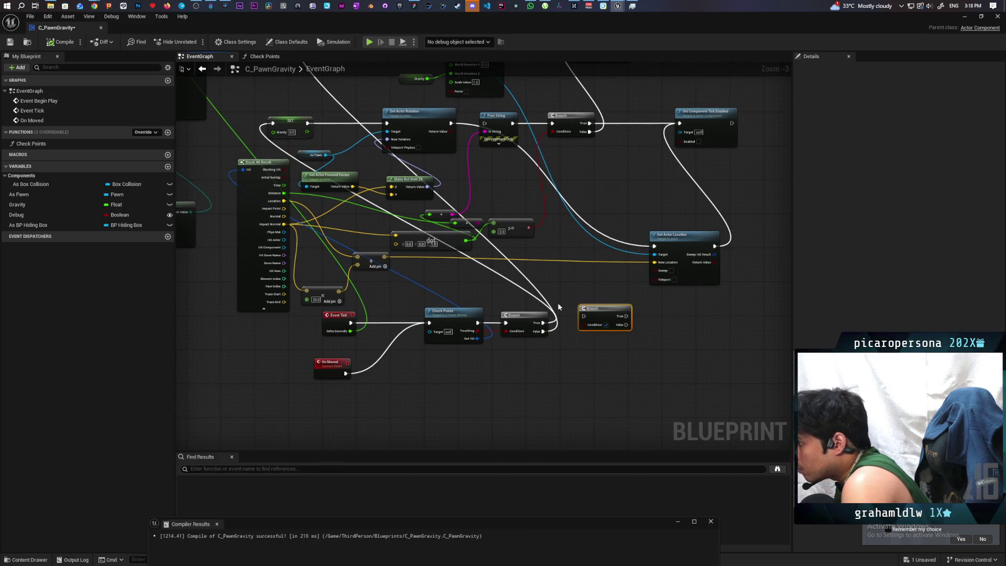
{"action": "scroll", "coordinate": [590, 317], "scroll_direction": "up", "scroll_amount": 3}
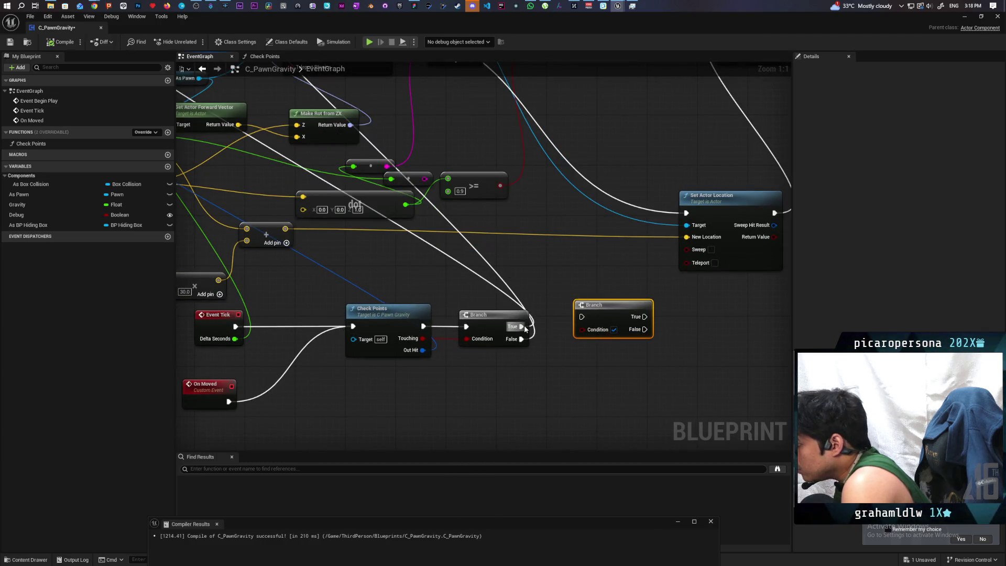
{"action": "mouse_move", "coordinate": [525, 328]}
{"action": "left_mouse_down"}
{"action": "mouse_move", "coordinate": [545, 335]}
{"action": "mouse_move", "coordinate": [581, 317]}
{"action": "mouse_move", "coordinate": [578, 329]}
{"action": "left_mouse_up"}
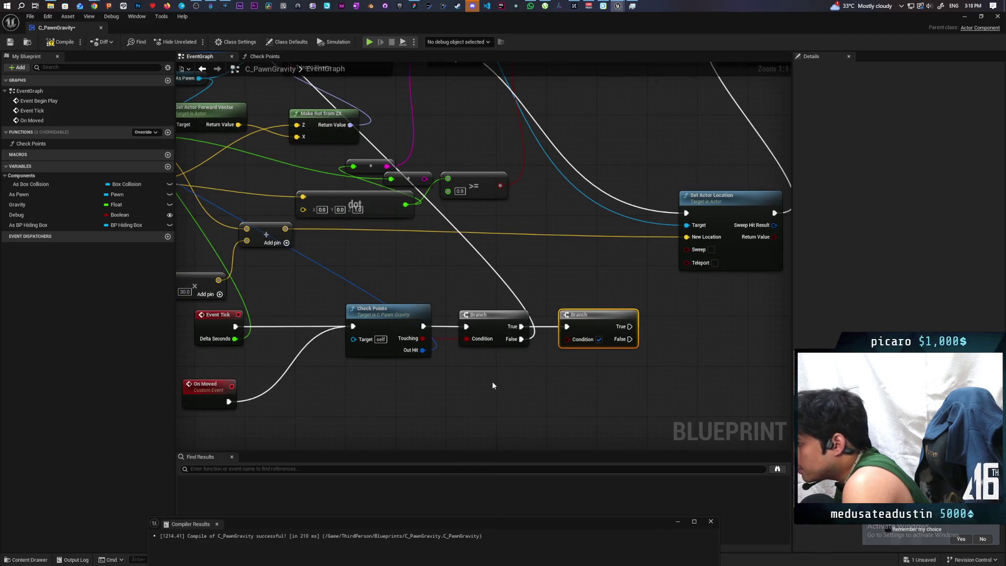
Add a Print String after the new Branch that prints the hit Distance
{"action": "scroll", "coordinate": [564, 357], "scroll_direction": "down", "scroll_amount": 2}
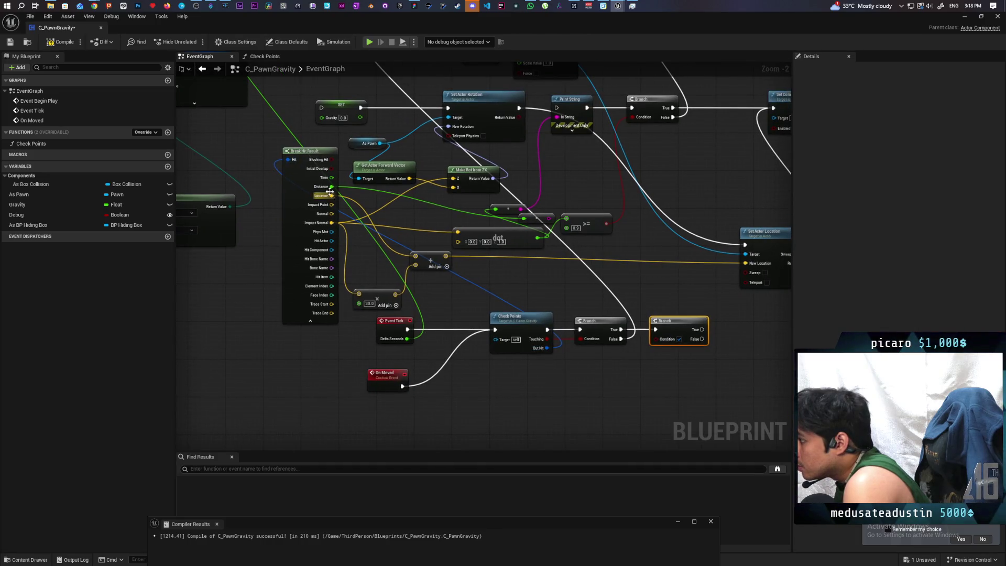
{"action": "mouse_move", "coordinate": [331, 186]}
{"action": "left_mouse_down"}
{"action": "mouse_move", "coordinate": [467, 263]}
{"action": "mouse_move", "coordinate": [614, 393]}
{"action": "mouse_move", "coordinate": [625, 385]}
{"action": "left_mouse_up"}
{"action": "left_click", "coordinate": [671, 369]}
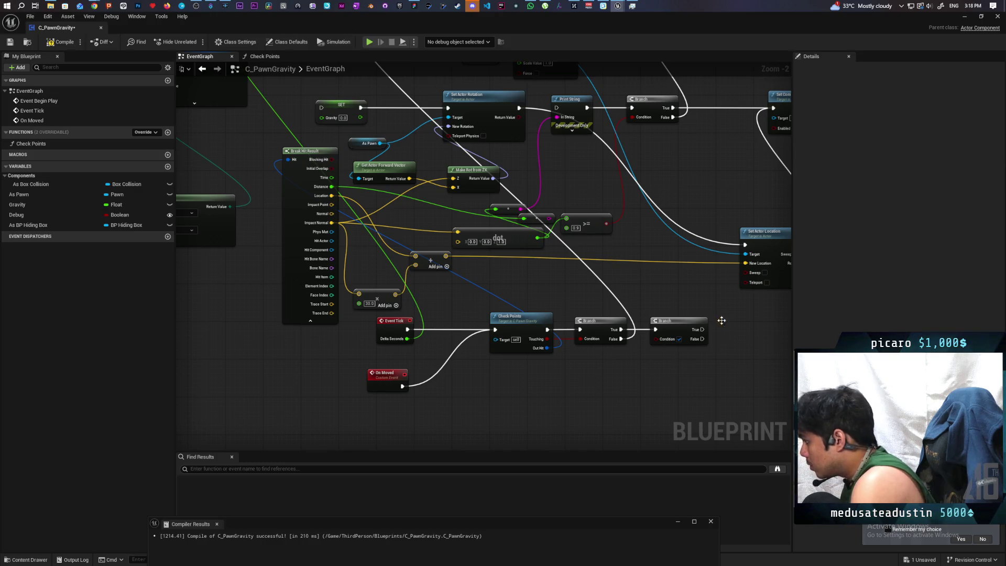
{"action": "key", "text": "ctrl+v"}
{"action": "mouse_move", "coordinate": [703, 329]}
{"action": "left_mouse_down"}
{"action": "mouse_move", "coordinate": [745, 338]}
{"action": "mouse_move", "coordinate": [685, 308]}
{"action": "mouse_move", "coordinate": [678, 323]}
{"action": "mouse_move", "coordinate": [727, 330]}
{"action": "left_mouse_up"}
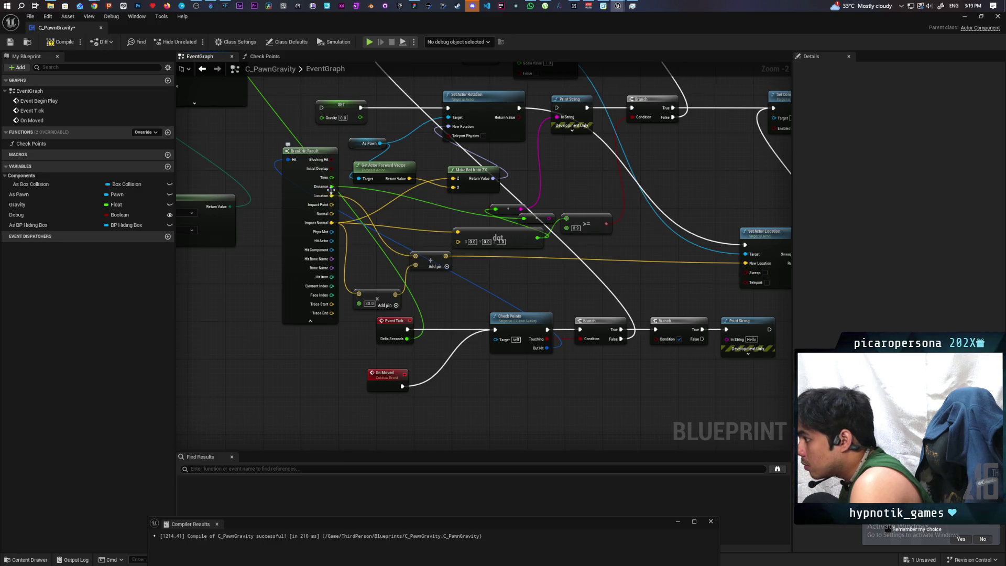
{"action": "mouse_move", "coordinate": [331, 186]}
{"action": "left_mouse_down"}
{"action": "mouse_move", "coordinate": [589, 334]}
{"action": "mouse_move", "coordinate": [728, 339]}
{"action": "left_mouse_up"}
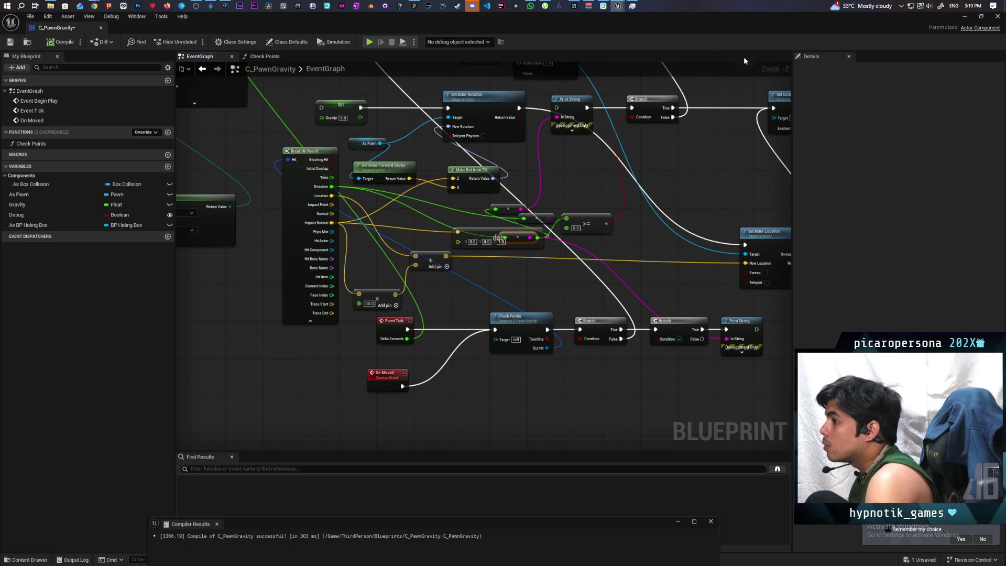
{"action": "left_click", "coordinate": [965, 16]}
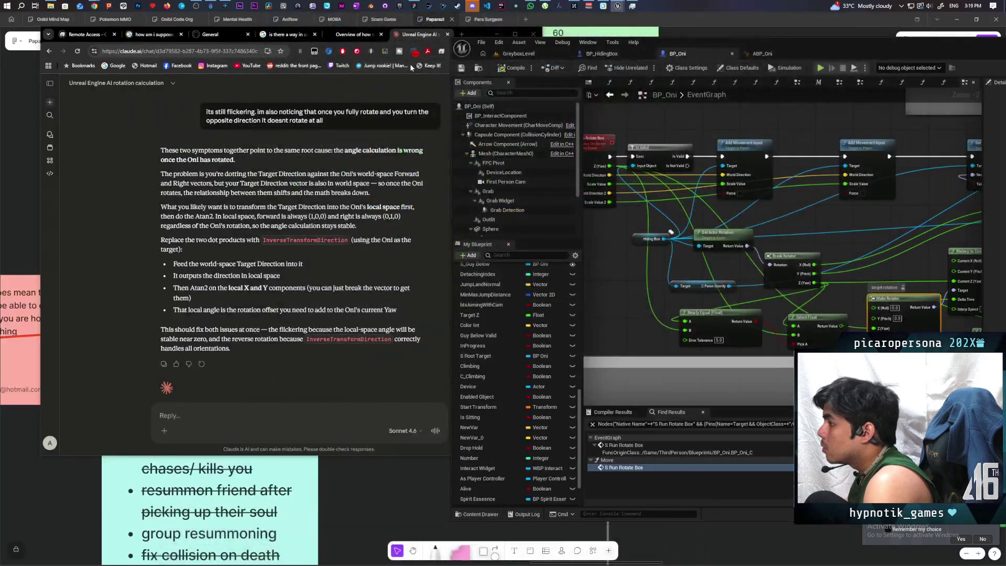
Play-test GreyboxLevel to read the printed ground distance (about 5.5), then reopen C_PawnGravity
{"action": "left_click", "coordinate": [517, 53]}
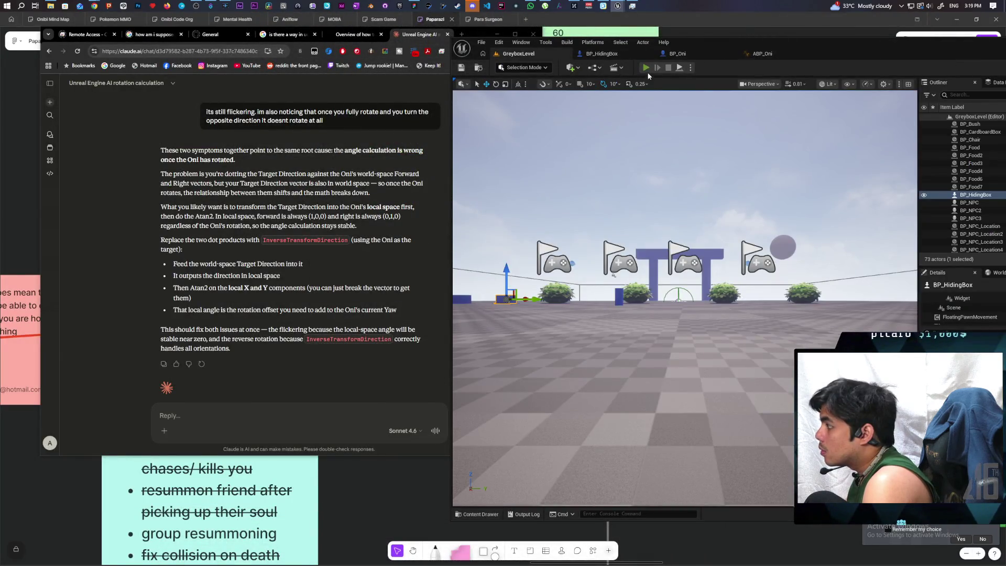
{"action": "left_click", "coordinate": [646, 69]}
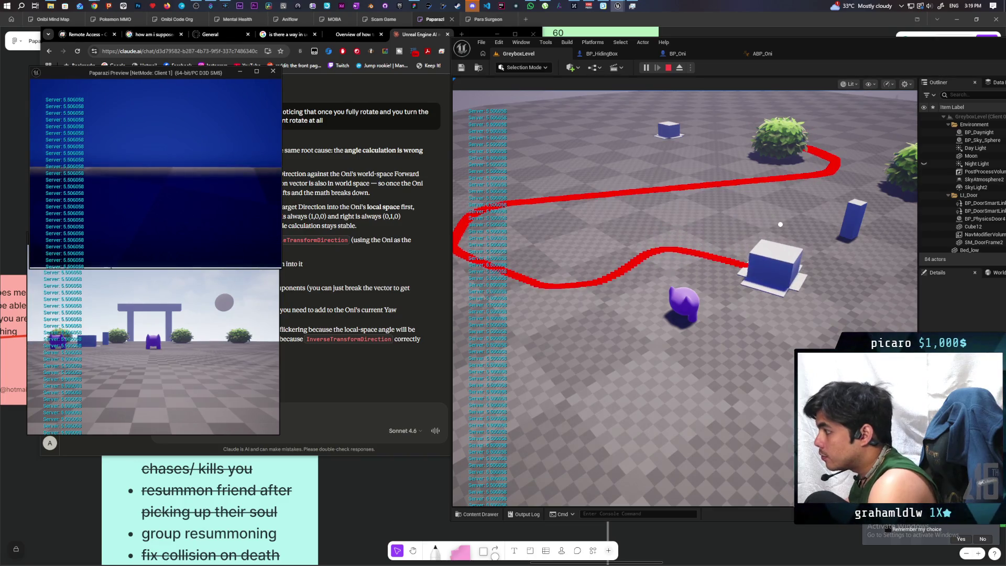
{"action": "key", "text": "Escape"}
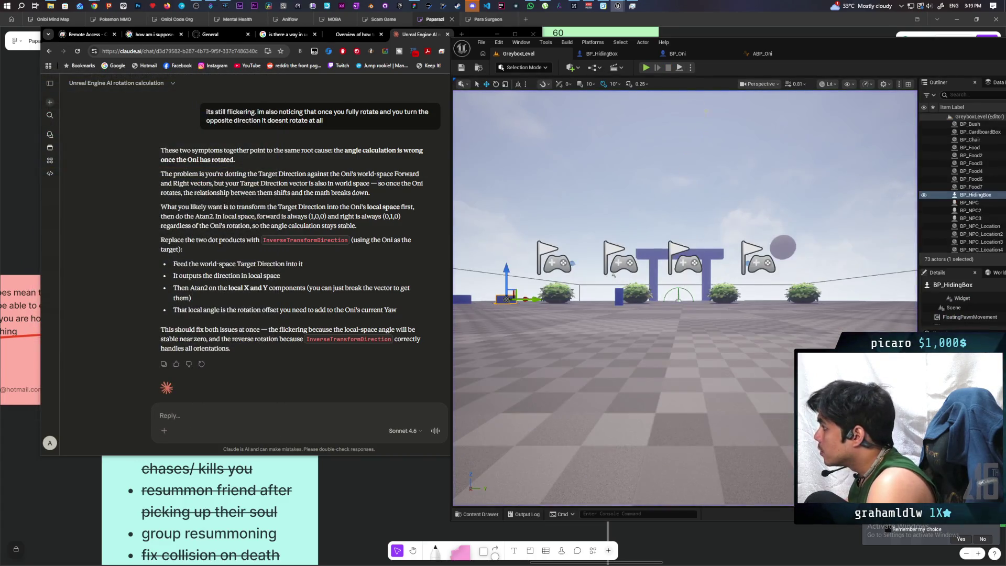
{"action": "left_click", "coordinate": [682, 55]}
{"action": "left_click", "coordinate": [603, 54]}
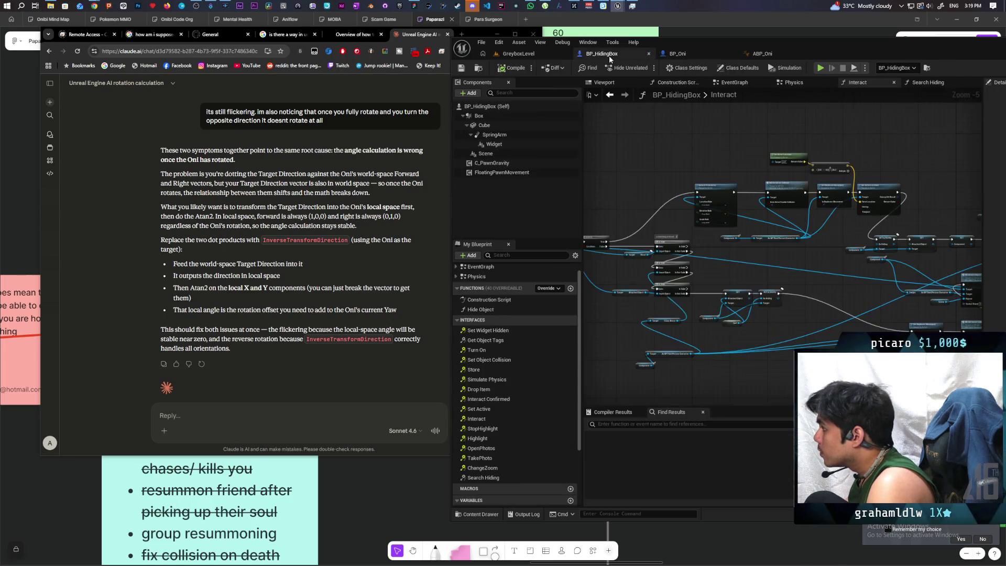
{"action": "left_click", "coordinate": [537, 59]}
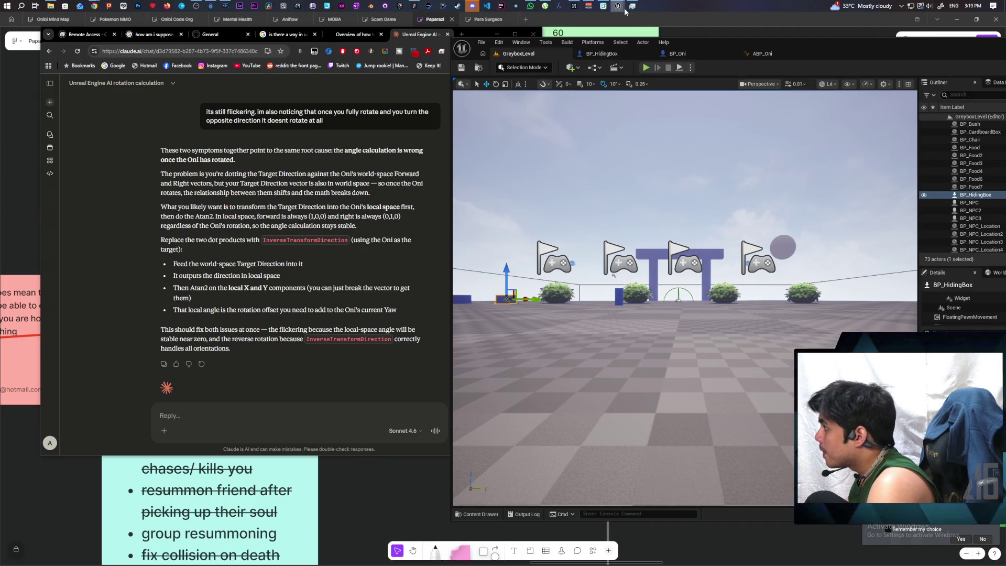
{"action": "left_click", "coordinate": [666, 54]}
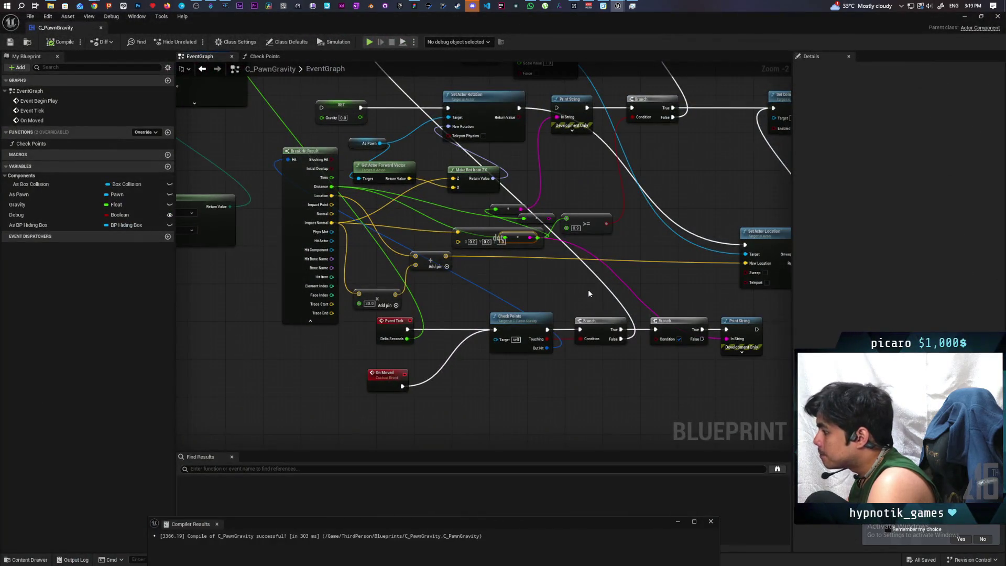
Feed a Distance > 5.5 comparison into the second Branch's condition and delete its debug print
{"action": "mouse_move", "coordinate": [591, 288]}
{"action": "left_mouse_down"}
{"action": "mouse_move", "coordinate": [519, 285]}
{"action": "mouse_move", "coordinate": [514, 314]}
{"action": "mouse_move", "coordinate": [539, 298]}
{"action": "mouse_move", "coordinate": [510, 318]}
{"action": "left_mouse_up"}
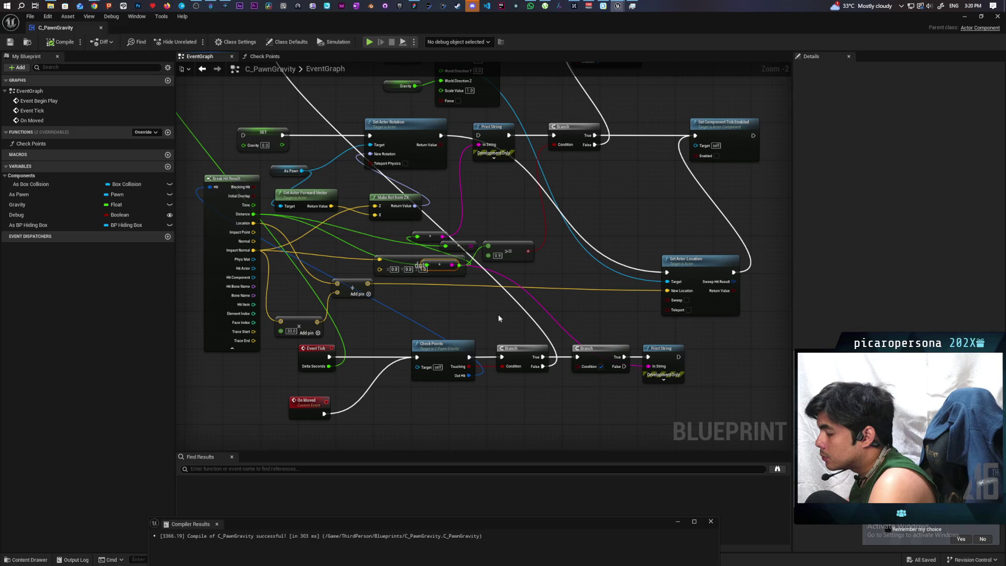
{"action": "mouse_move", "coordinate": [253, 214]}
{"action": "left_mouse_down"}
{"action": "mouse_move", "coordinate": [479, 411]}
{"action": "mouse_move", "coordinate": [510, 408]}
{"action": "left_mouse_up"}
{"action": "type", "text": ">"}
{"action": "key", "text": "Return"}
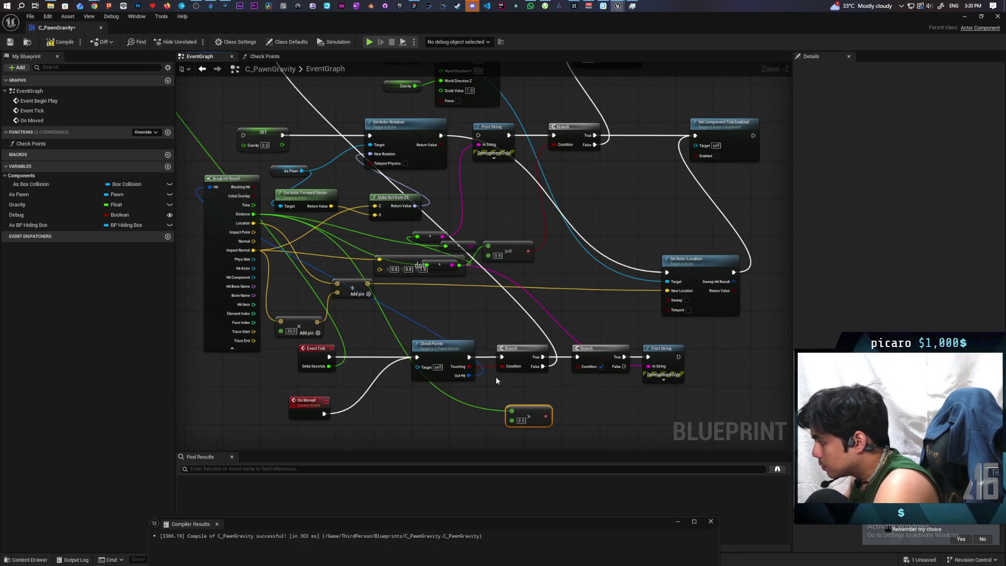
{"action": "left_click", "coordinate": [523, 421]}
{"action": "type", "text": "5.5"}
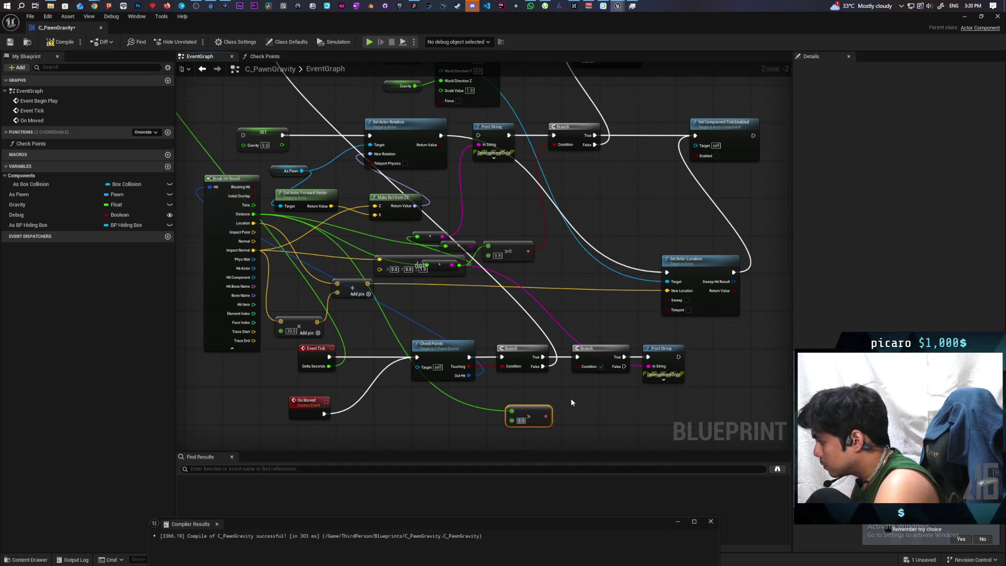
{"action": "key", "text": "Return"}
{"action": "left_click", "coordinate": [571, 398]}
{"action": "left_click_drag", "start_coordinate": [546, 416], "coordinate": [585, 366]}
{"action": "left_click_drag", "start_coordinate": [607, 406], "coordinate": [603, 419]}
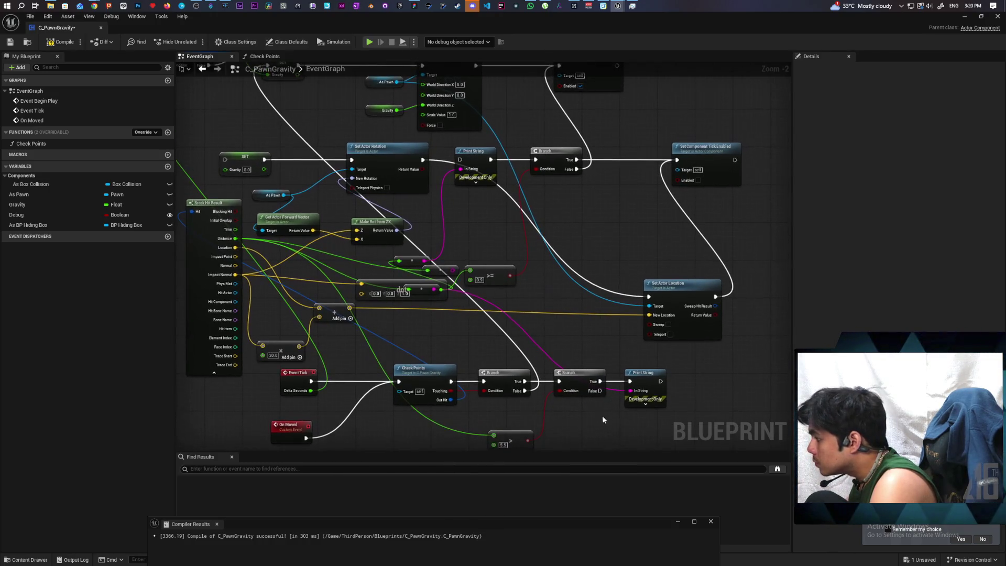
{"action": "key", "text": "Delete"}
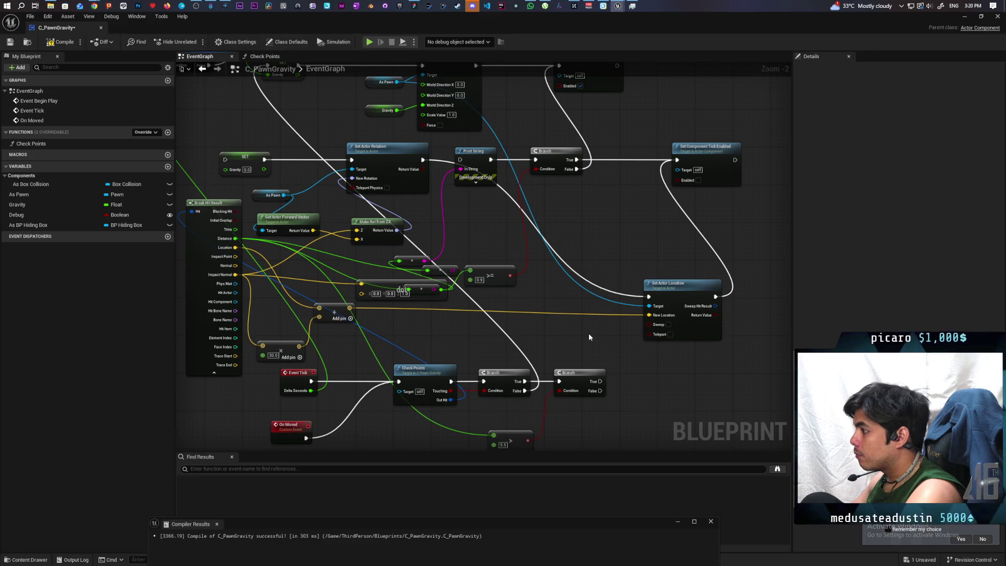
Connect the second Branch's False output to the SET gravity node, then minimize the blueprint window
{"action": "scroll", "coordinate": [582, 336], "scroll_direction": "down", "scroll_amount": 2}
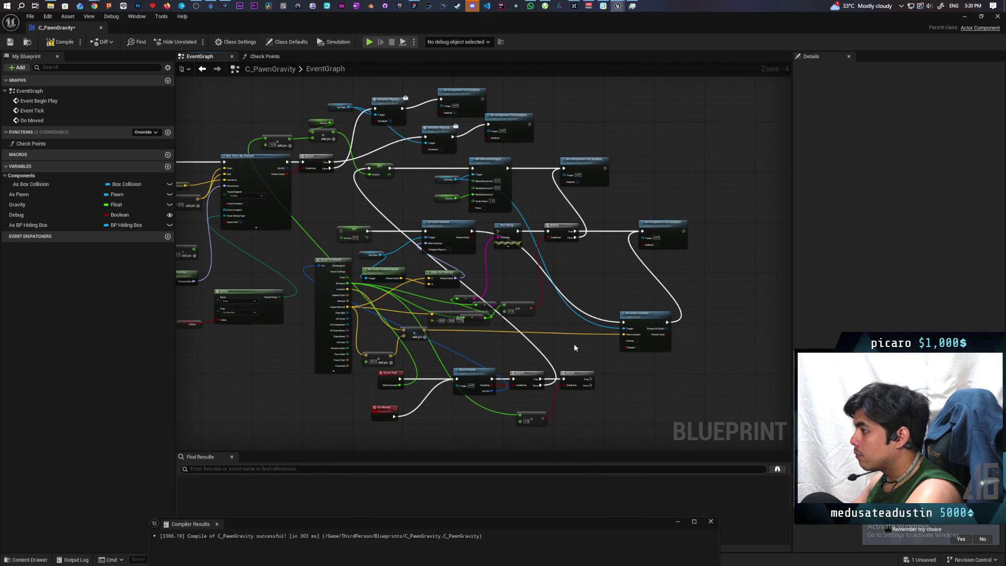
{"action": "scroll", "coordinate": [575, 346], "scroll_direction": "up", "scroll_amount": 1}
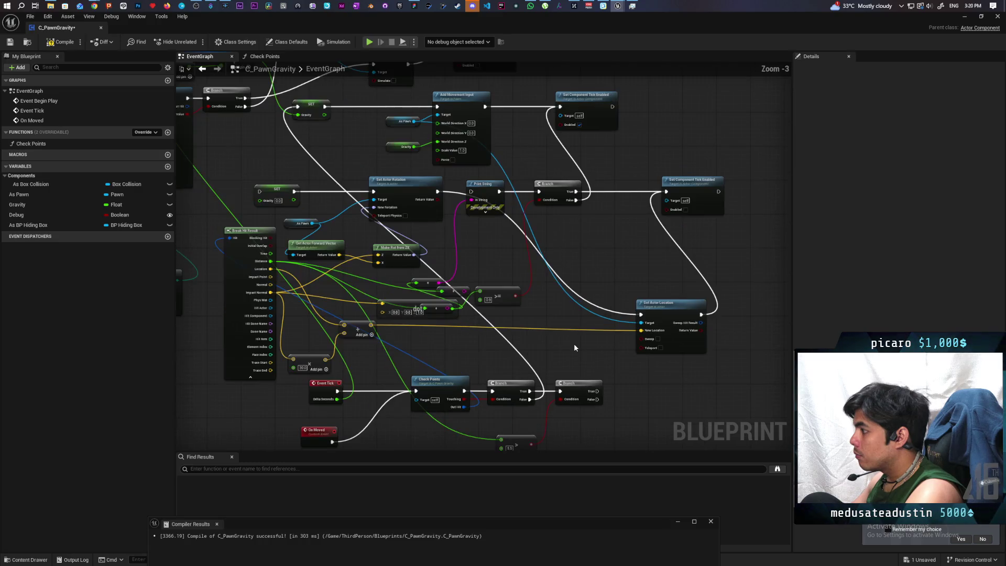
{"action": "scroll", "coordinate": [574, 348], "scroll_direction": "down", "scroll_amount": 1}
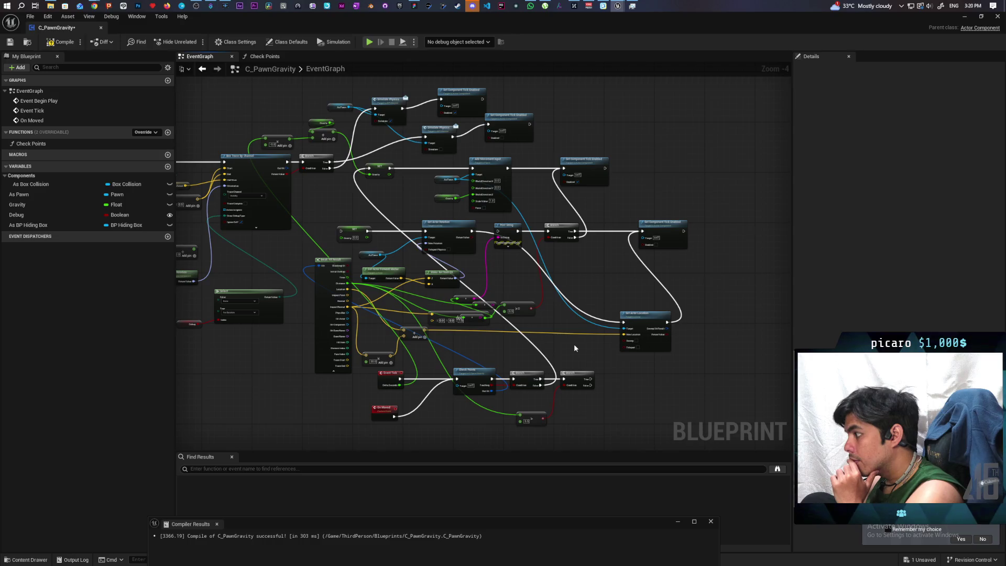
{"action": "scroll", "coordinate": [574, 344], "scroll_direction": "up", "scroll_amount": 1}
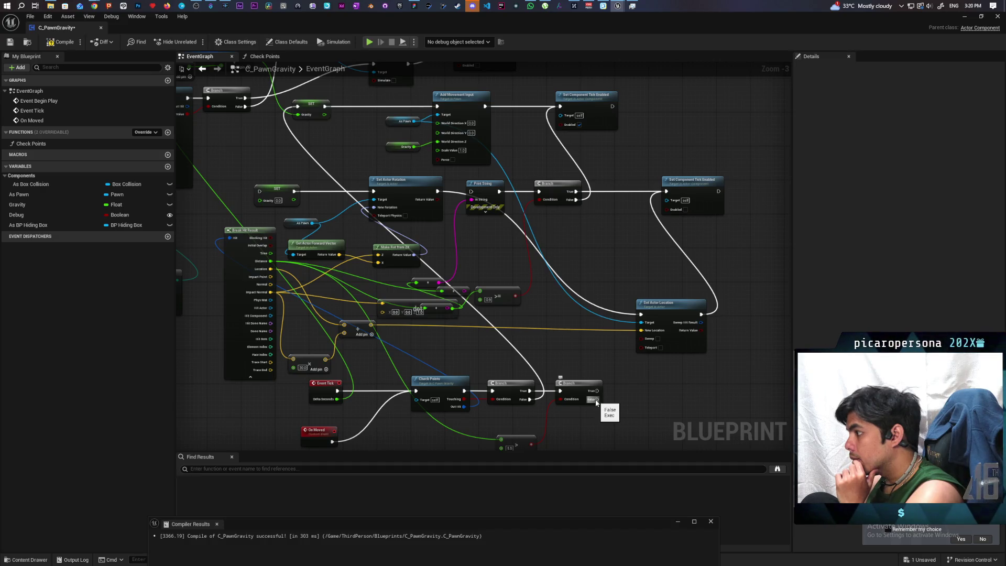
{"action": "mouse_move", "coordinate": [596, 400]}
{"action": "left_mouse_down"}
{"action": "mouse_move", "coordinate": [594, 349]}
{"action": "mouse_move", "coordinate": [291, 221]}
{"action": "mouse_move", "coordinate": [265, 198]}
{"action": "left_mouse_up"}
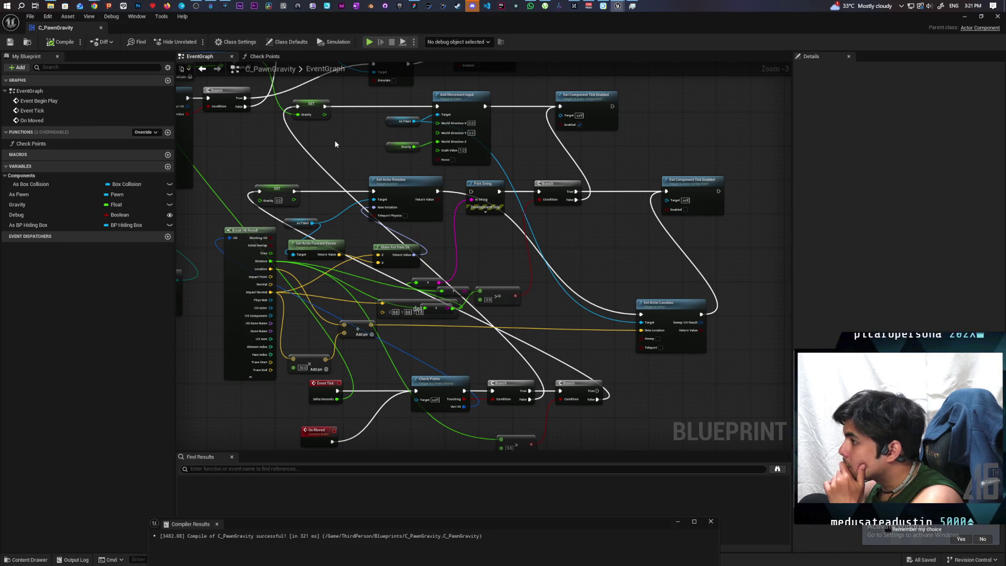
{"action": "left_click", "coordinate": [966, 18]}
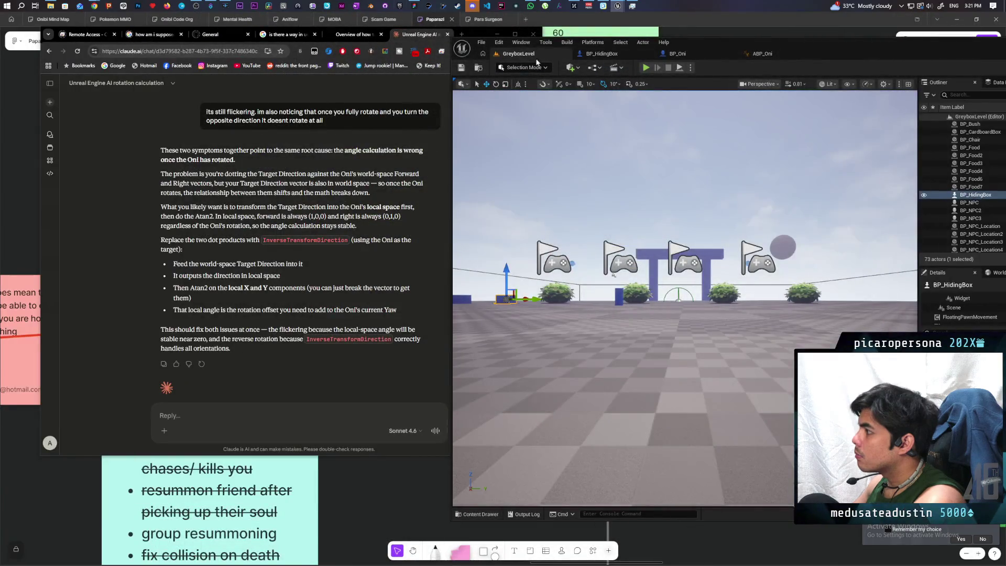
Play-test GreyboxLevel, driving the player box past the purple Onis, then stop the session
{"action": "key", "text": "alt+p"}
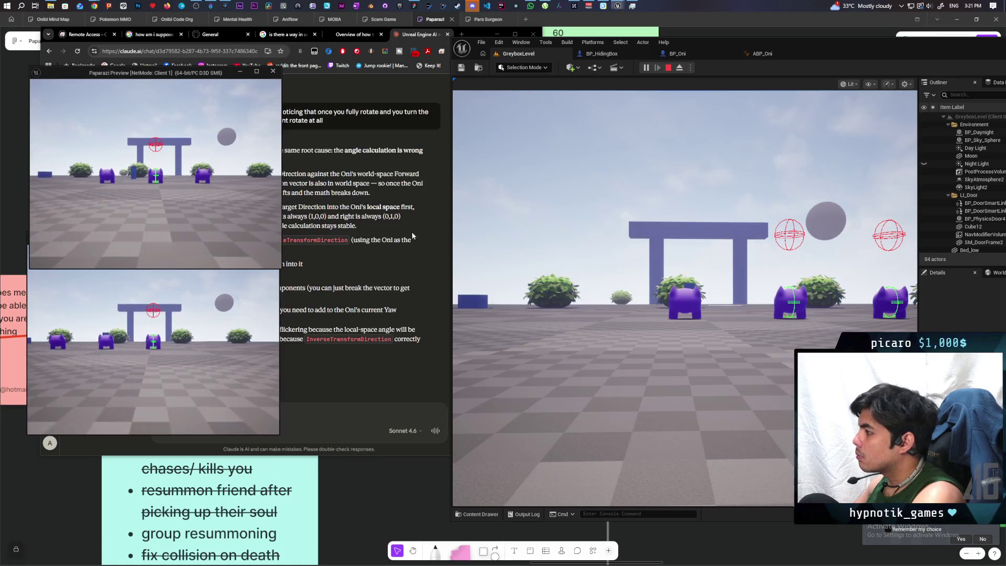
{"action": "key", "text": "w"}
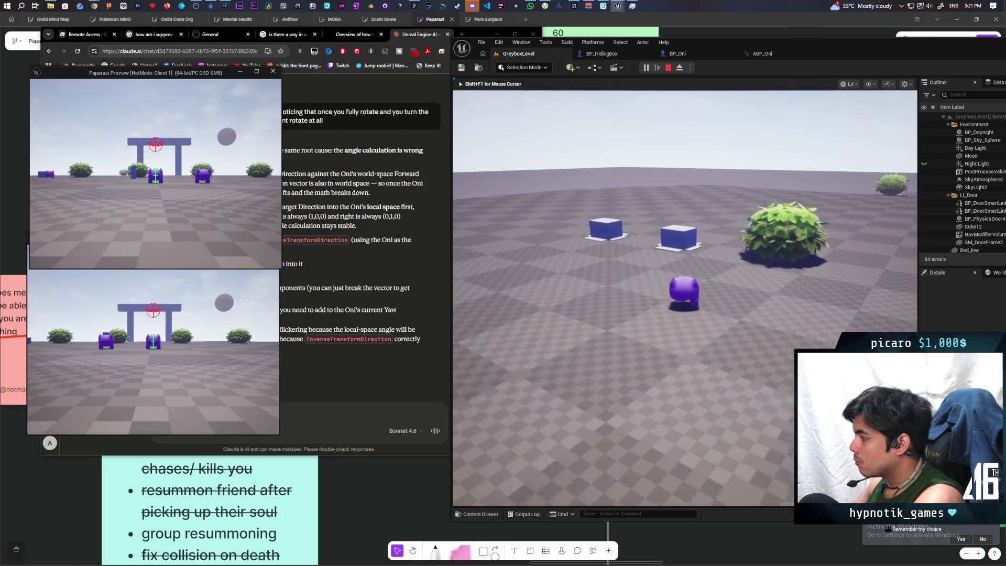
{"action": "key", "text": "w"}
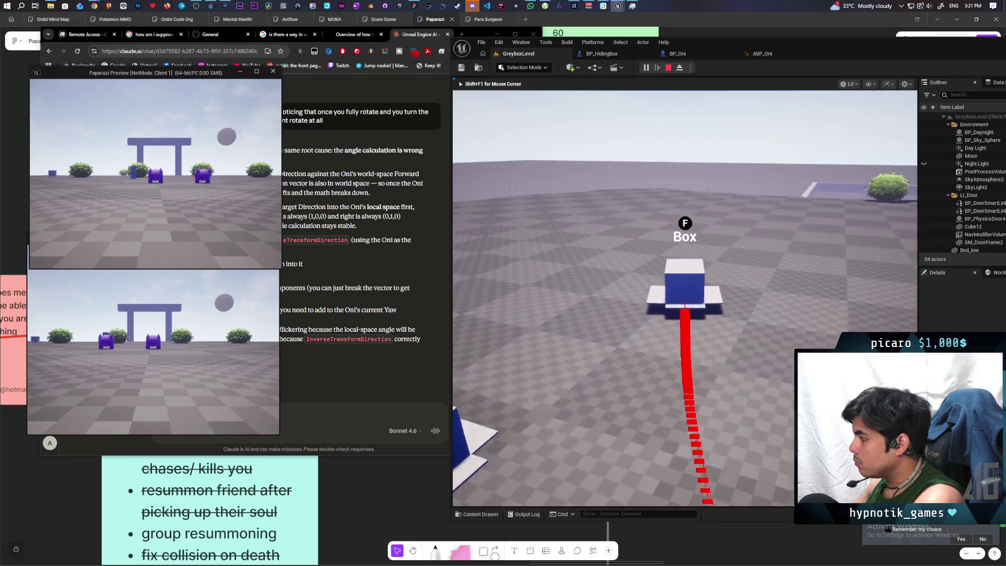
{"action": "key", "text": "a"}
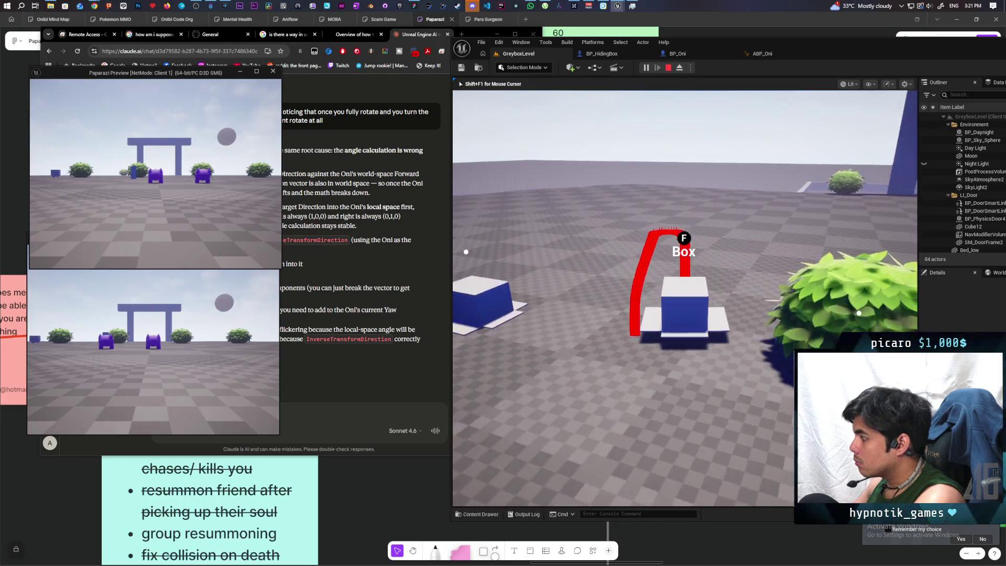
{"action": "key", "text": "w"}
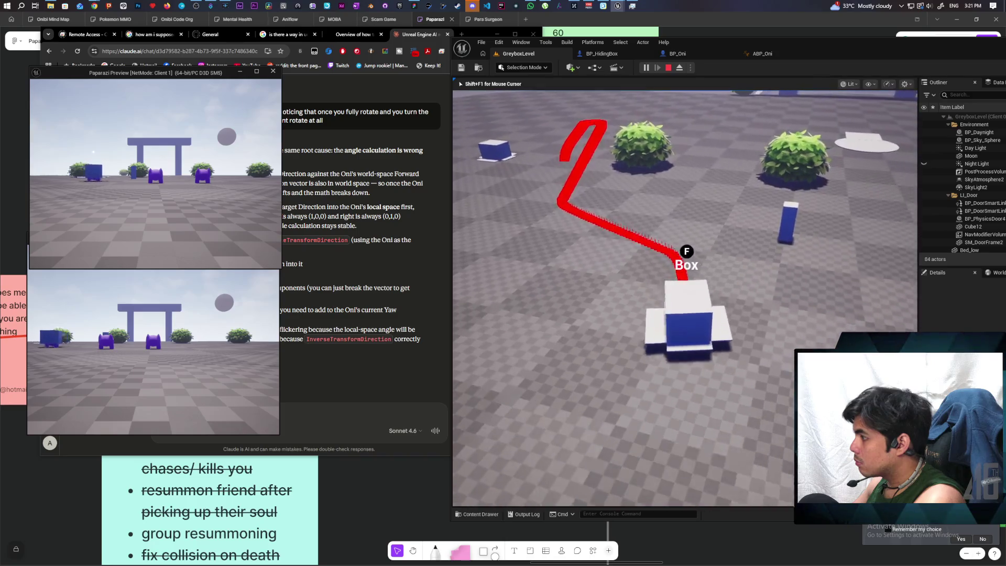
{"action": "key", "text": "w"}
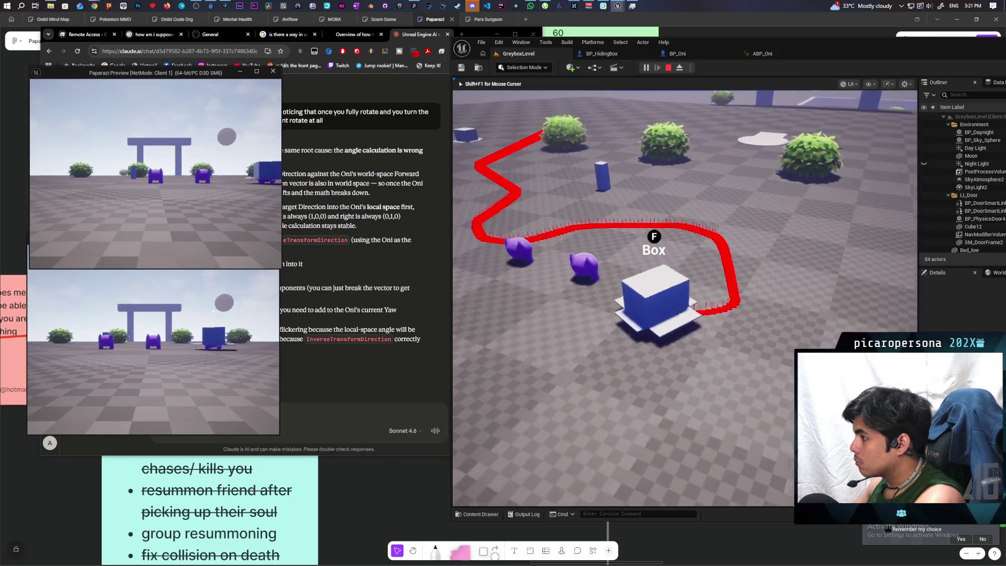
{"action": "key", "text": "w"}
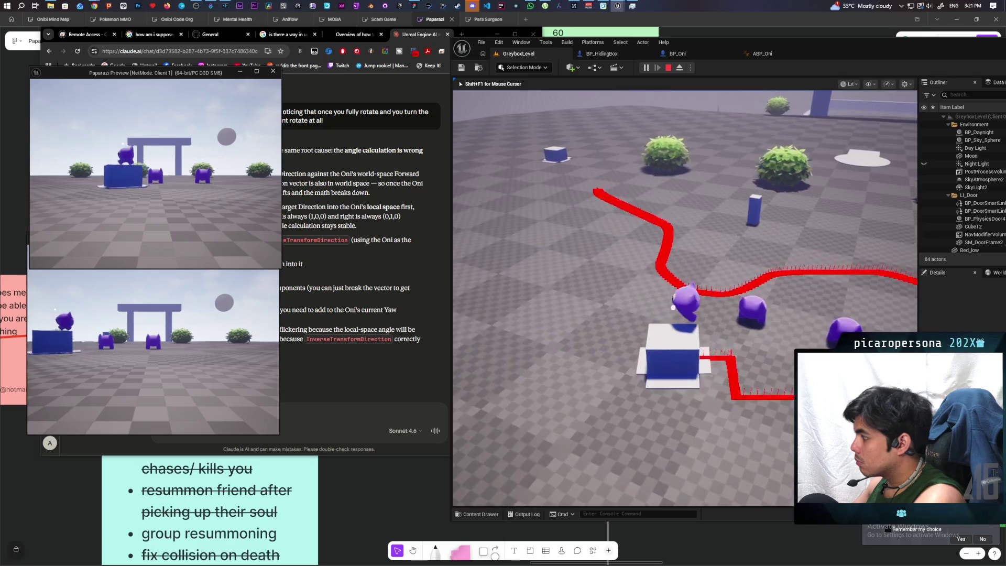
{"action": "key", "text": "w"}
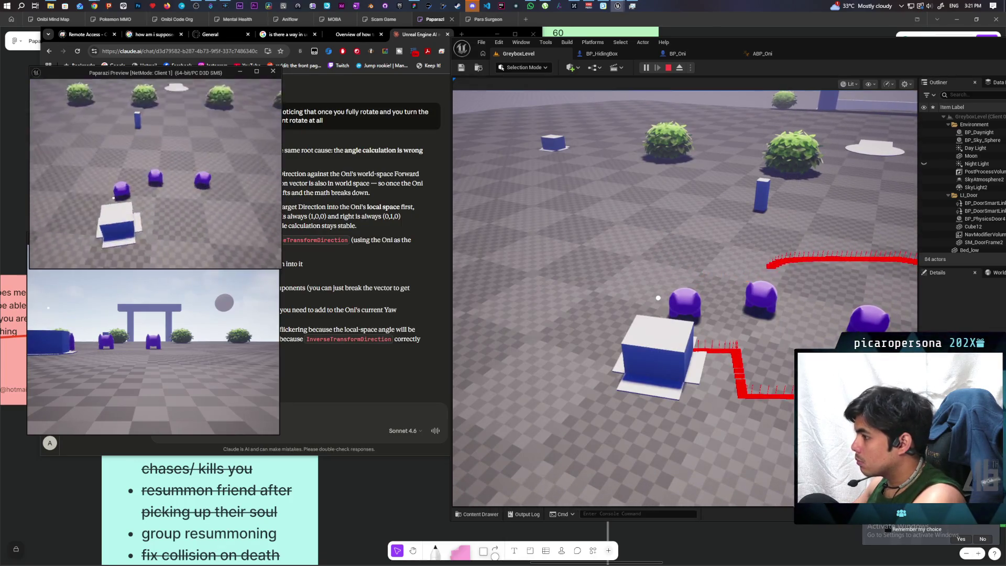
{"action": "key", "text": "w"}
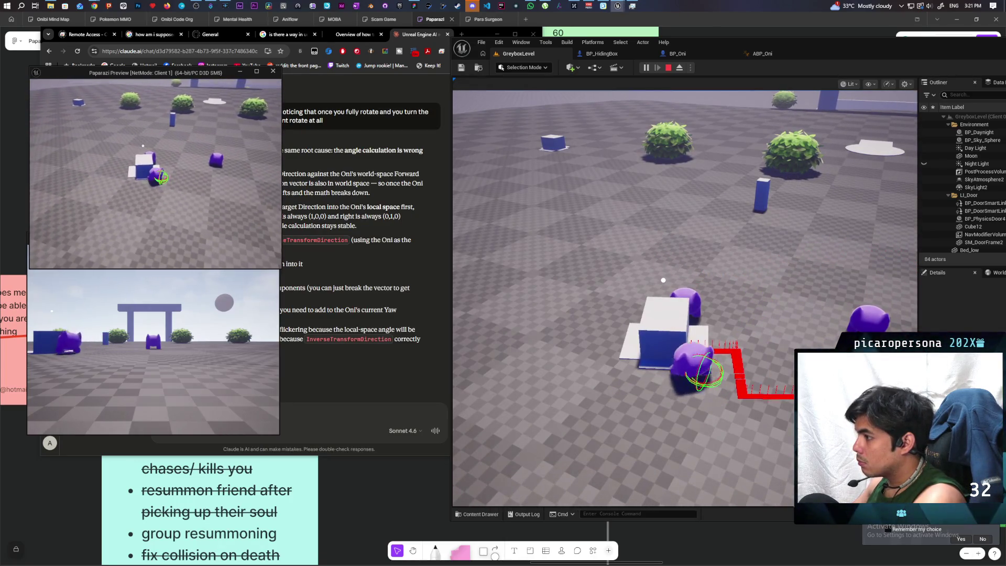
{"action": "key", "text": "w"}
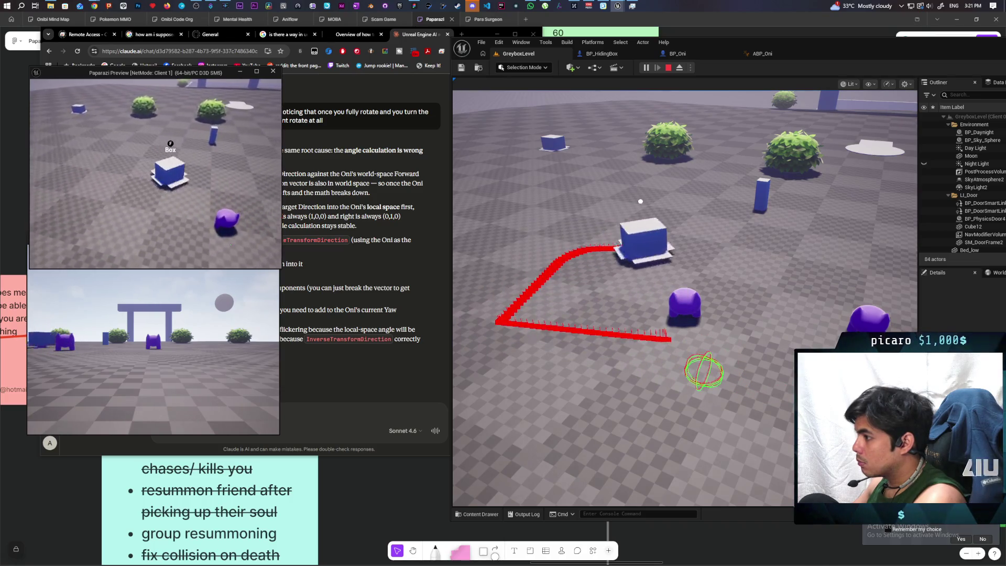
{"action": "key", "text": "w"}
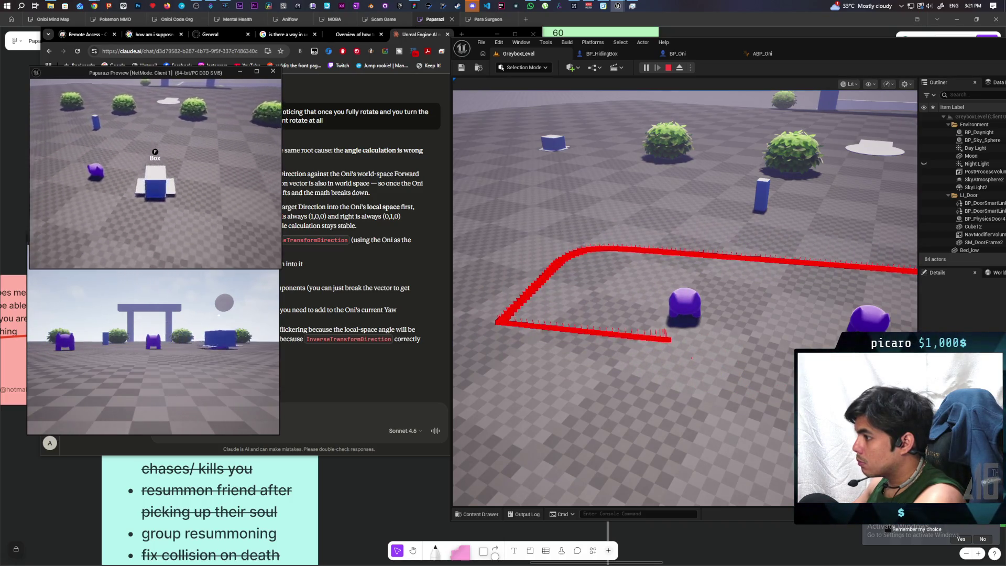
{"action": "key", "text": "w"}
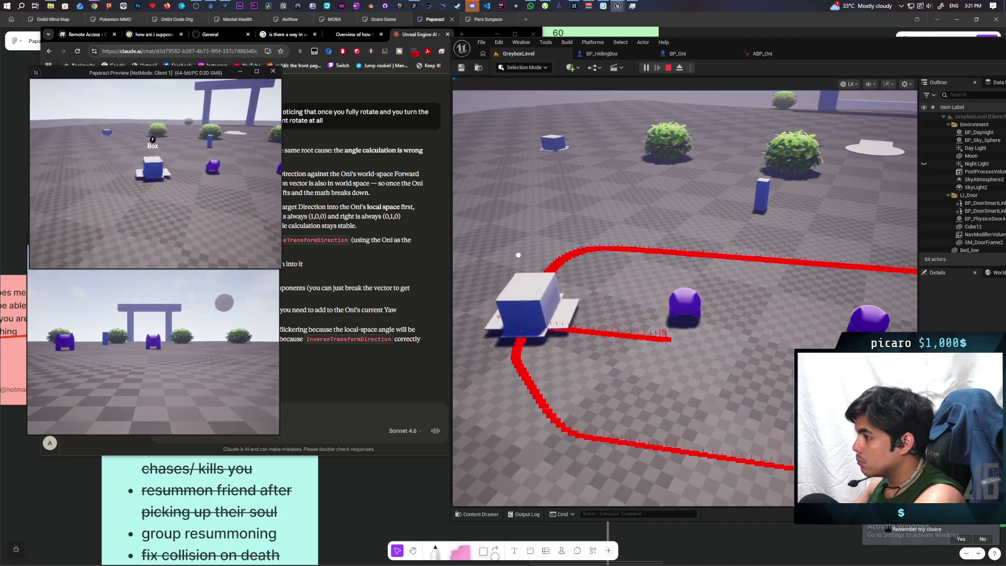
{"action": "key", "text": "w"}
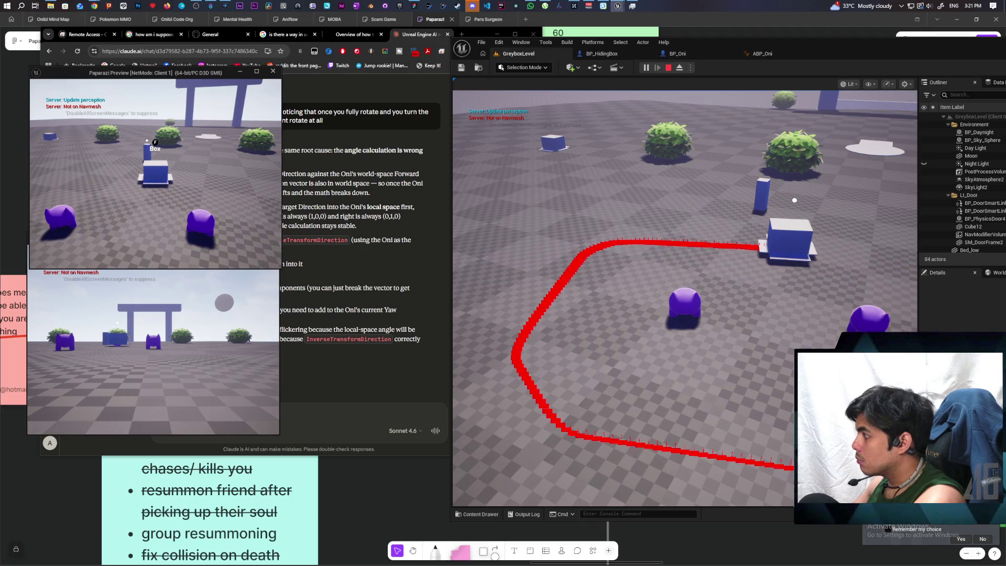
{"action": "key", "text": "Escape"}
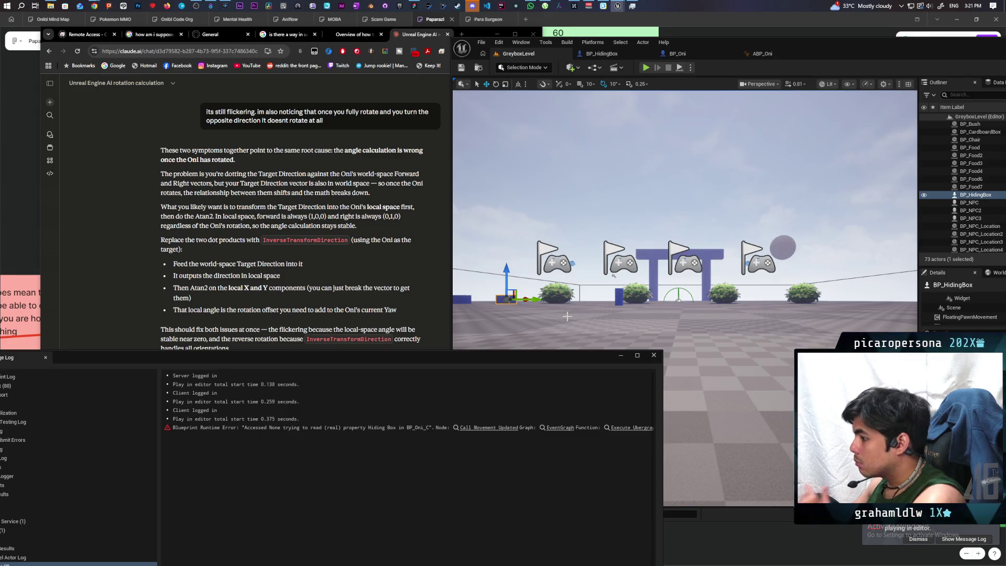
In BP_Oni, add an Is Valid check on Hiding Box so Call Movement Updated runs only when valid
{"action": "left_click", "coordinate": [477, 428]}
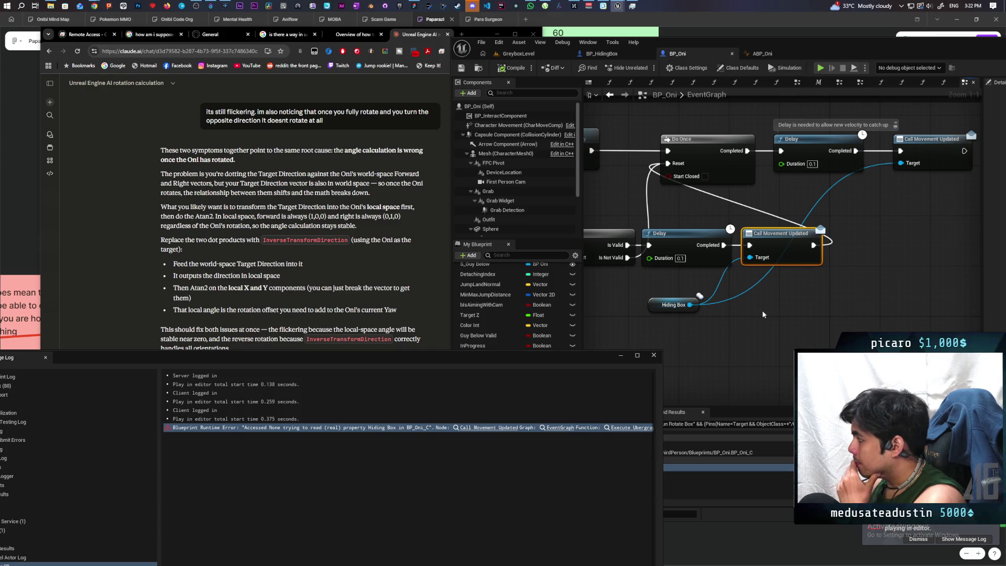
{"action": "scroll", "coordinate": [747, 320], "scroll_direction": "down", "scroll_amount": 1}
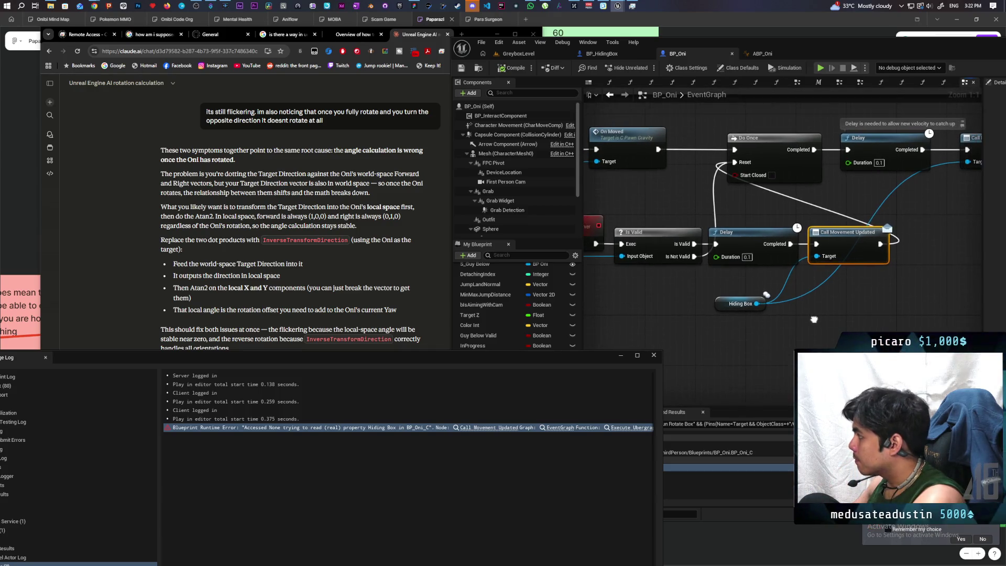
{"action": "mouse_move", "coordinate": [817, 314]}
{"action": "left_mouse_down"}
{"action": "mouse_move", "coordinate": [731, 325]}
{"action": "mouse_move", "coordinate": [700, 312]}
{"action": "mouse_move", "coordinate": [765, 275]}
{"action": "mouse_move", "coordinate": [800, 281]}
{"action": "left_mouse_up"}
{"action": "right_click", "coordinate": [663, 270]}
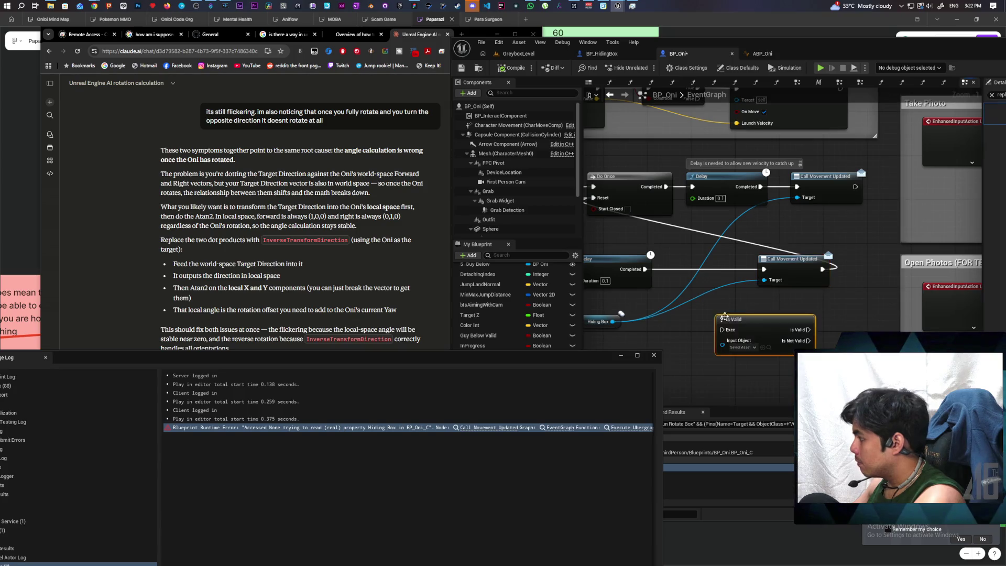
{"action": "type", "text": "is valid"}
{"action": "key", "text": "Return"}
{"action": "left_click_drag", "start_coordinate": [688, 275], "coordinate": [688, 261]}
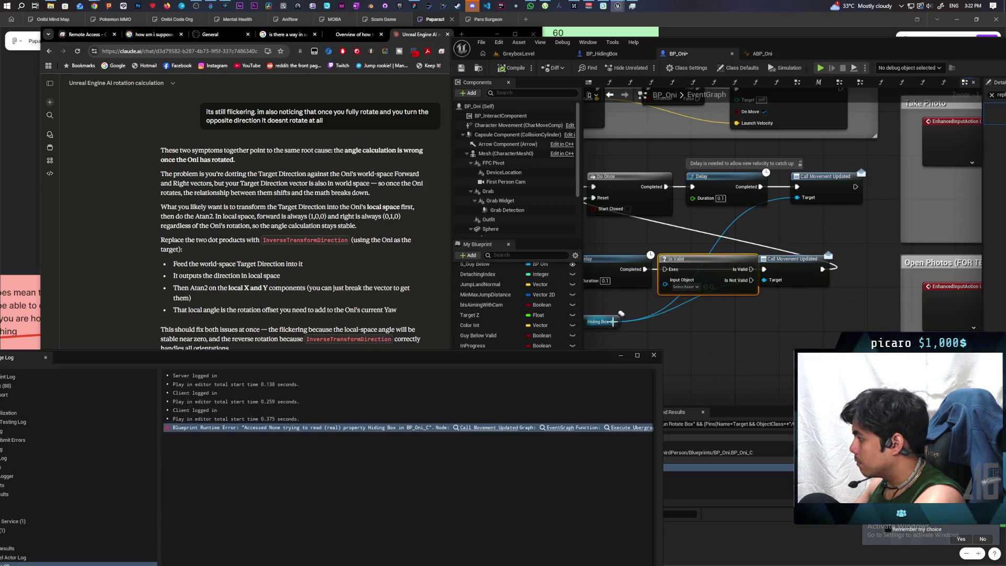
{"action": "left_click_drag", "start_coordinate": [613, 321], "coordinate": [666, 280]}
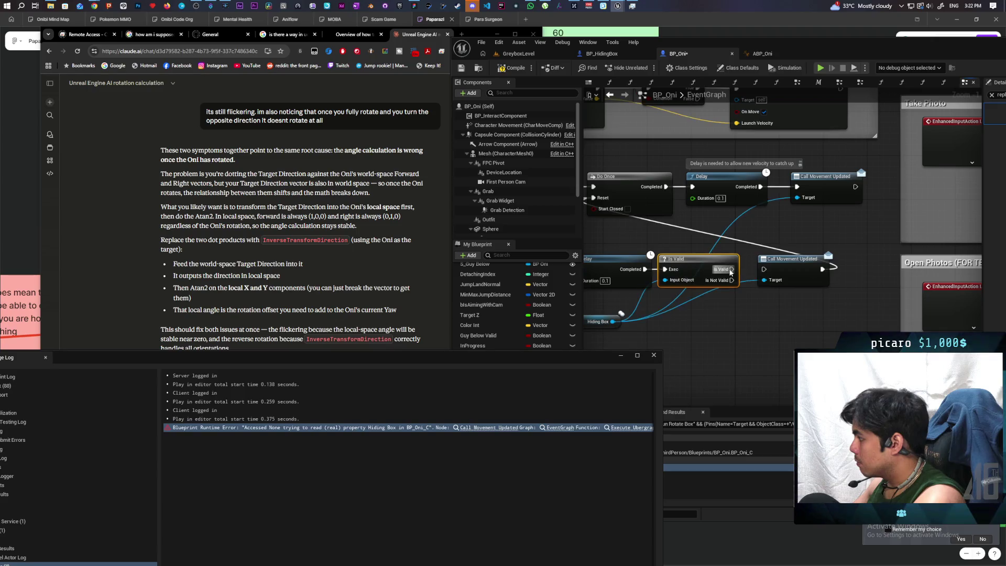
{"action": "left_click_drag", "start_coordinate": [731, 270], "coordinate": [764, 269]}
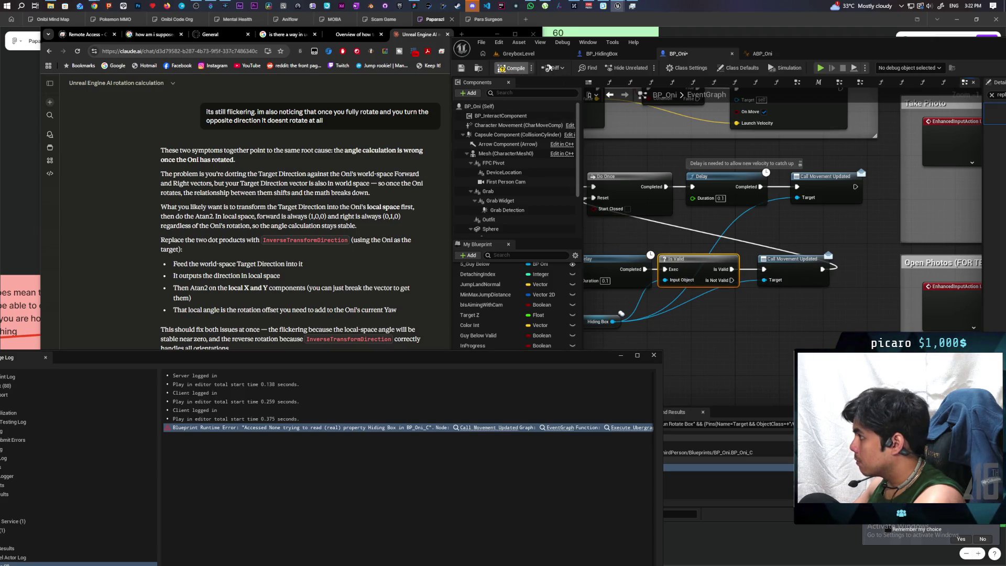
Close the floating log window and bring the C_PawnGravity Blueprint editor to the front
{"action": "left_click", "coordinate": [519, 54]}
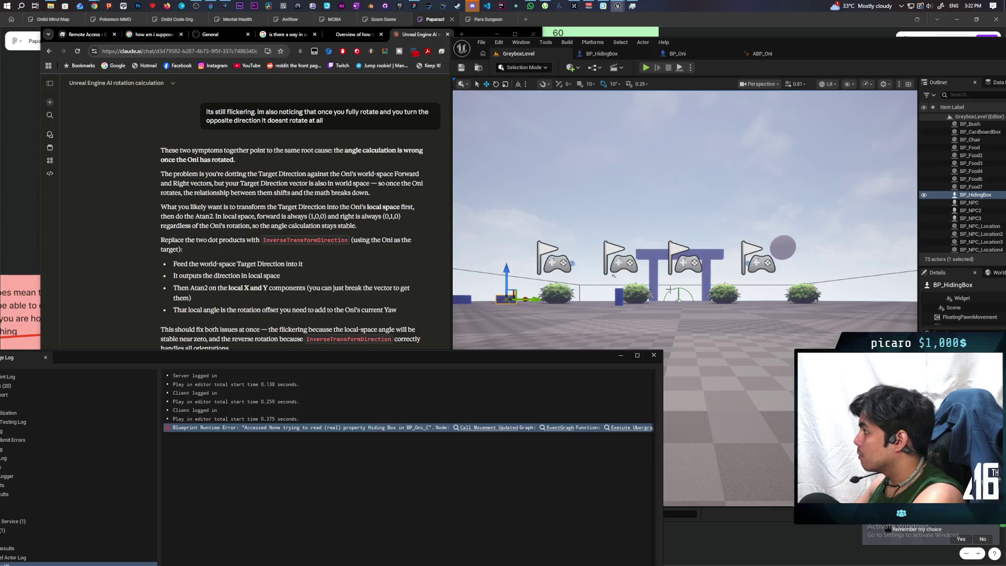
{"action": "left_click", "coordinate": [653, 355]}
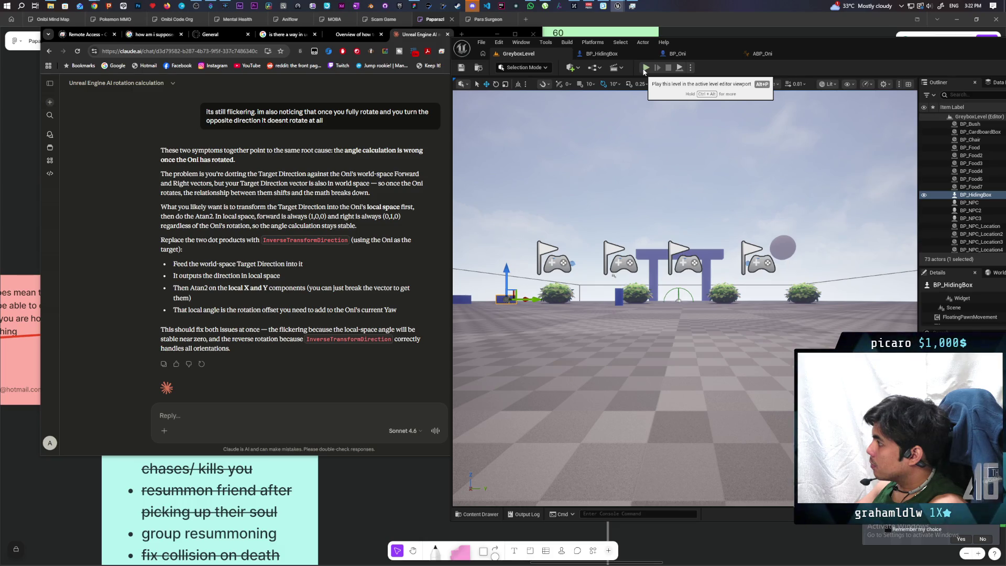
{"action": "mouse_move", "coordinate": [618, 6]}
{"action": "left_click", "coordinate": [572, 42]}
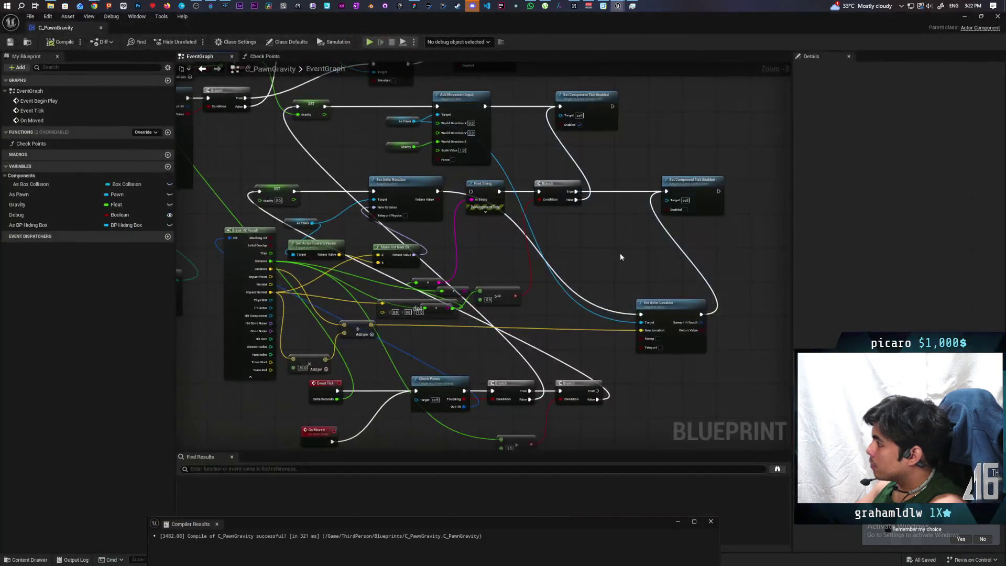
Pan and zoom around the EventGraph to inspect Check Points and the lower Branch chain
{"action": "mouse_move", "coordinate": [609, 250]}
{"action": "left_mouse_down"}
{"action": "mouse_move", "coordinate": [659, 229]}
{"action": "mouse_move", "coordinate": [629, 230]}
{"action": "left_mouse_up"}
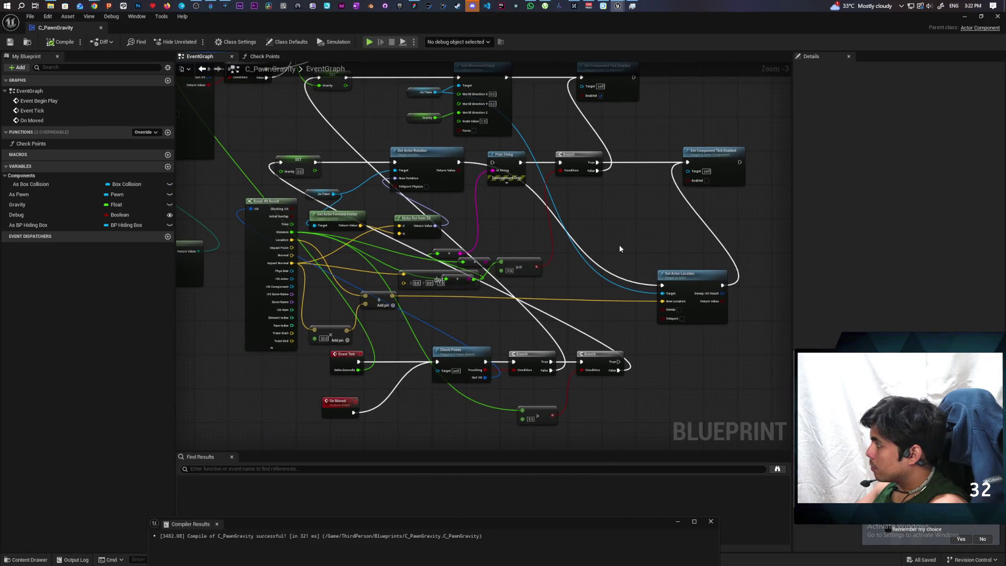
{"action": "scroll", "coordinate": [619, 249], "scroll_direction": "up", "scroll_amount": 2}
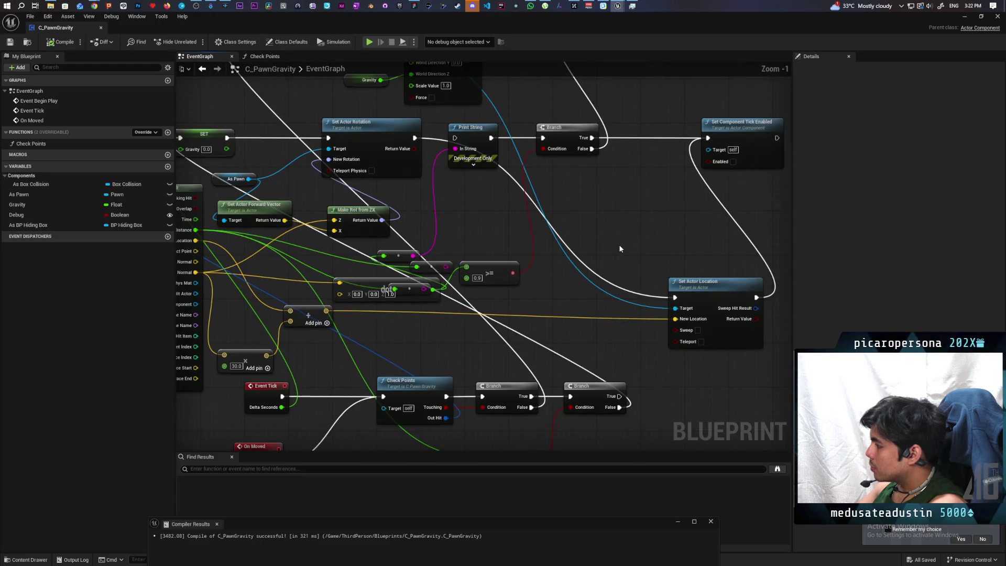
{"action": "scroll", "coordinate": [620, 249], "scroll_direction": "down", "scroll_amount": 1}
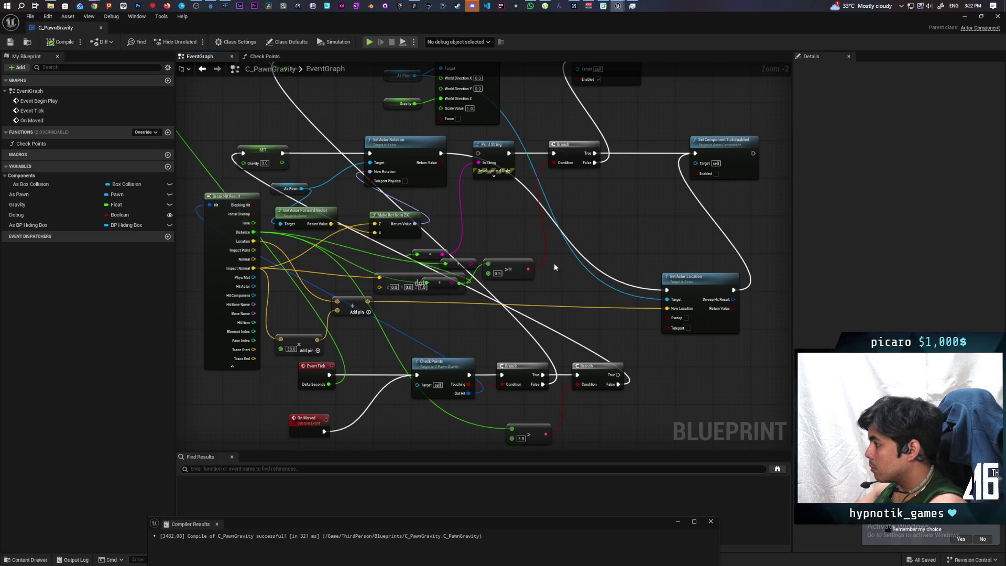
{"action": "scroll", "coordinate": [554, 263], "scroll_direction": "down", "scroll_amount": 2}
{"action": "mouse_move", "coordinate": [554, 263]}
{"action": "left_mouse_down"}
{"action": "mouse_move", "coordinate": [556, 298]}
{"action": "mouse_move", "coordinate": [530, 288]}
{"action": "mouse_move", "coordinate": [545, 281]}
{"action": "left_mouse_up"}
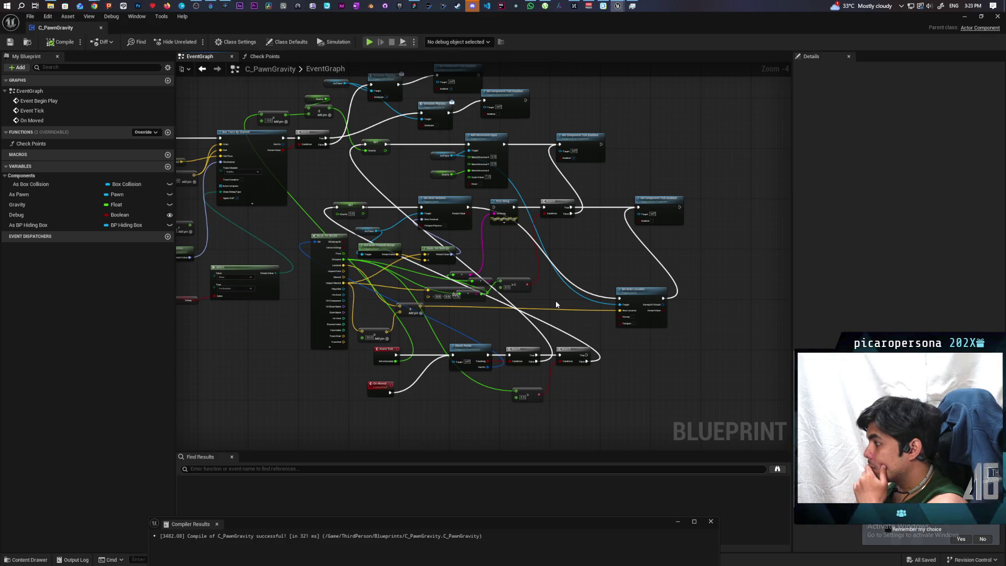
{"action": "scroll", "coordinate": [590, 375], "scroll_direction": "up", "scroll_amount": 2}
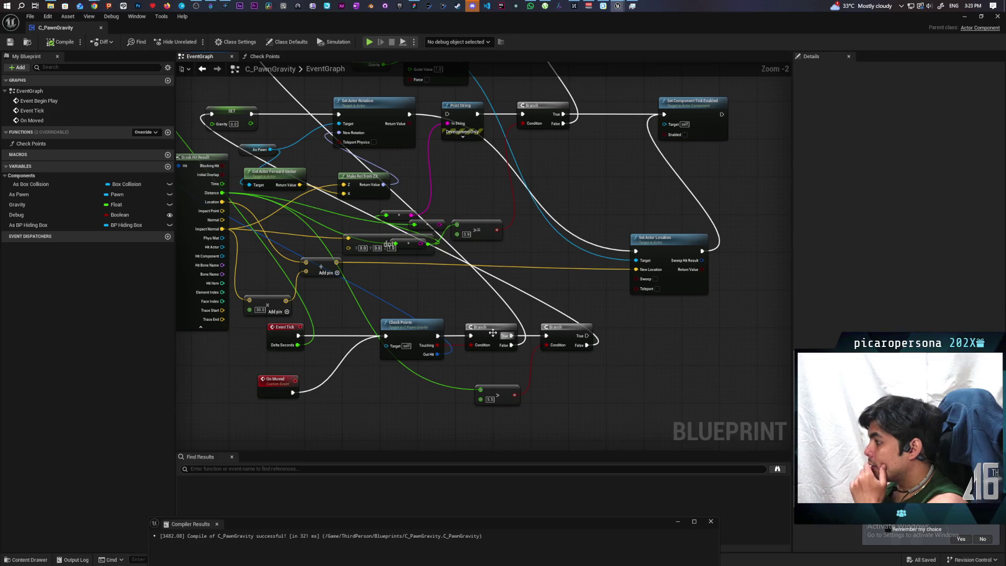
{"action": "left_click_drag", "start_coordinate": [549, 388], "coordinate": [547, 401]}
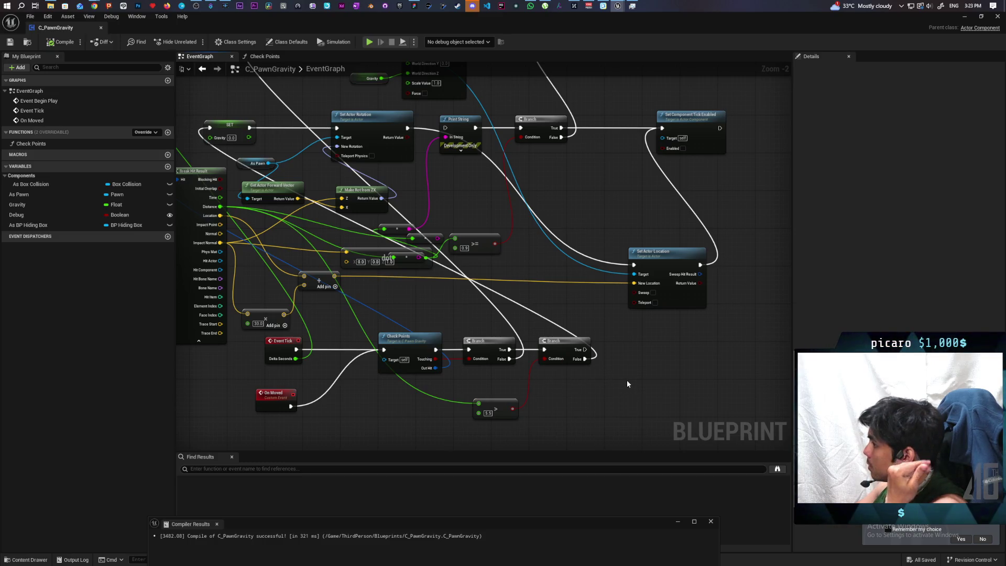
{"action": "left_click_drag", "start_coordinate": [626, 380], "coordinate": [611, 403]}
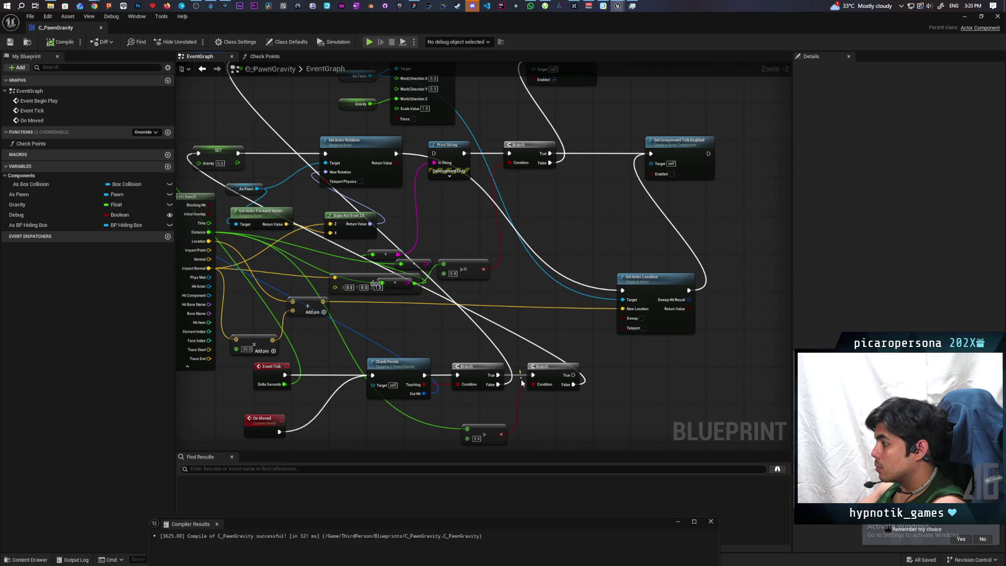
Undo the old wire into the second Branch and feed Set Actor Rotation into it instead
{"action": "mouse_move", "coordinate": [498, 375]}
{"action": "left_mouse_down"}
{"action": "mouse_move", "coordinate": [399, 293]}
{"action": "mouse_move", "coordinate": [195, 167]}
{"action": "mouse_move", "coordinate": [199, 154]}
{"action": "left_mouse_up"}
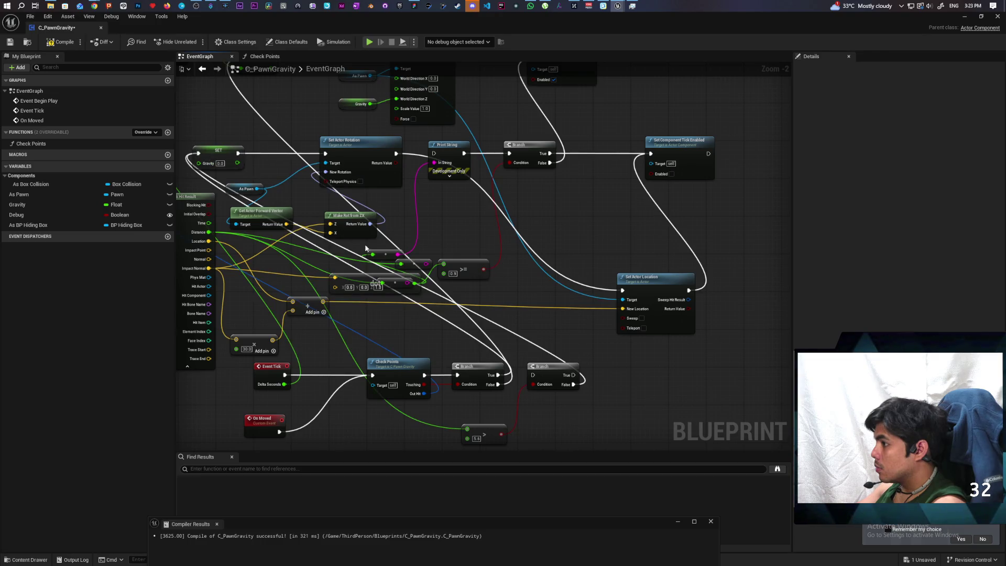
{"action": "key", "text": "ctrl+z"}
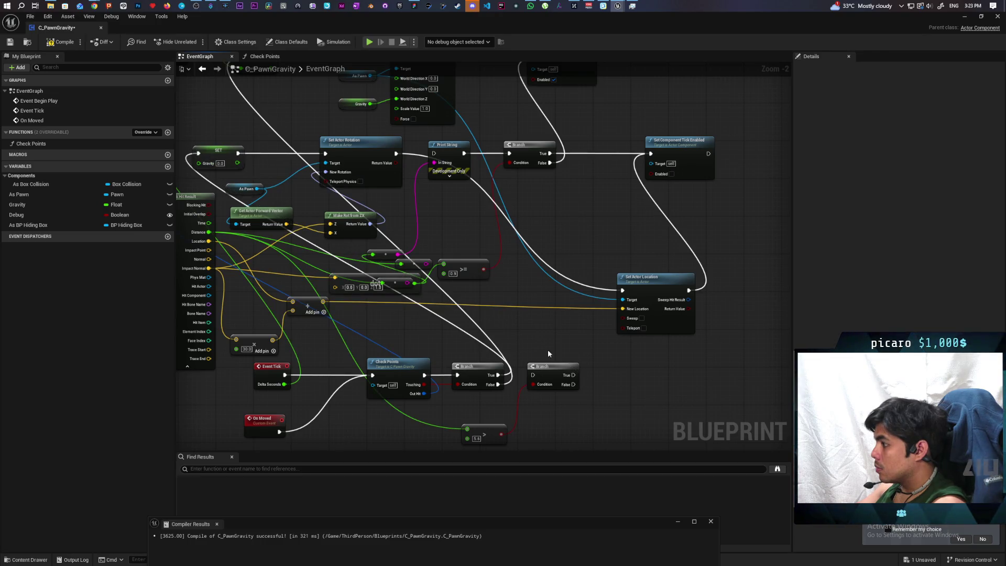
{"action": "mouse_move", "coordinate": [397, 157]}
{"action": "left_mouse_down"}
{"action": "mouse_move", "coordinate": [460, 203]}
{"action": "mouse_move", "coordinate": [544, 371]}
{"action": "mouse_move", "coordinate": [537, 304]}
{"action": "mouse_move", "coordinate": [562, 308]}
{"action": "mouse_move", "coordinate": [552, 324]}
{"action": "left_mouse_up"}
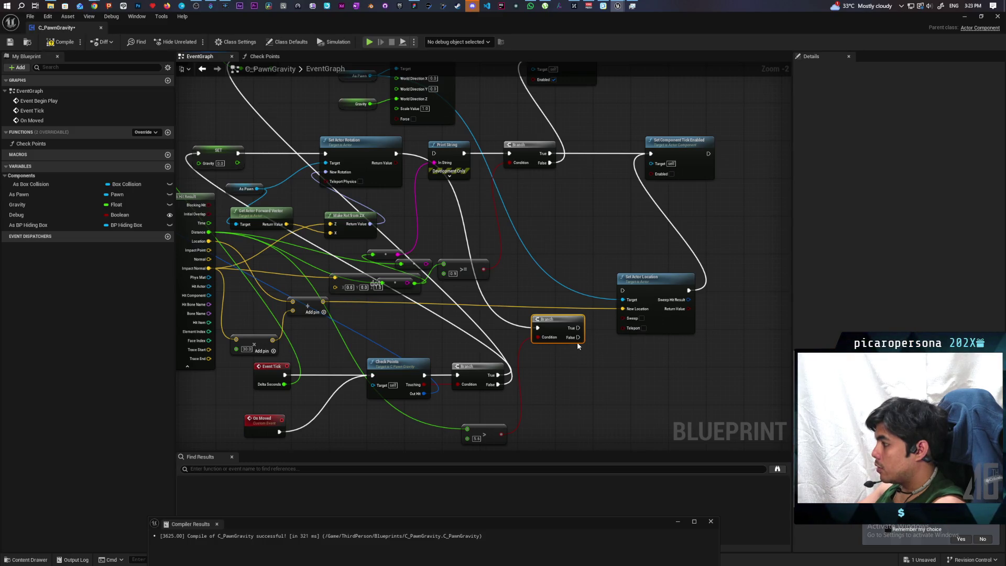
Wire the Branch's False to Set Actor Location and True to Set Component Tick Enabled, then save
{"action": "left_click_drag", "start_coordinate": [578, 337], "coordinate": [596, 332]}
{"action": "left_click_drag", "start_coordinate": [622, 291], "coordinate": [623, 291]}
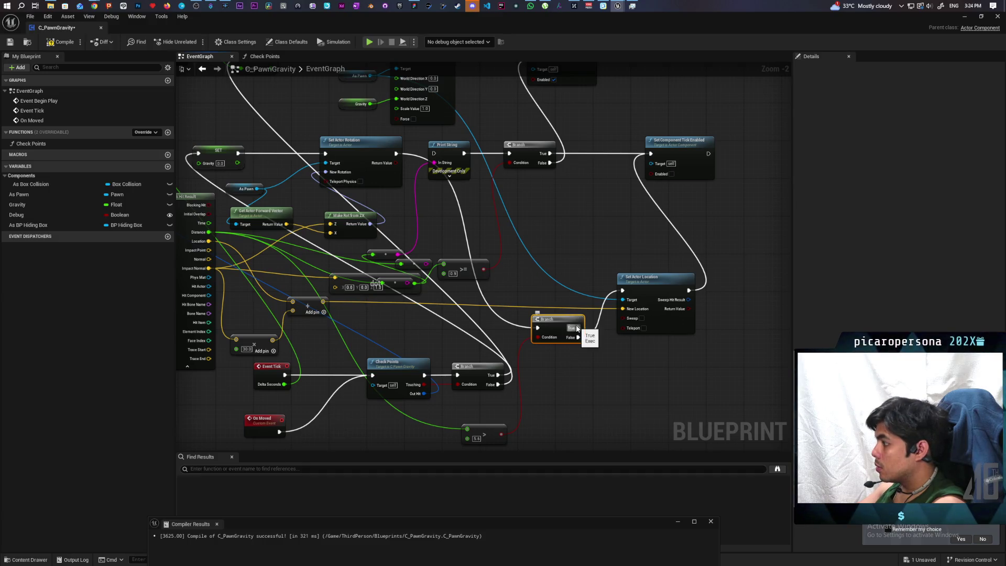
{"action": "mouse_move", "coordinate": [578, 327]}
{"action": "left_mouse_down"}
{"action": "mouse_move", "coordinate": [614, 174]}
{"action": "mouse_move", "coordinate": [651, 155]}
{"action": "left_mouse_up"}
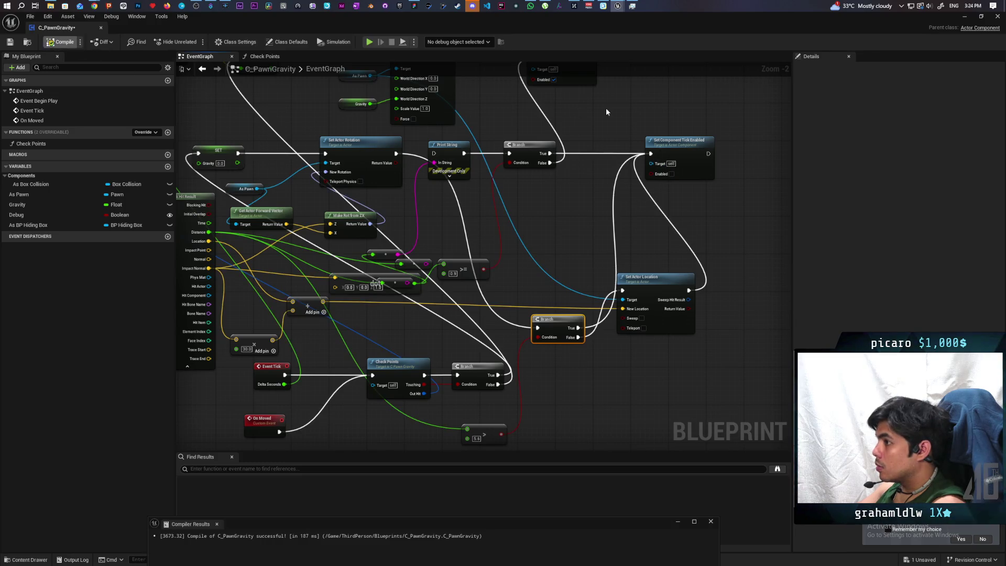
{"action": "key", "text": "ctrl+s"}
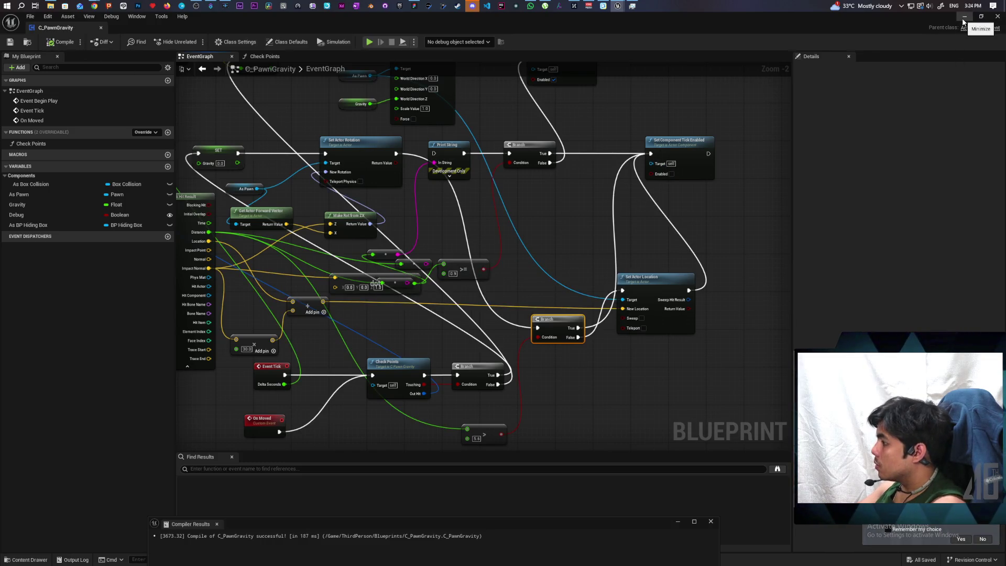
{"action": "left_click", "coordinate": [965, 18]}
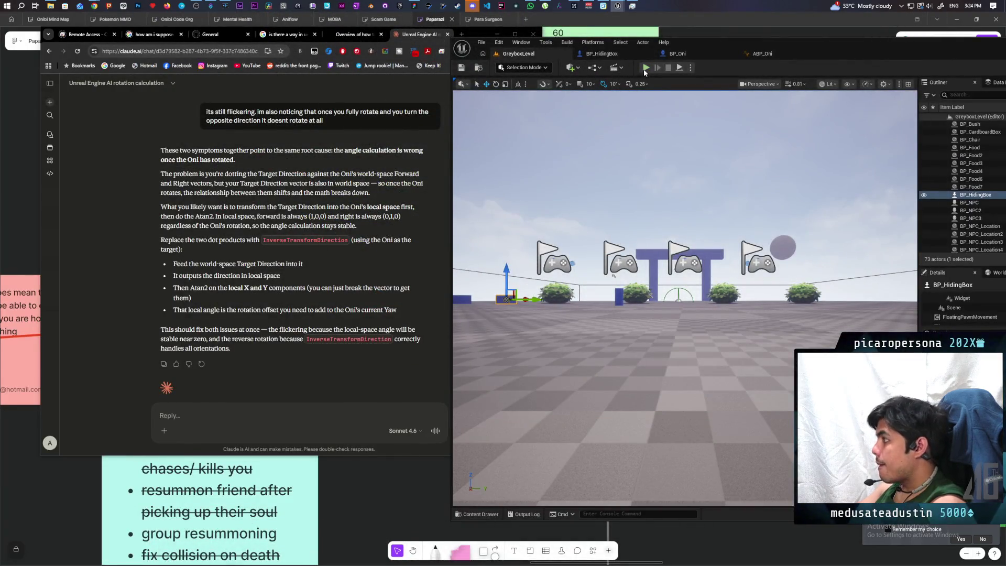
{"action": "left_click", "coordinate": [646, 68]}
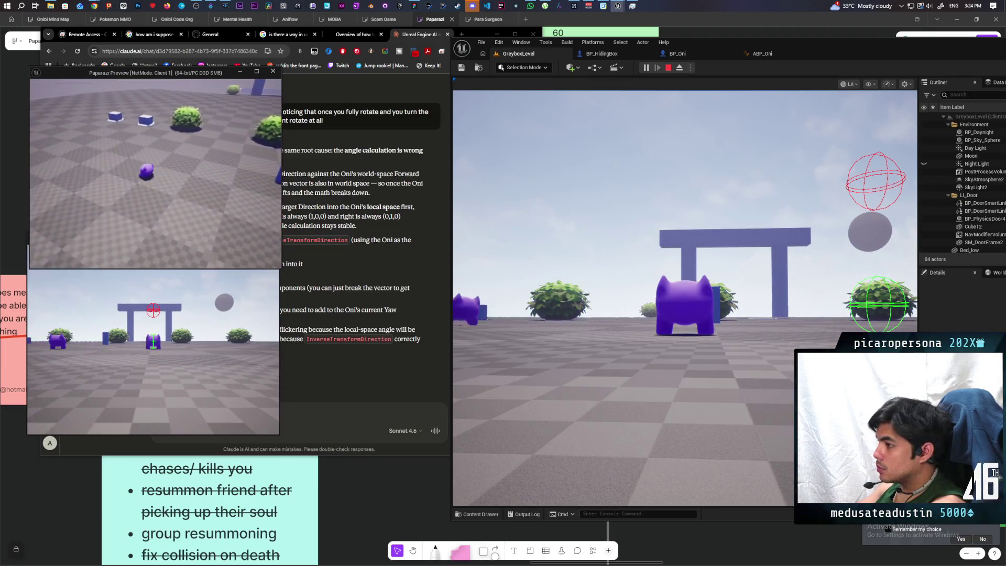
{"action": "key", "text": "w"}
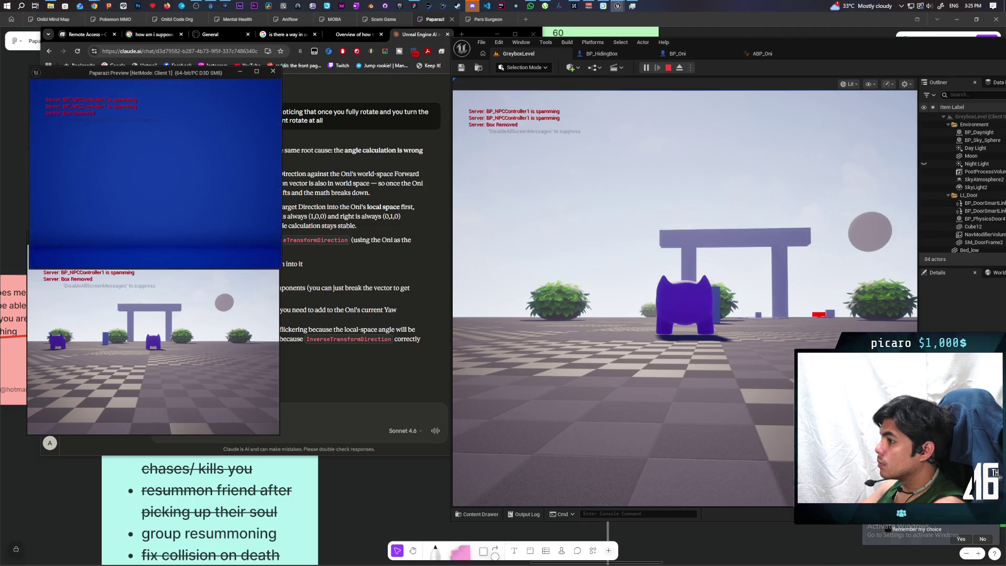
{"action": "left_click", "coordinate": [350, 105]}
{"action": "left_click", "coordinate": [668, 67]}
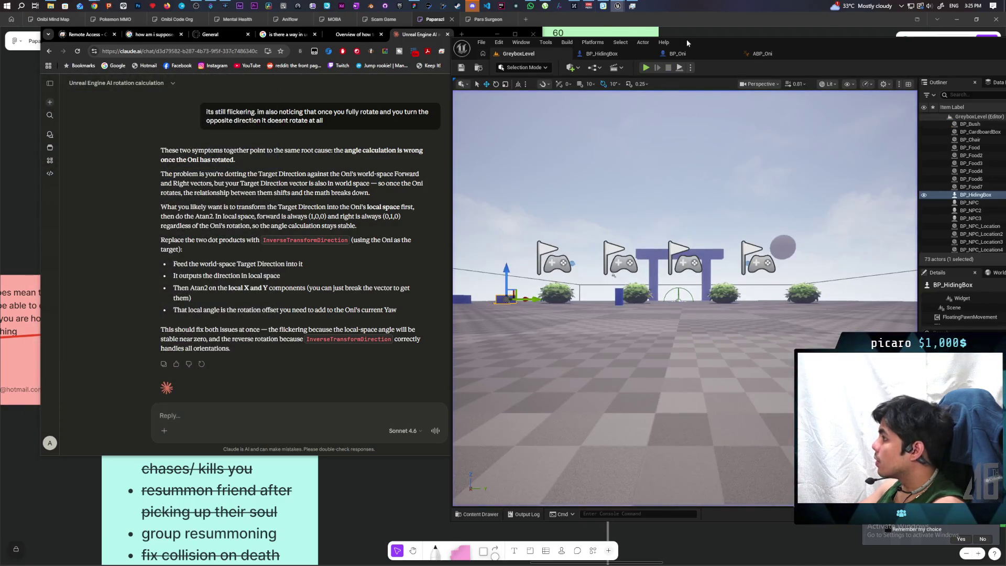
Return to C_PawnGravity and wire Set Actor Rotation directly into Set Actor Location
{"action": "mouse_move", "coordinate": [623, 5]}
{"action": "left_click", "coordinate": [626, 39]}
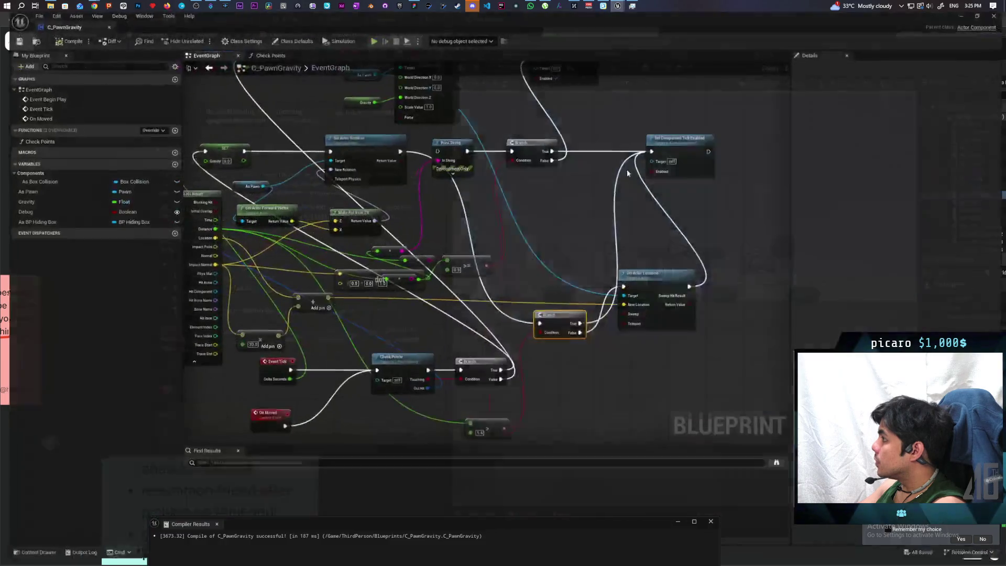
{"action": "left_click_drag", "start_coordinate": [583, 244], "coordinate": [596, 219]}
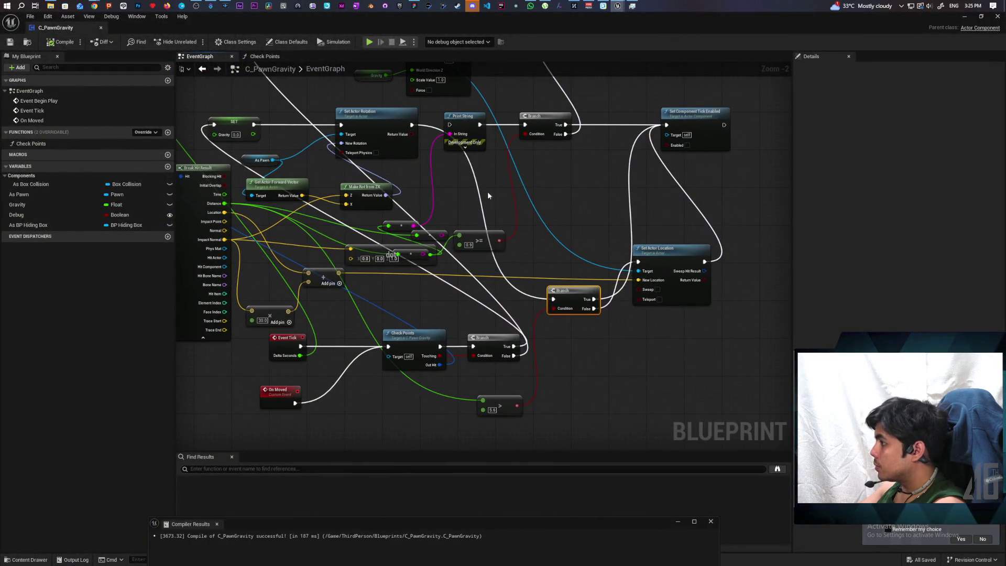
{"action": "left_click_drag", "start_coordinate": [412, 125], "coordinate": [640, 263]}
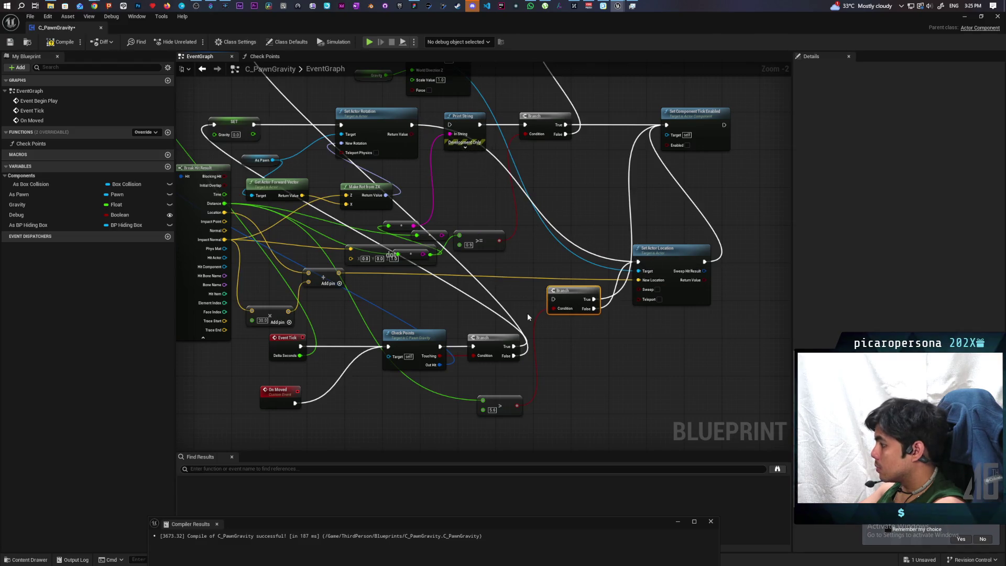
Delete the Distance > 5.5 Branch and its > comparison node
{"action": "key", "text": "Delete"}
{"action": "left_click", "coordinate": [487, 414]}
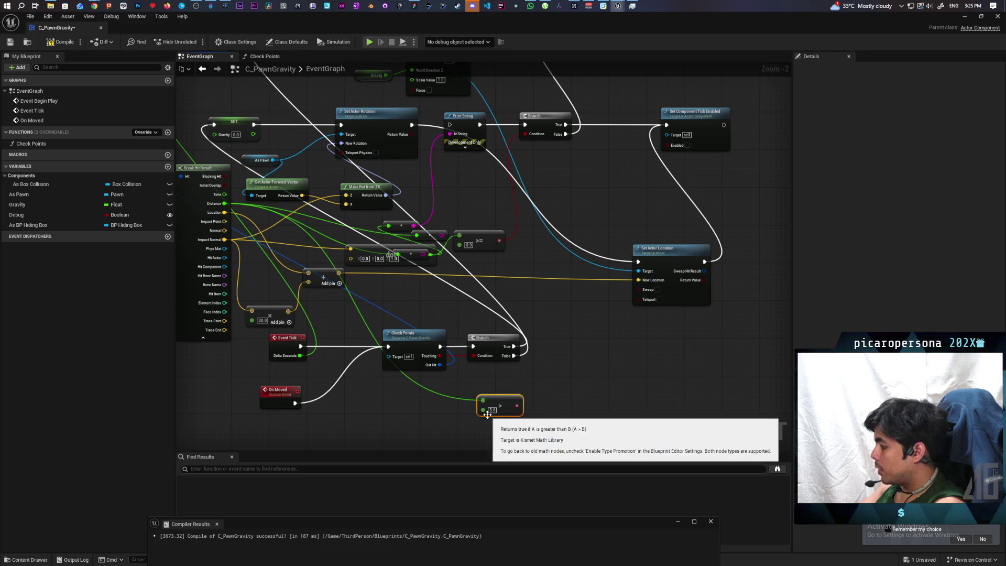
{"action": "key", "text": "Delete"}
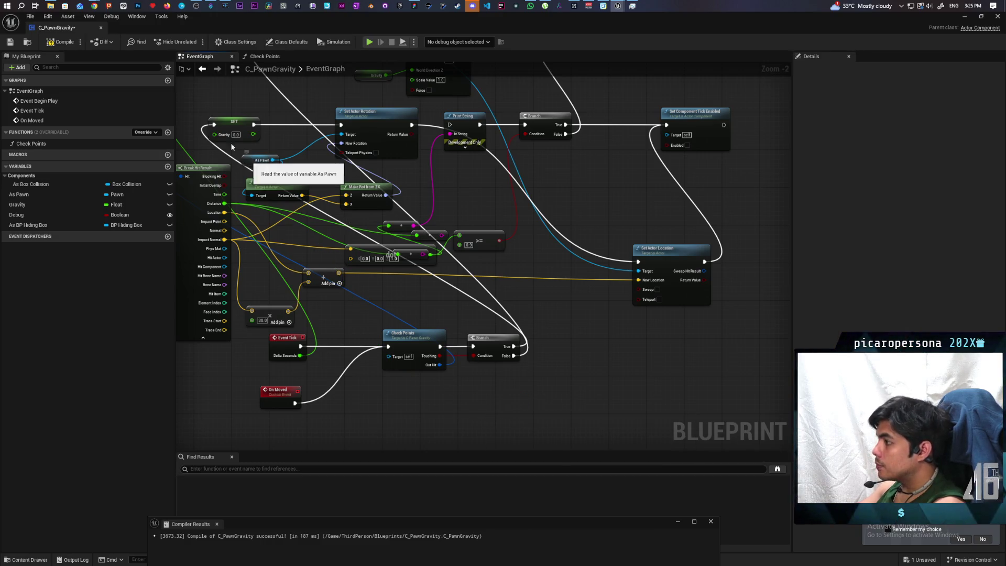
{"action": "left_click", "coordinate": [965, 17]}
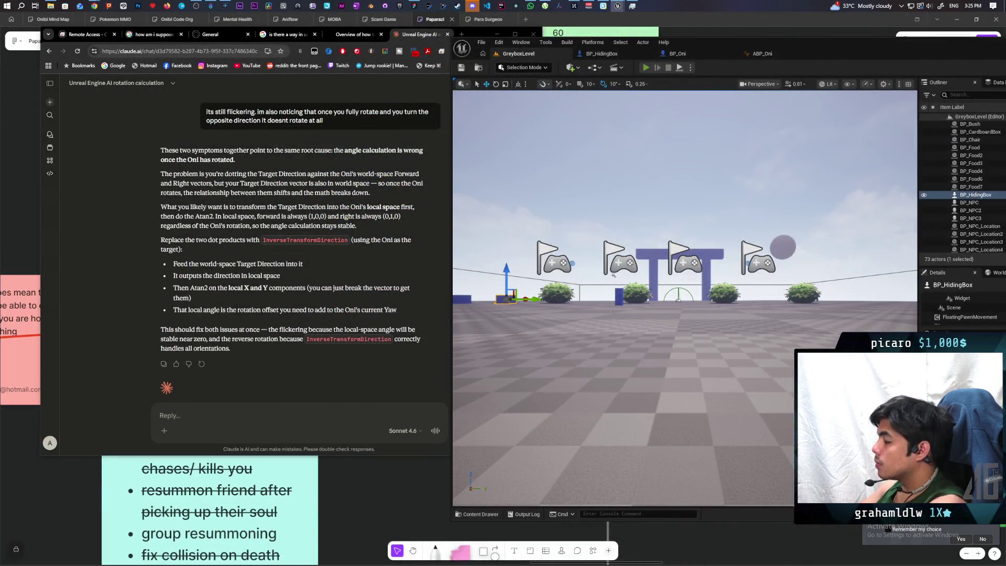
Launch a two-client Play In Editor session of GreyboxLevel with Alt+P
{"action": "key", "text": "alt+p"}
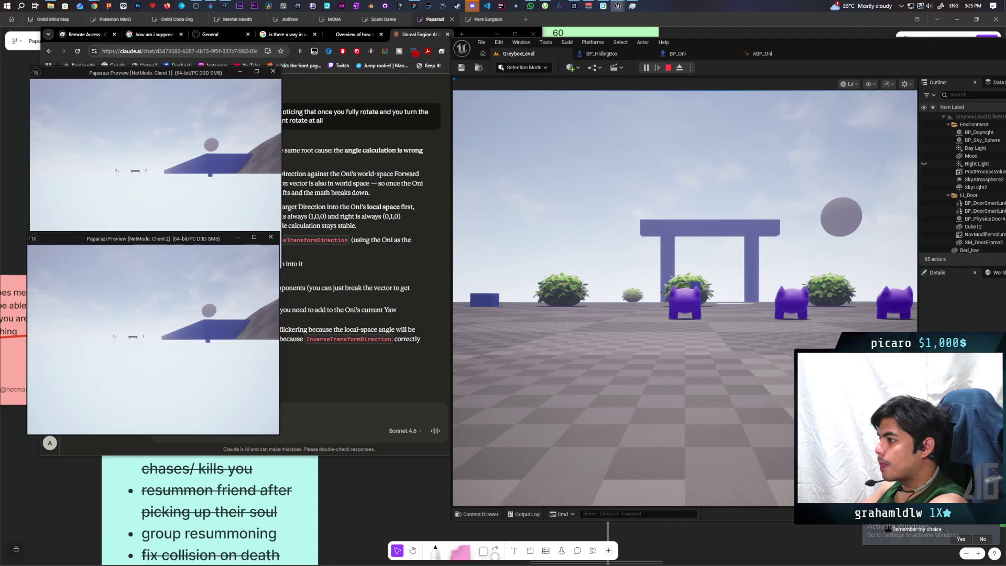
{"action": "key", "text": "alt+Tab"}
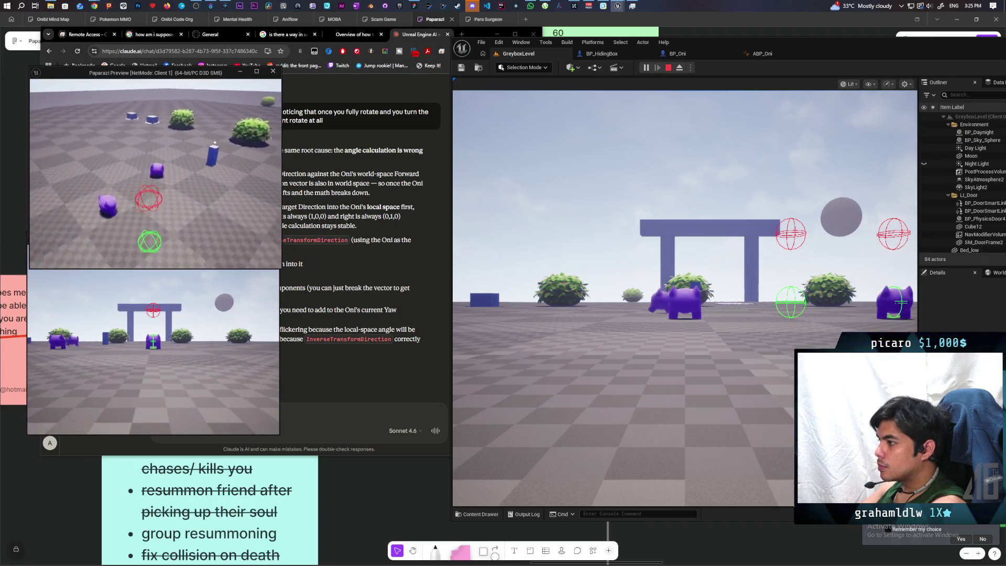
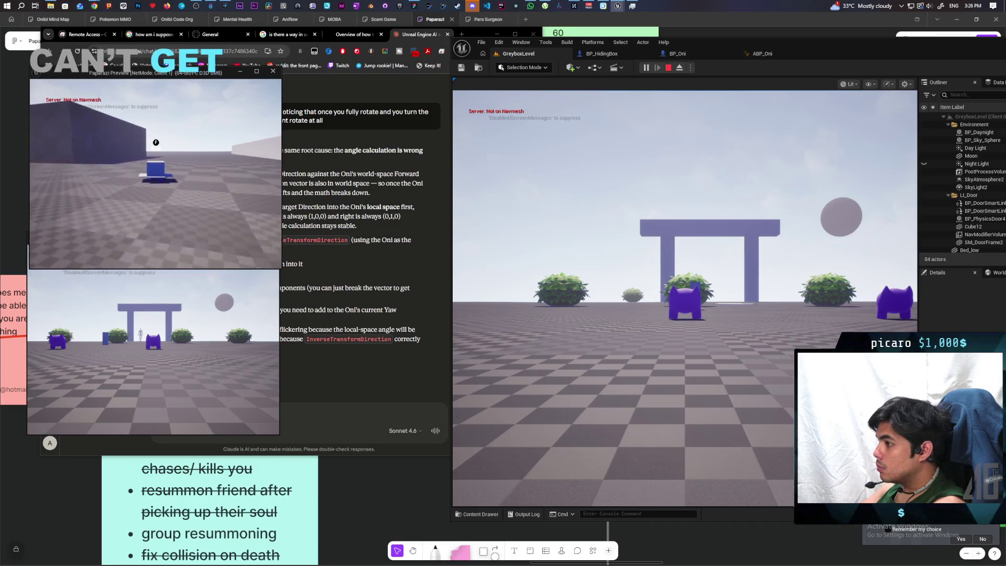
Restart the two-client play session, walk to a blue hiding box, then stop the session
{"action": "key", "text": "alt+Tab"}
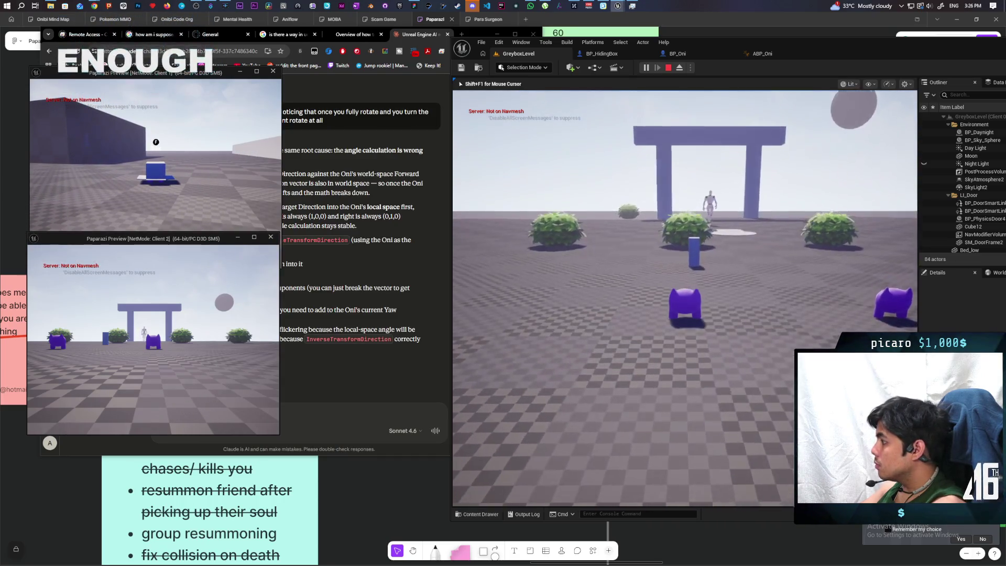
{"action": "key", "text": "Escape"}
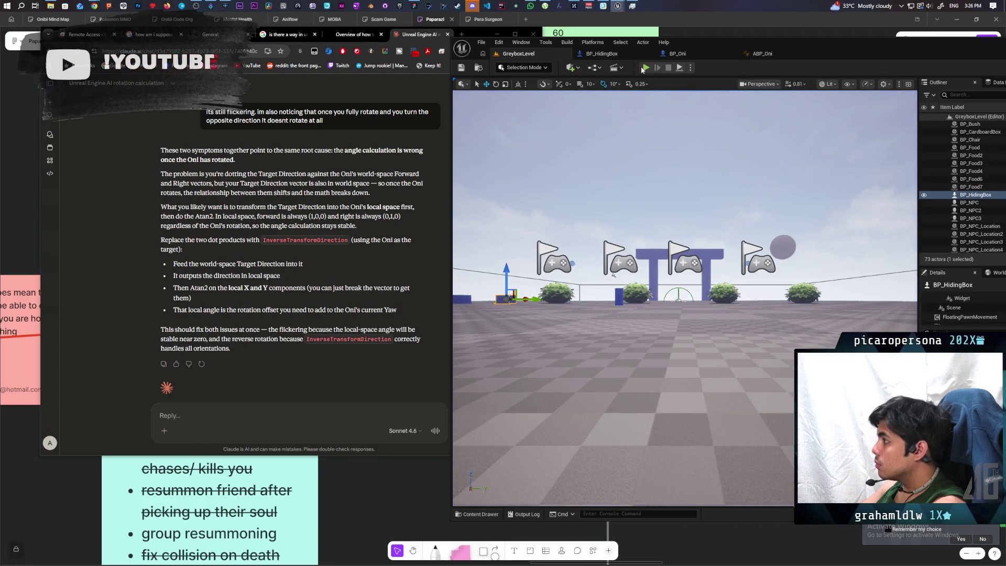
{"action": "left_click", "coordinate": [644, 69]}
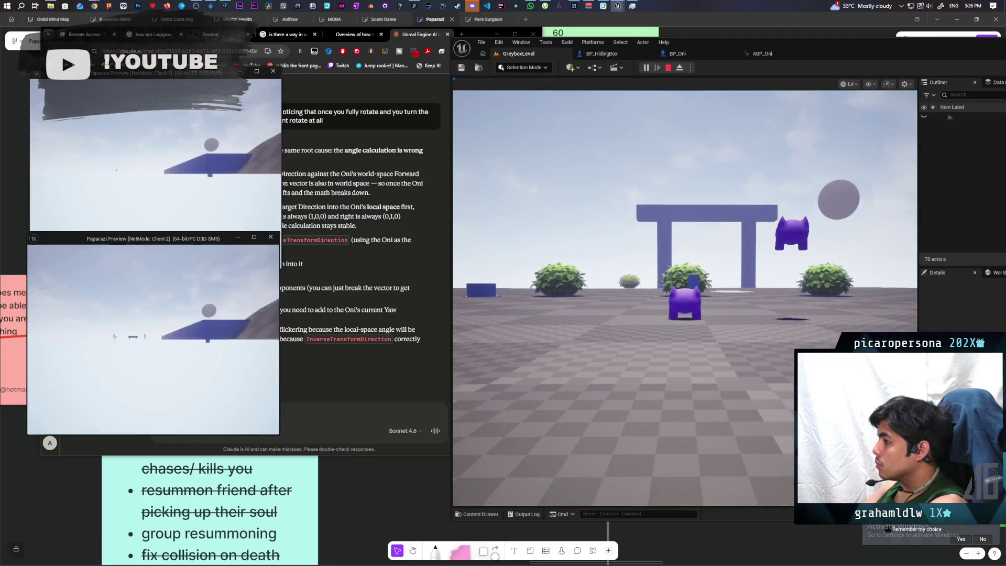
{"action": "key", "text": "alt+Tab"}
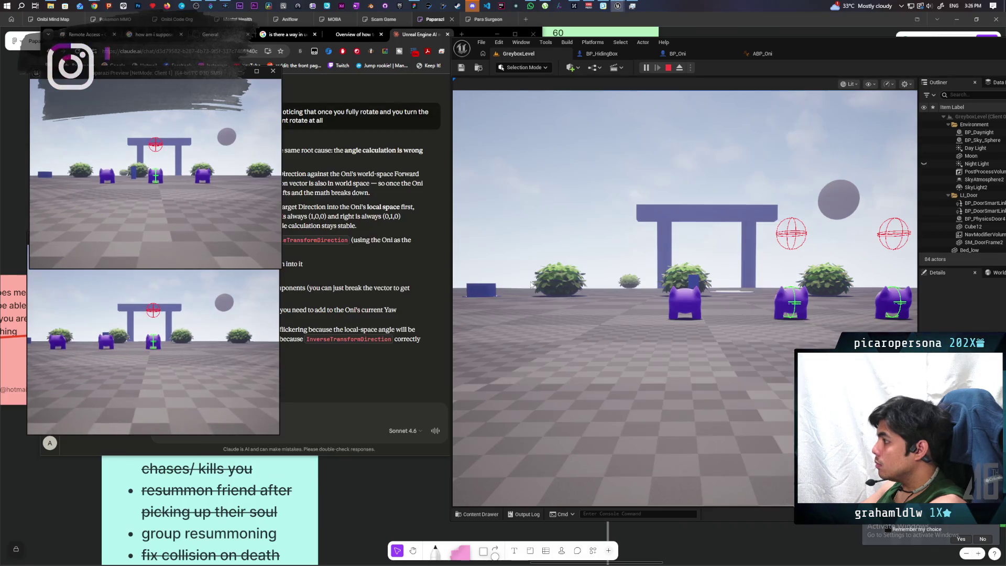
{"action": "key", "text": "w"}
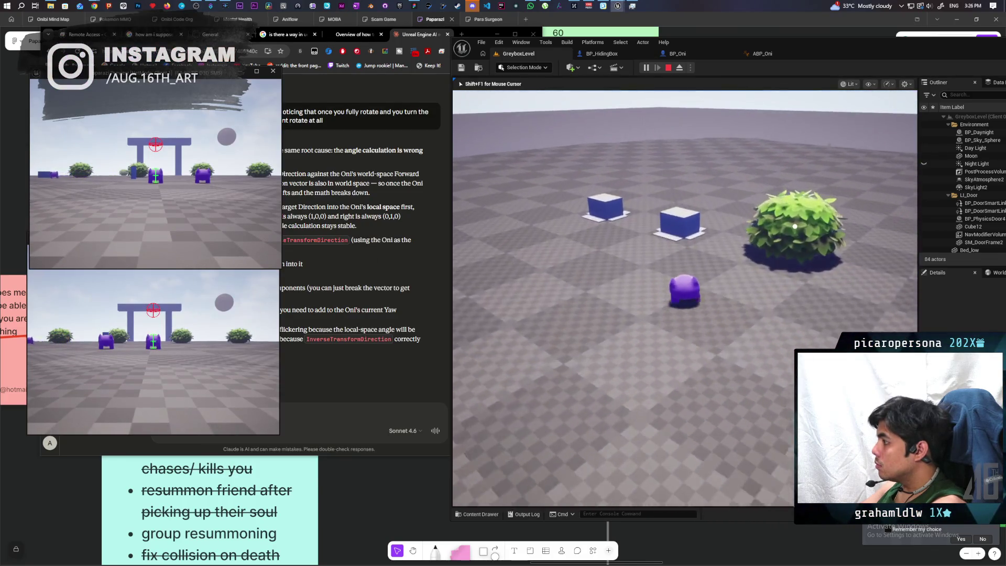
{"action": "key", "text": "w"}
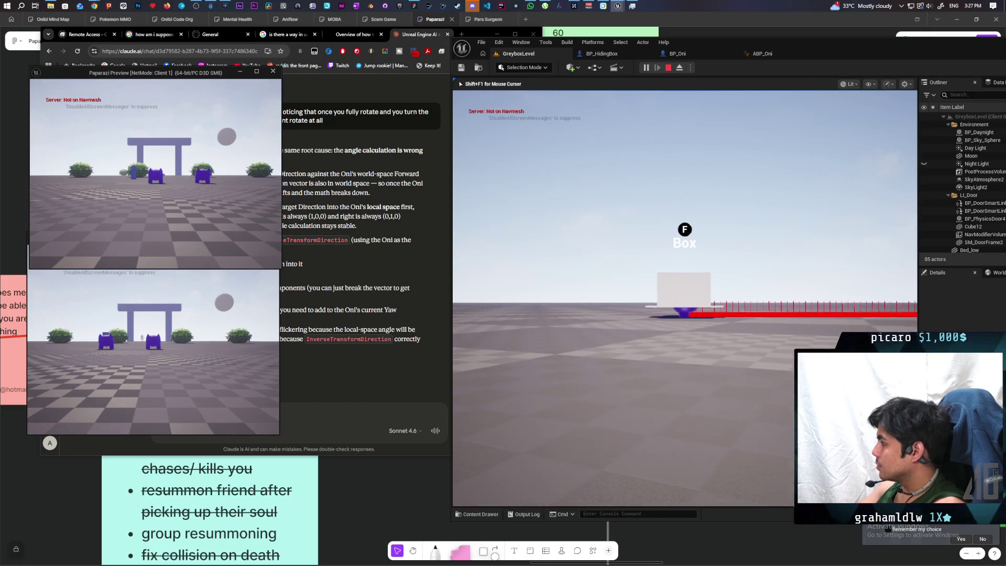
{"action": "key", "text": "Escape"}
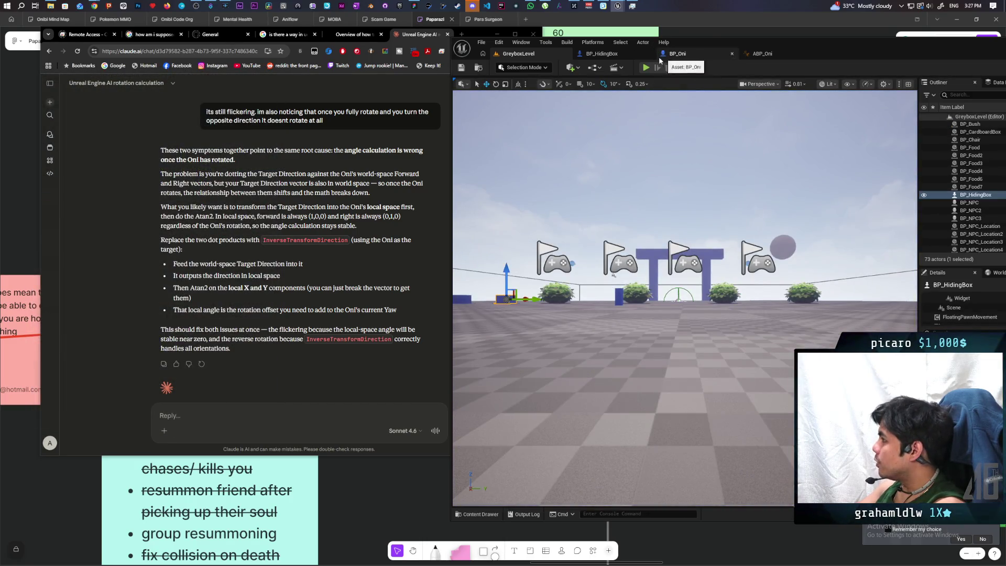
Change the Add node's 17.0 to 20.0 in C_PawnGravity's Check Points function and minimise the Blueprint
{"action": "mouse_move", "coordinate": [616, 6]}
{"action": "left_click", "coordinate": [663, 51]}
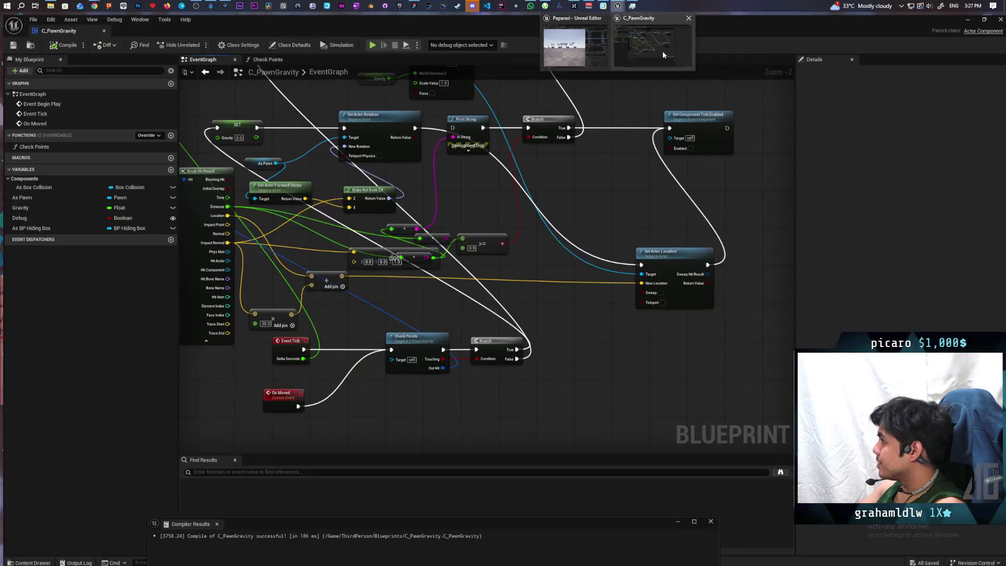
{"action": "scroll", "coordinate": [588, 197], "scroll_direction": "up", "scroll_amount": 3}
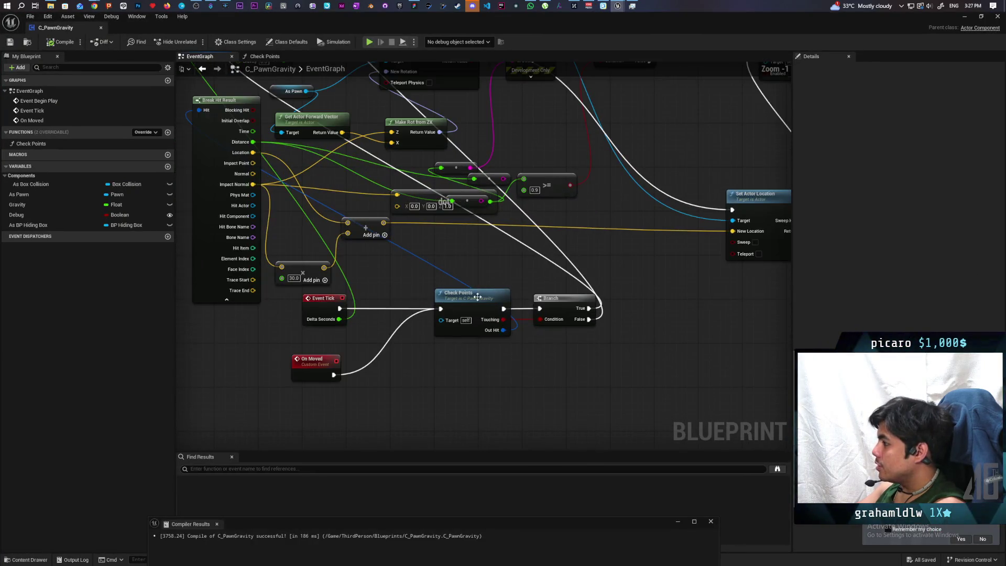
{"action": "left_click", "coordinate": [264, 56]}
{"action": "scroll", "coordinate": [526, 305], "scroll_direction": "up", "scroll_amount": 5}
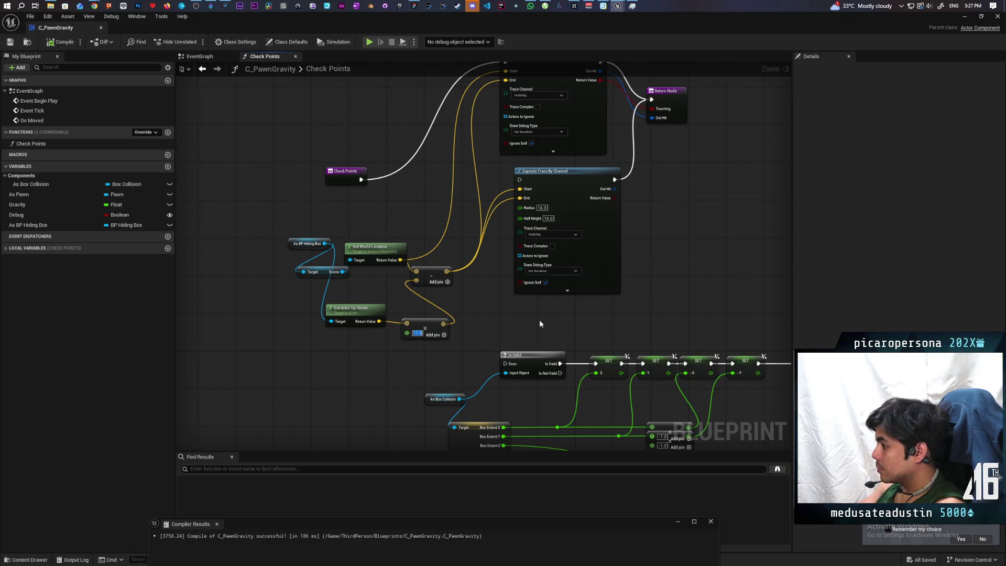
{"action": "type", "text": "20"}
{"action": "key", "text": "Return"}
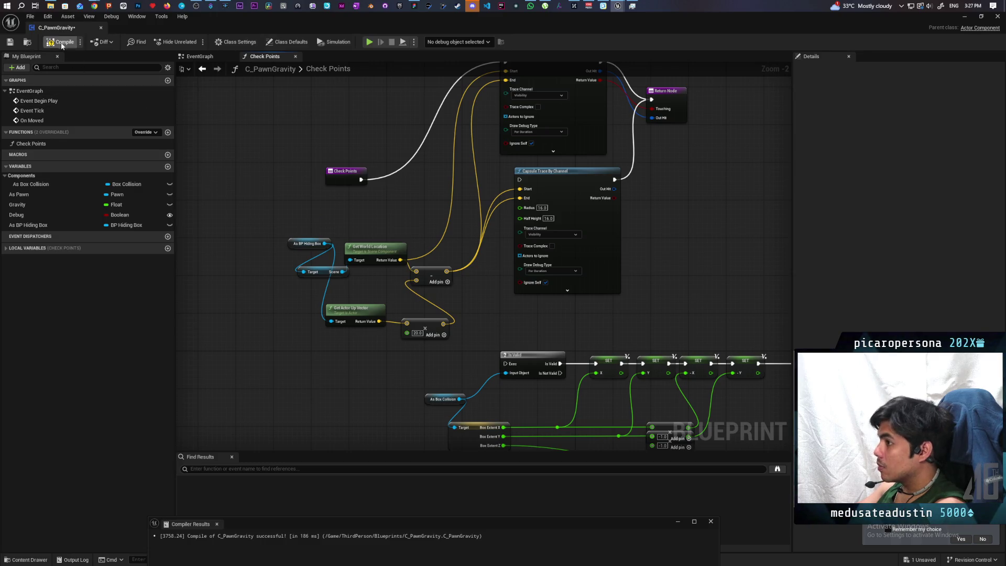
{"action": "left_click", "coordinate": [967, 17]}
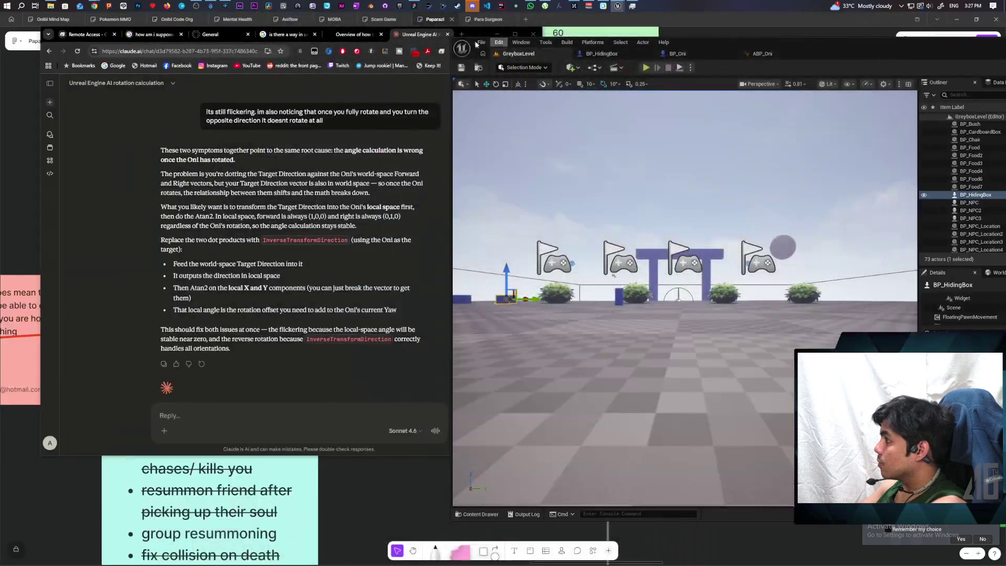
{"action": "key", "text": "alt+p"}
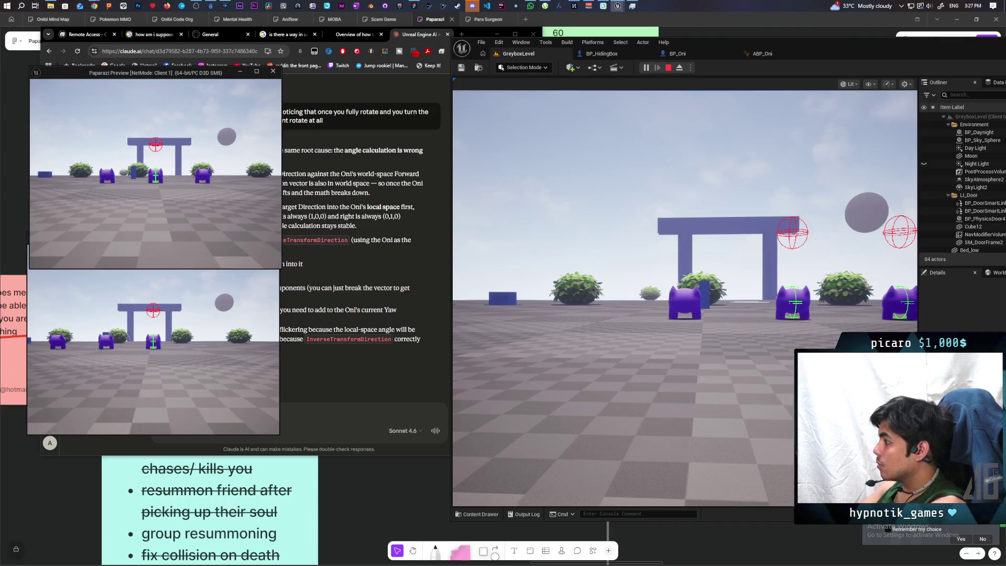
{"action": "left_click", "coordinate": [685, 298]}
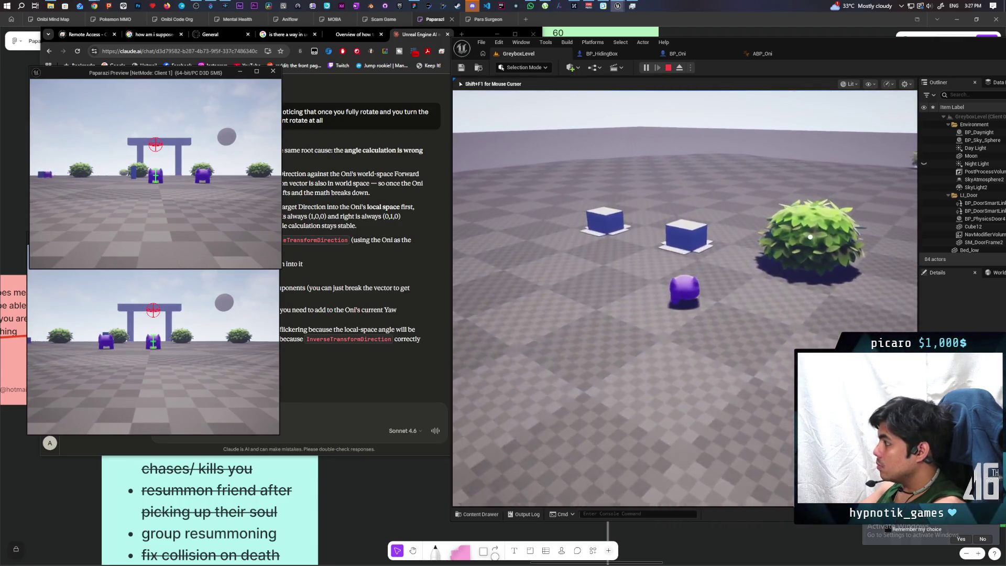
{"action": "key", "text": "w"}
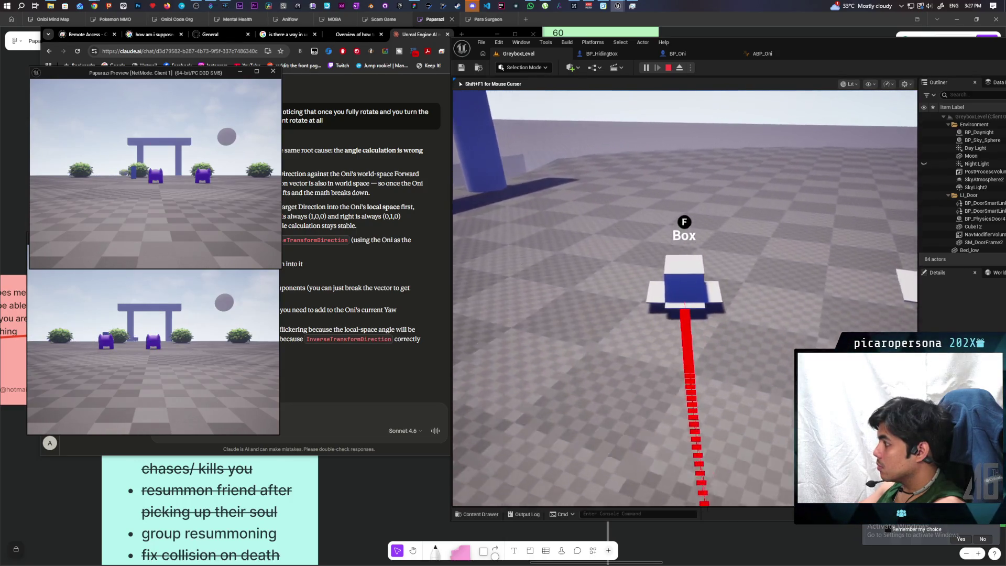
{"action": "key", "text": "f"}
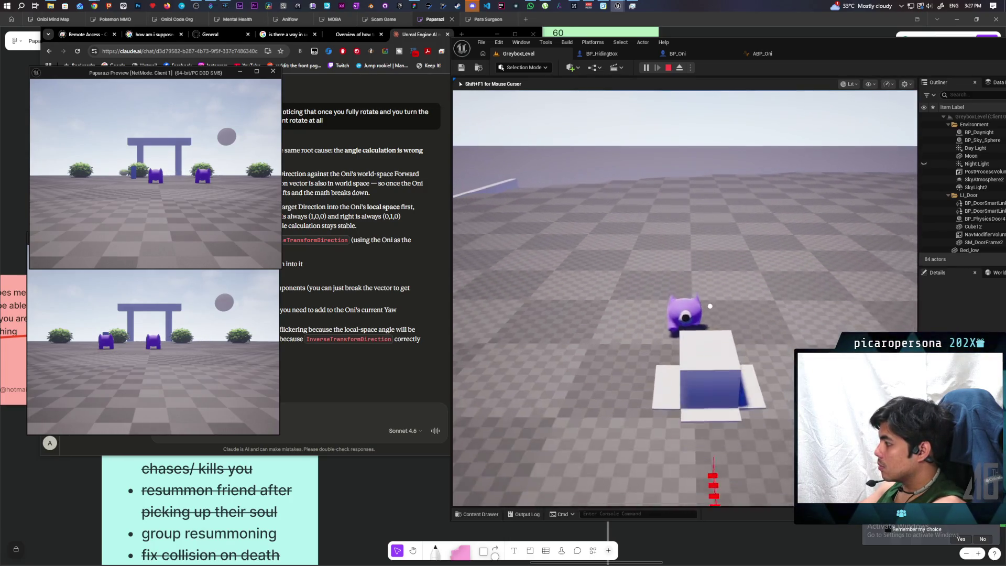
{"action": "key", "text": "w"}
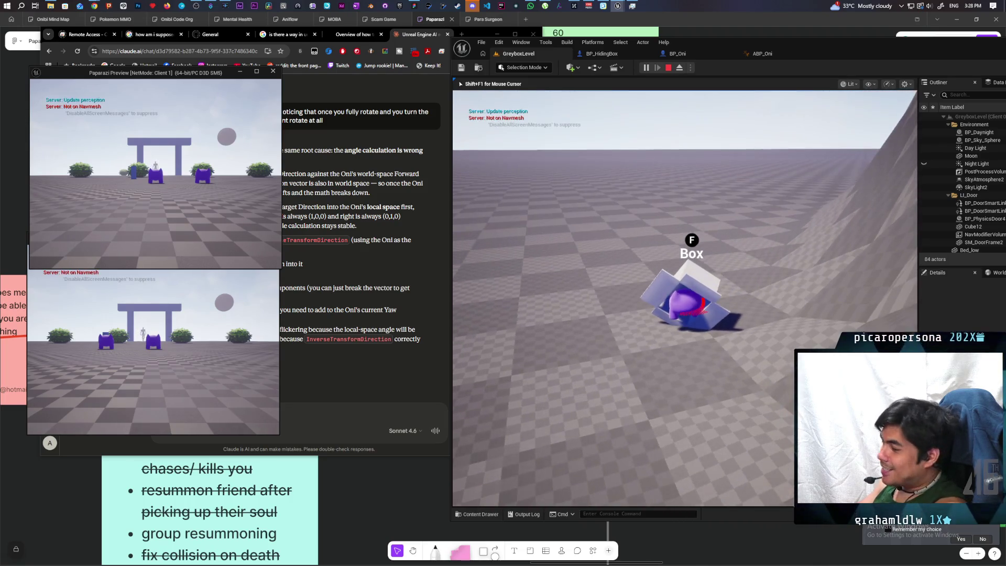
{"action": "key", "text": "f"}
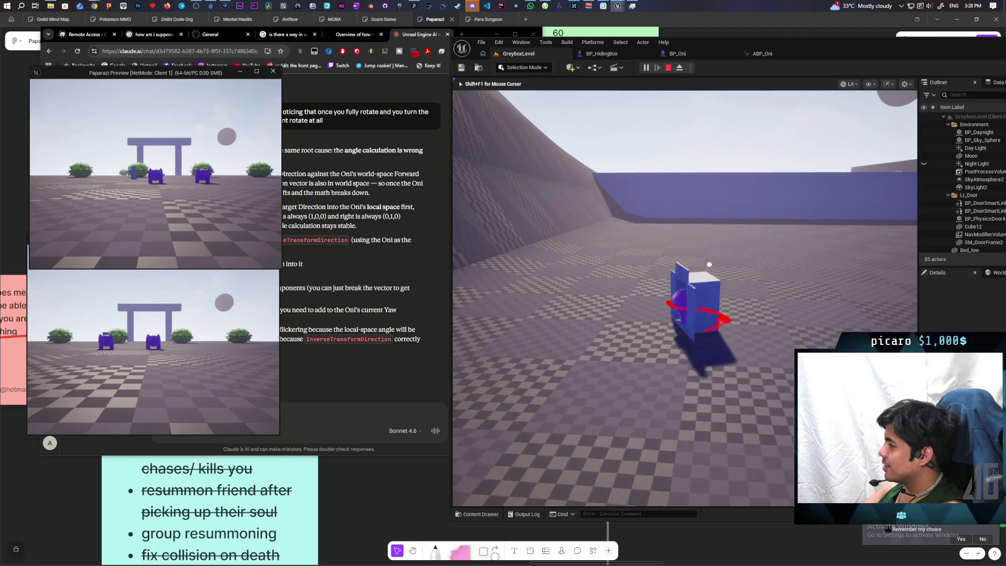
{"action": "key", "text": "Escape"}
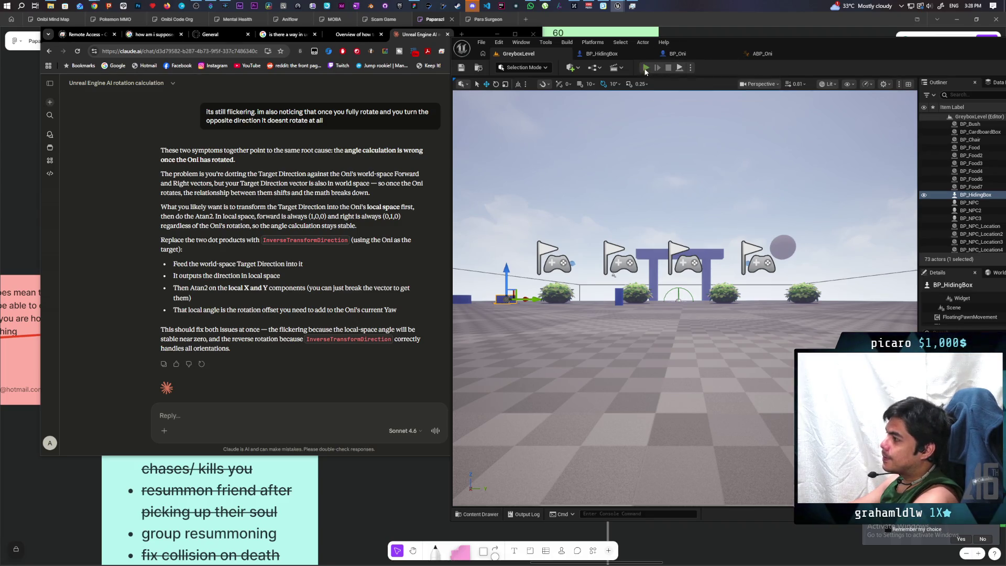
Launch another two-client play session and walk up to the blue hiding box
{"action": "left_click", "coordinate": [645, 69]}
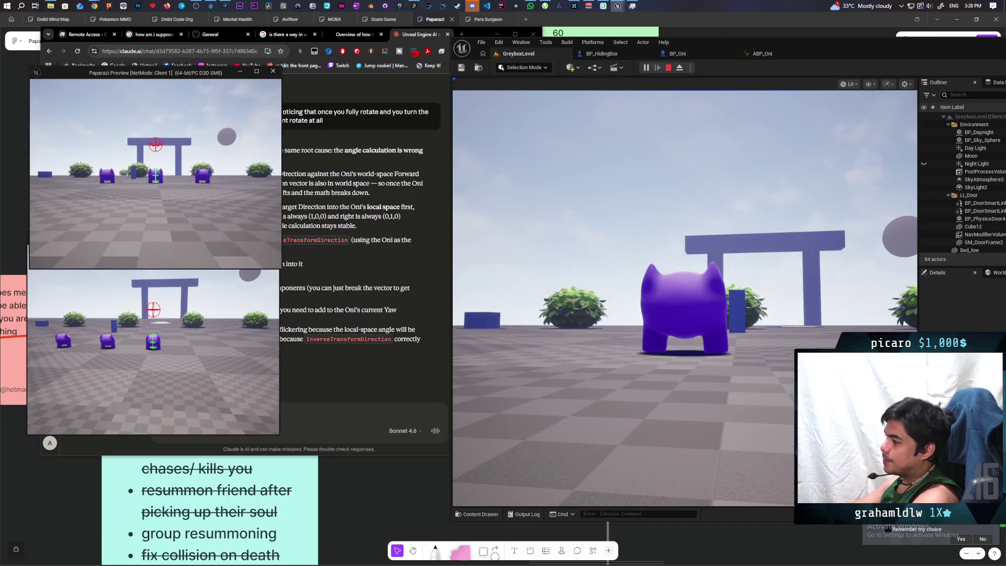
{"action": "left_click", "coordinate": [524, 263]}
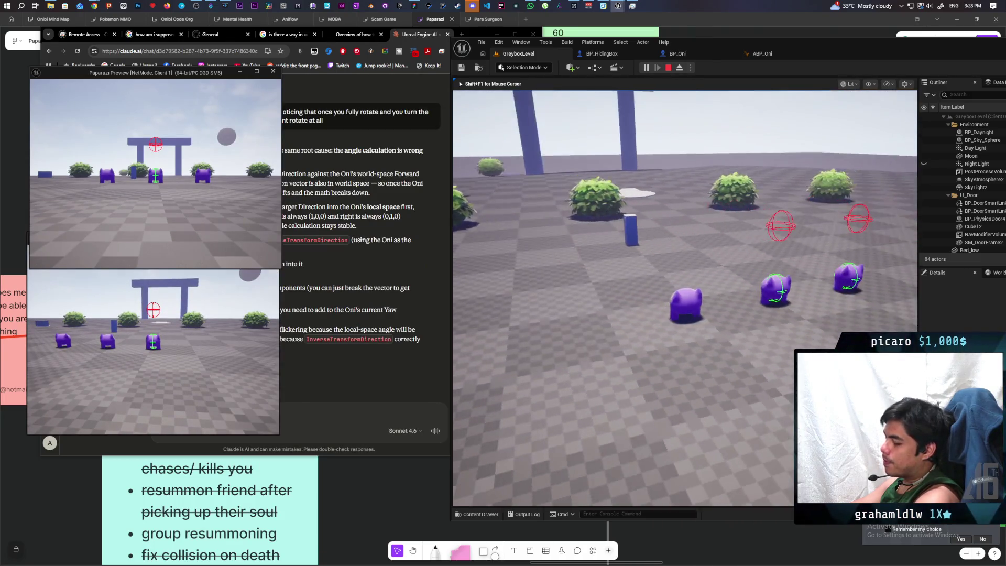
{"action": "key", "text": "w"}
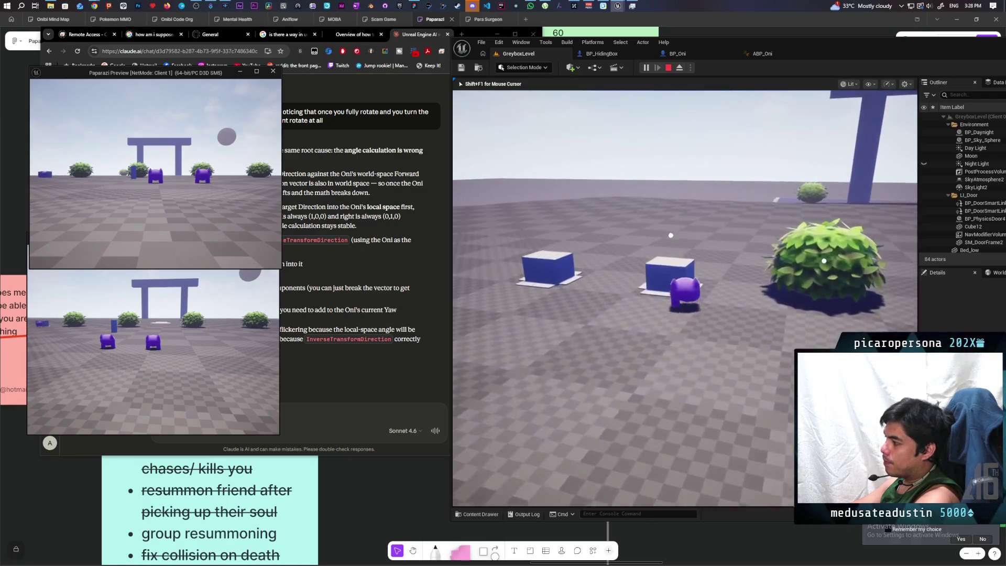
{"action": "key", "text": "w"}
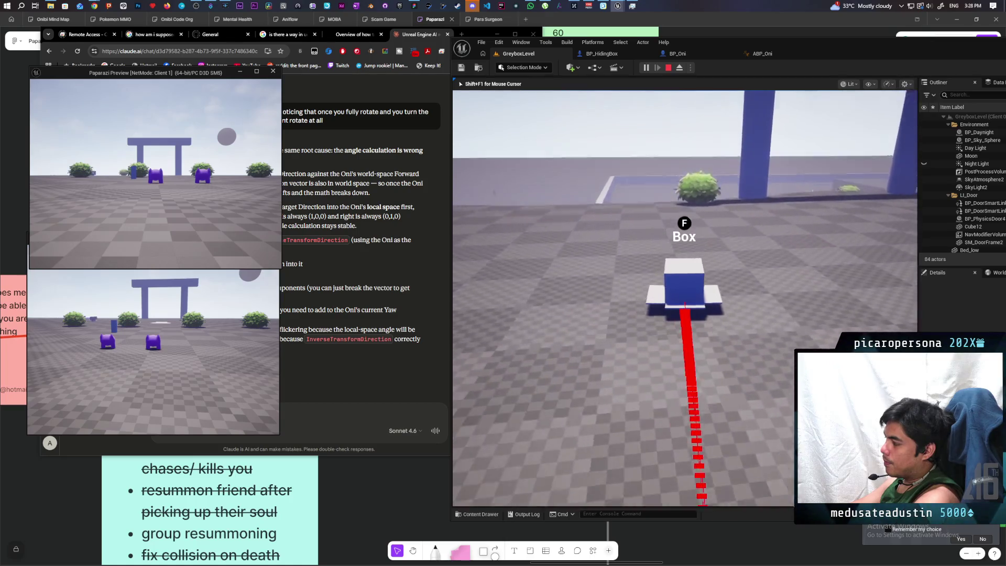
Steer the box left and right, drive it toward the gate, then end the session
{"action": "key", "text": "a"}
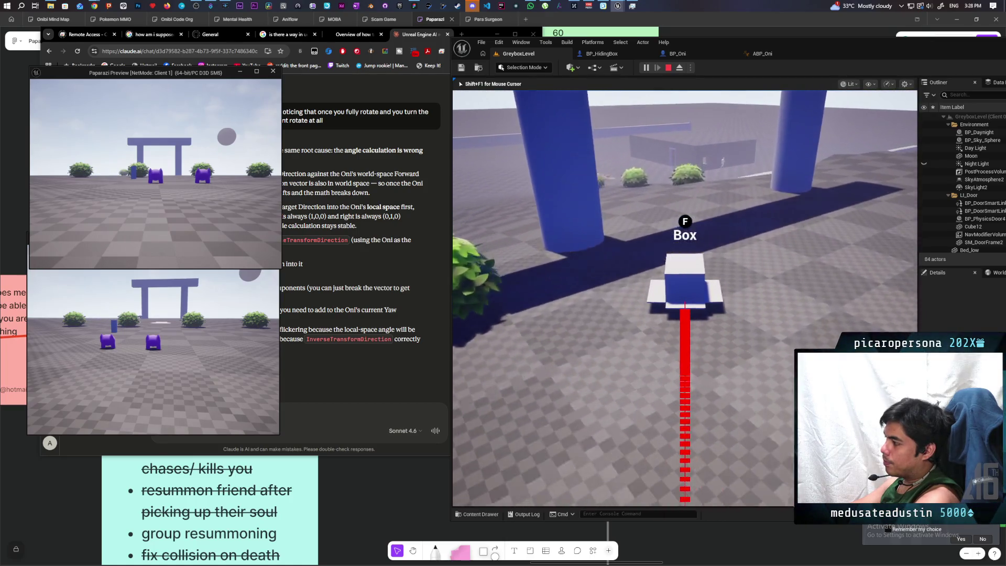
{"action": "key", "text": "d"}
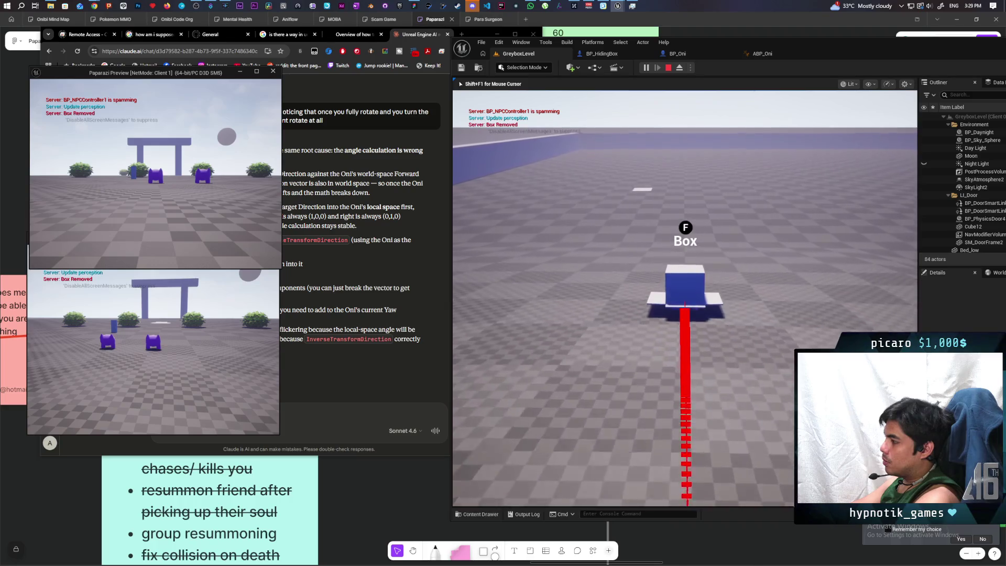
{"action": "key", "text": "a"}
{"action": "key", "text": "a"}
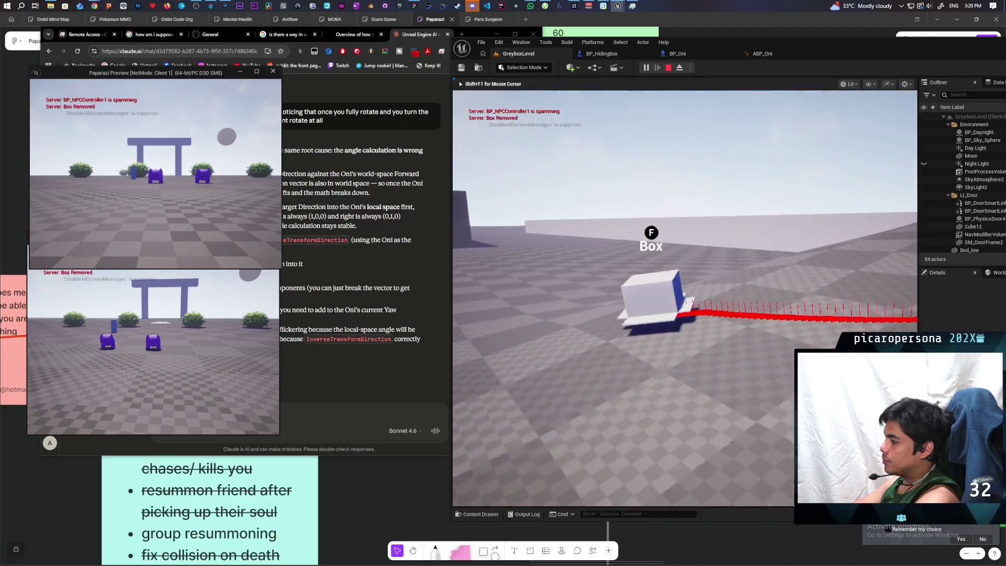
{"action": "key", "text": "a"}
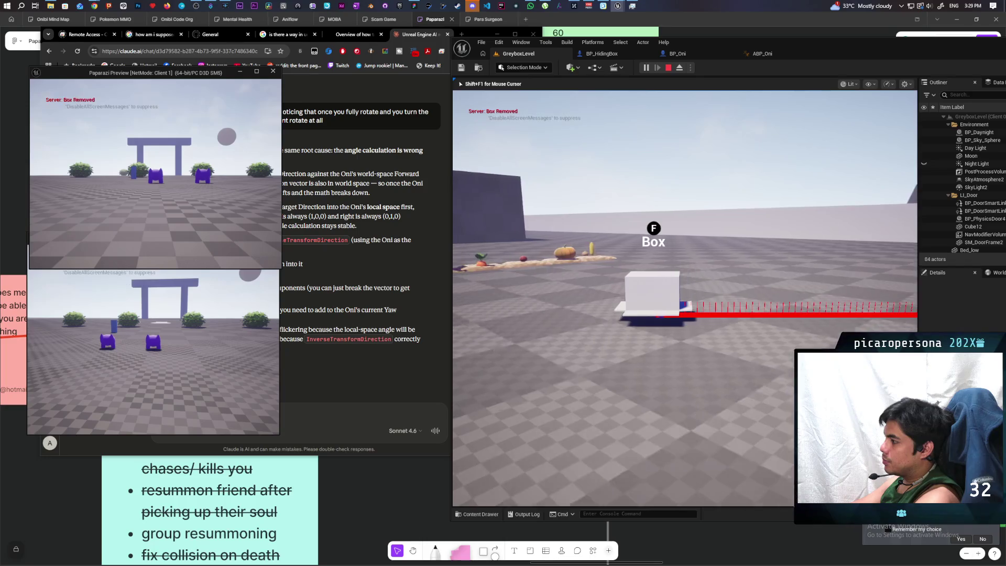
{"action": "key", "text": "w"}
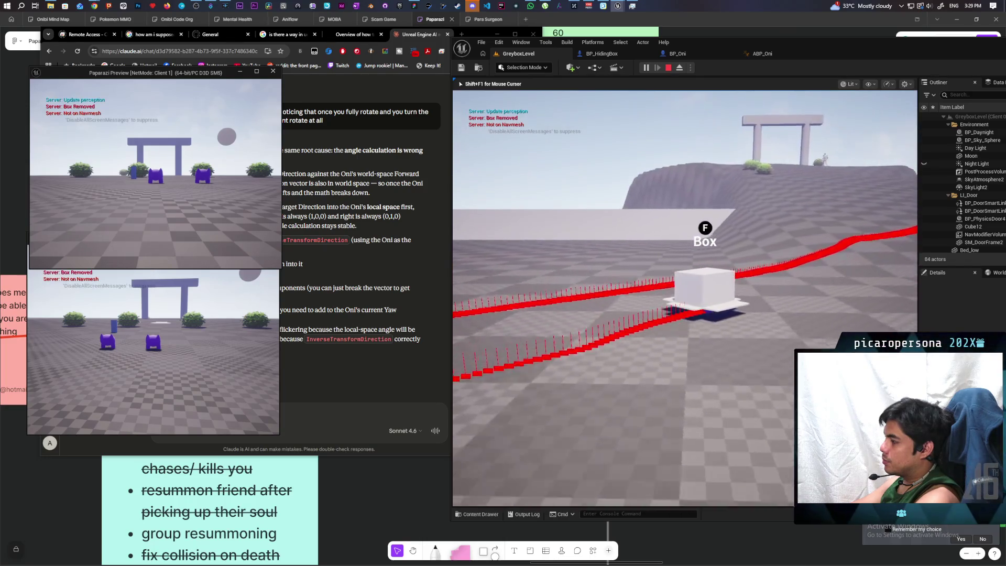
{"action": "key", "text": "w"}
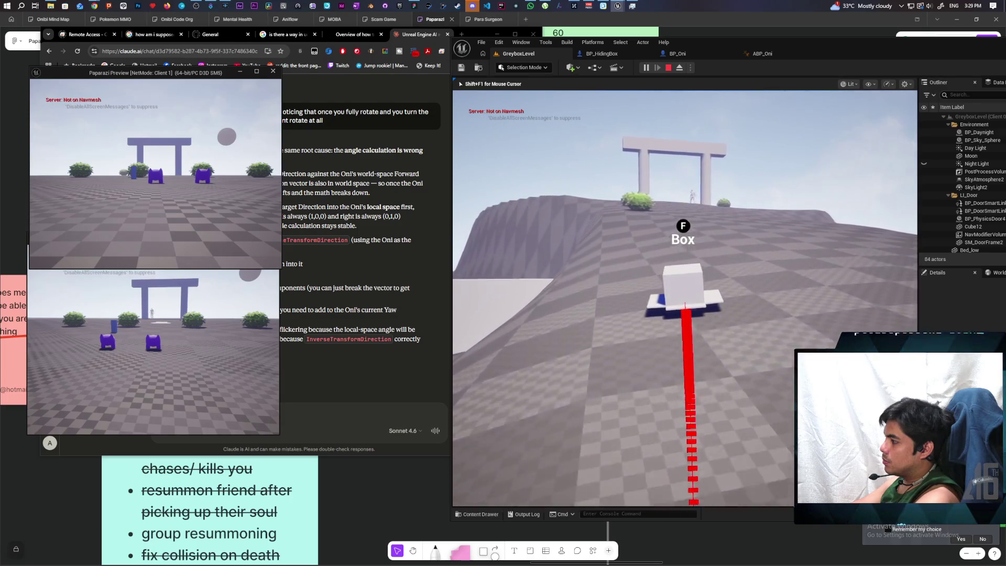
{"action": "key", "text": "w"}
{"action": "key", "text": "w"}
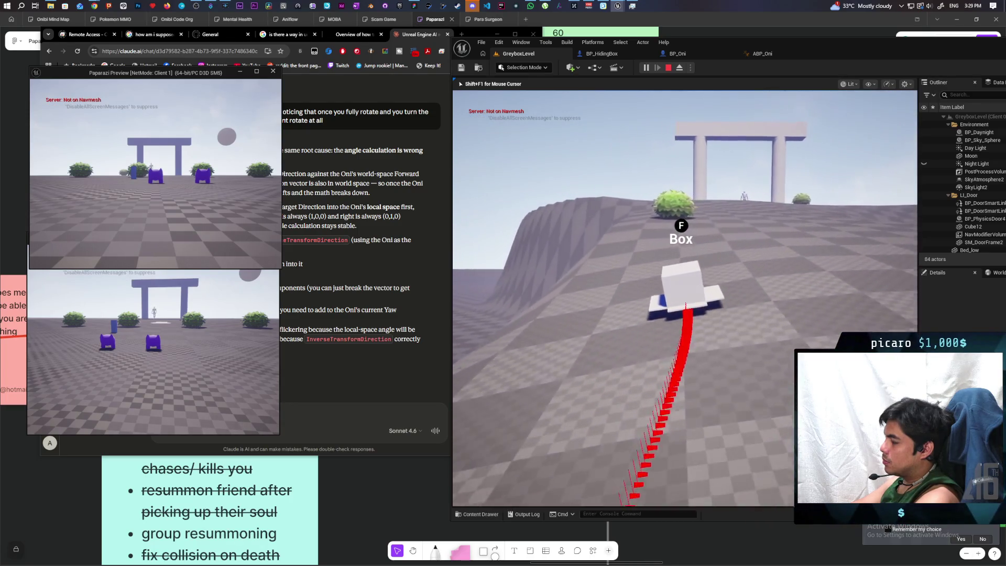
{"action": "key", "text": "Escape"}
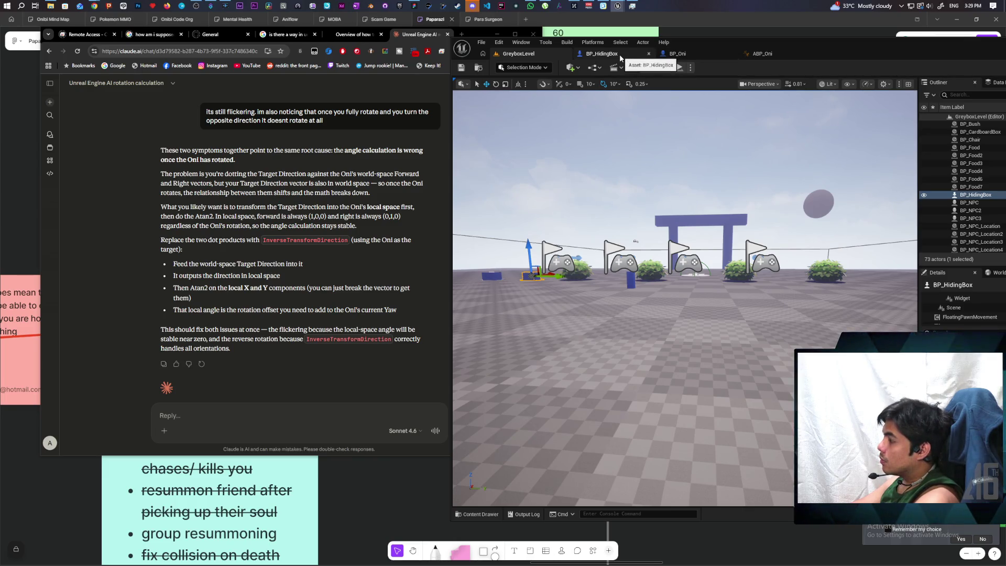
Bring up C_PawnGravity's EventGraph and select the Get Actor Forward Vector and Make Rot from ZX nodes
{"action": "left_click", "coordinate": [603, 53]}
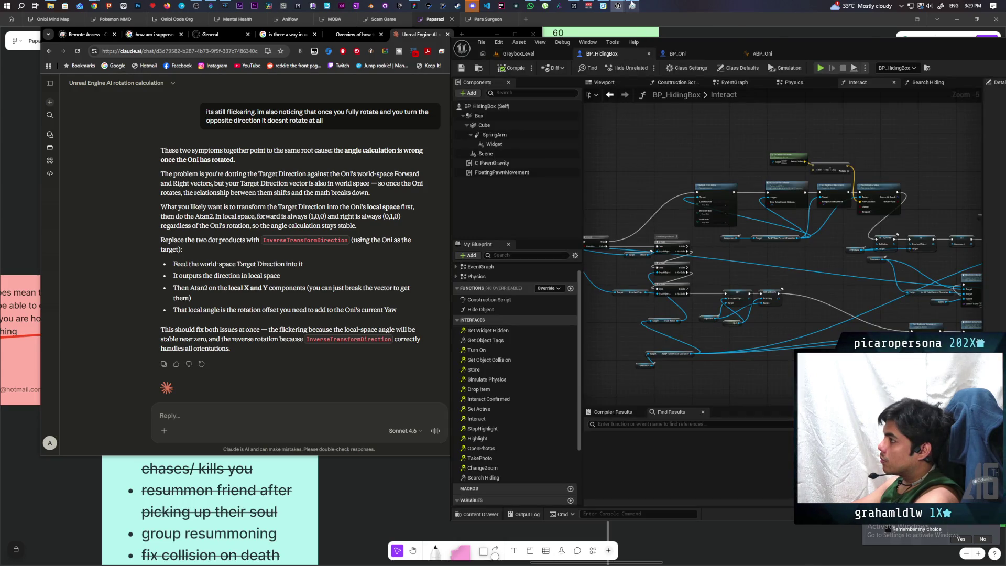
{"action": "mouse_move", "coordinate": [618, 6]}
{"action": "left_click", "coordinate": [661, 47]}
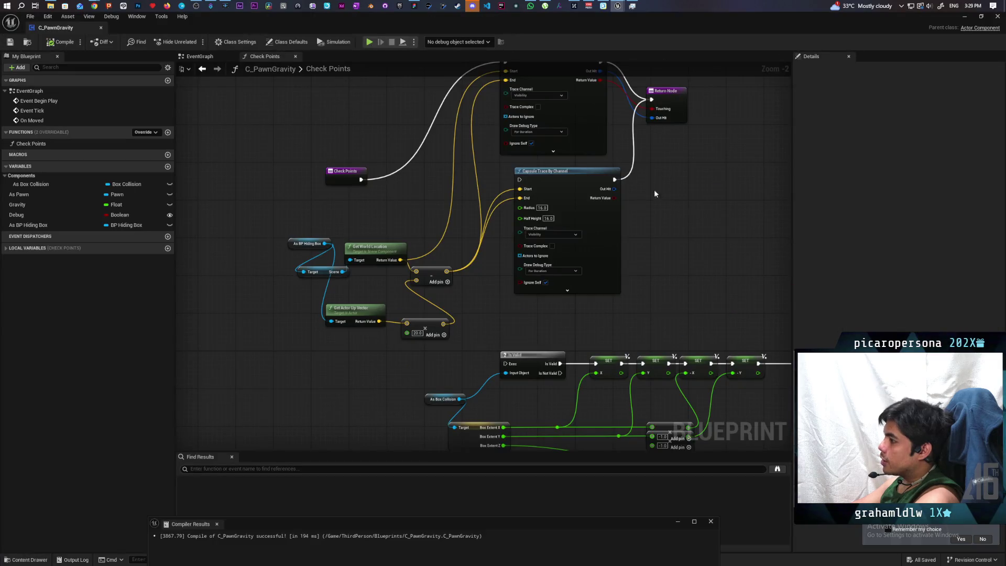
{"action": "scroll", "coordinate": [625, 270], "scroll_direction": "down", "scroll_amount": 5}
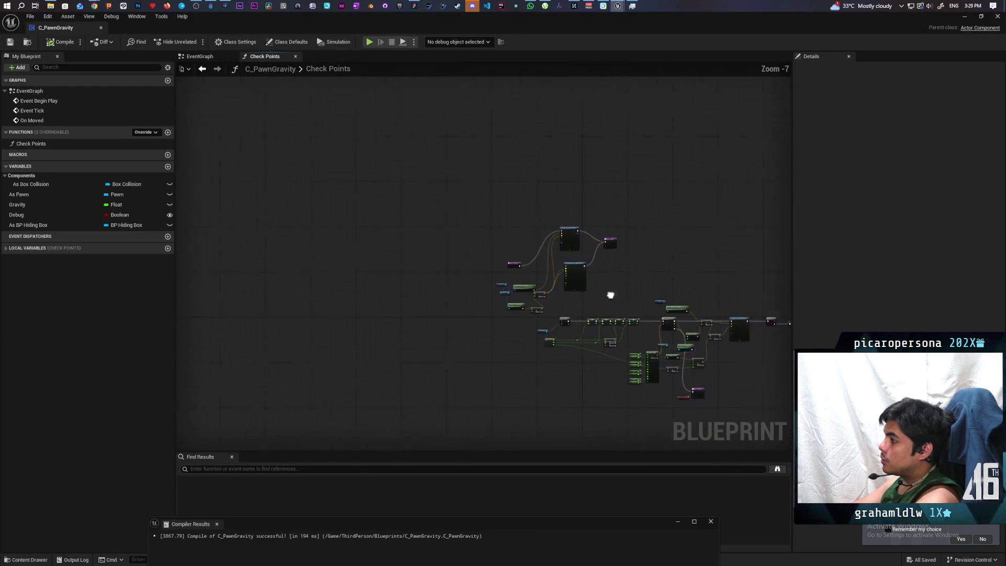
{"action": "left_click", "coordinate": [201, 57]}
{"action": "scroll", "coordinate": [621, 278], "scroll_direction": "down", "scroll_amount": 3}
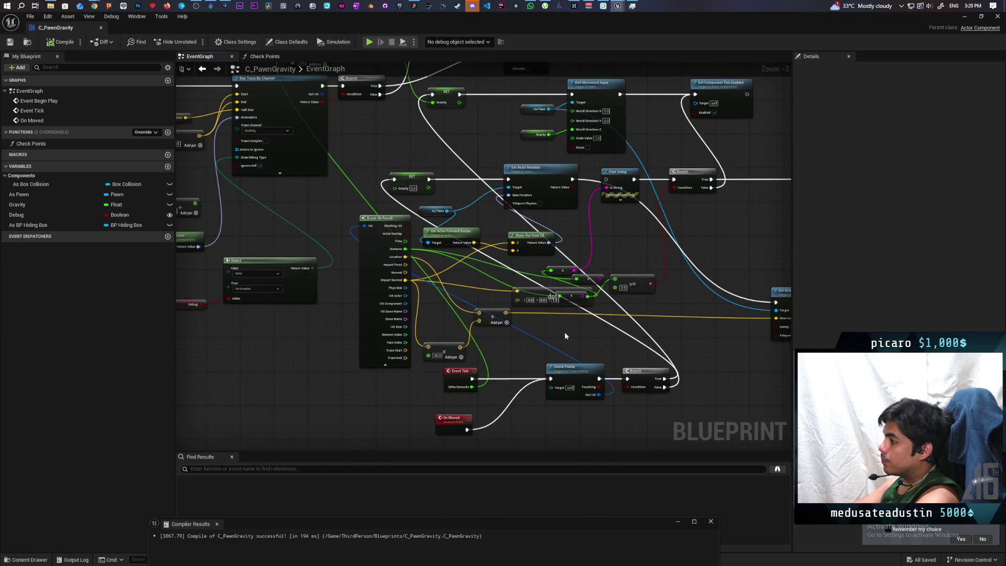
{"action": "mouse_move", "coordinate": [564, 331]}
{"action": "left_mouse_down"}
{"action": "mouse_move", "coordinate": [571, 321]}
{"action": "mouse_move", "coordinate": [487, 391]}
{"action": "mouse_move", "coordinate": [477, 380]}
{"action": "mouse_move", "coordinate": [491, 396]}
{"action": "mouse_move", "coordinate": [514, 372]}
{"action": "mouse_move", "coordinate": [587, 376]}
{"action": "left_mouse_up"}
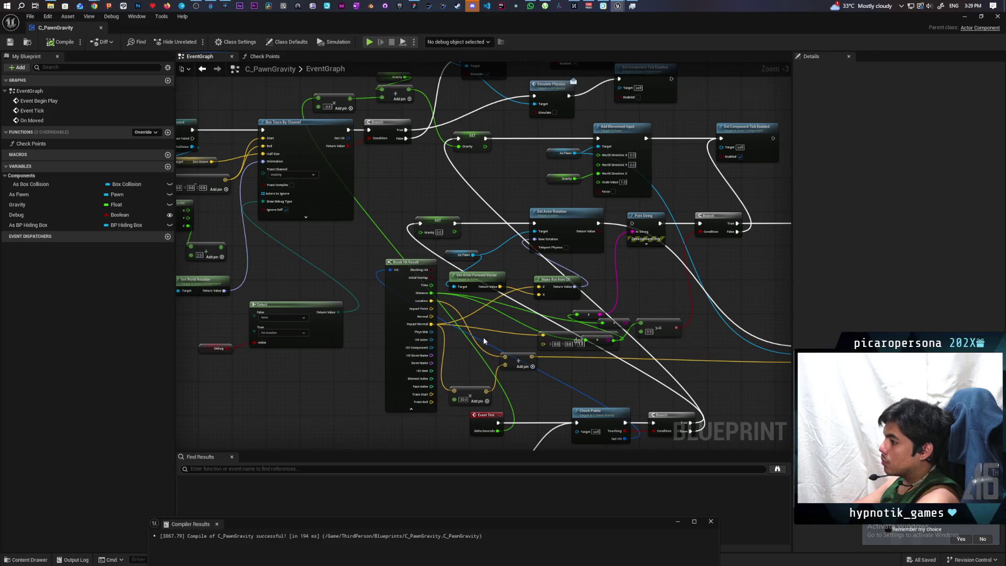
{"action": "scroll", "coordinate": [533, 317], "scroll_direction": "up", "scroll_amount": 3}
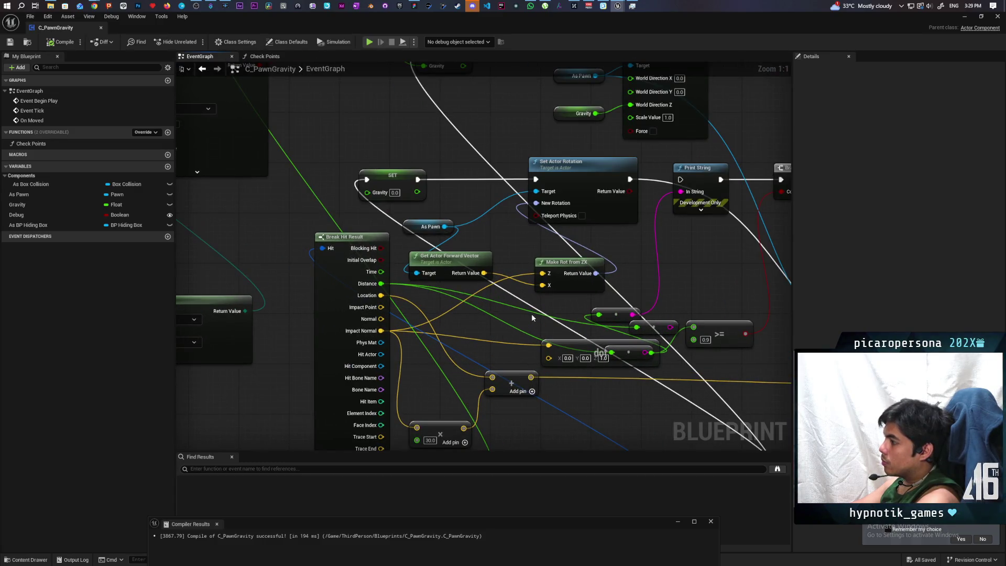
{"action": "left_click_drag", "start_coordinate": [473, 242], "coordinate": [579, 295]}
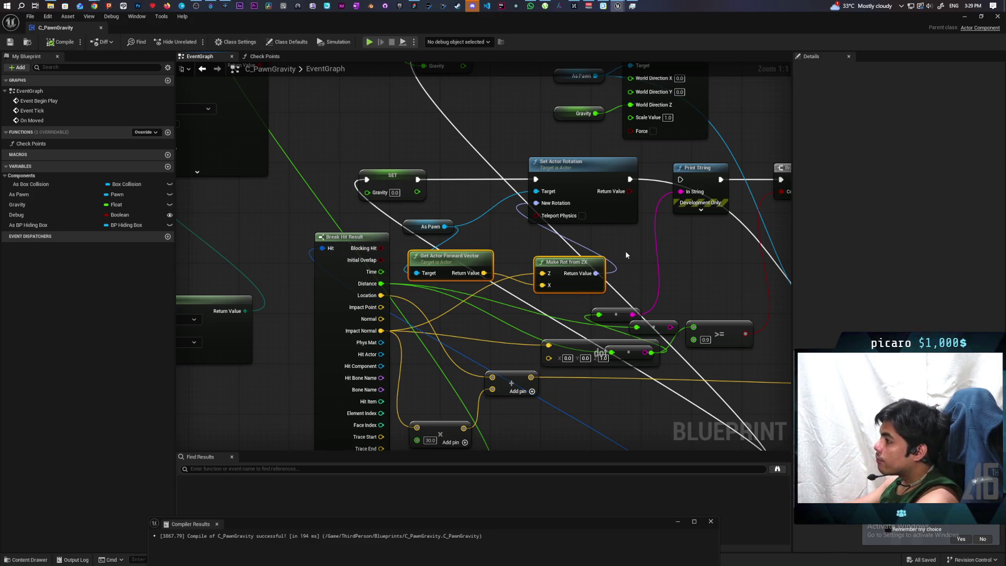
Promote Make Rot from ZX's Return Value to a Rotator variable Target Rot, set before Set Actor Rotation
{"action": "left_click_drag", "start_coordinate": [626, 253], "coordinate": [572, 258]}
{"action": "scroll", "coordinate": [572, 261], "scroll_direction": "down", "scroll_amount": 1}
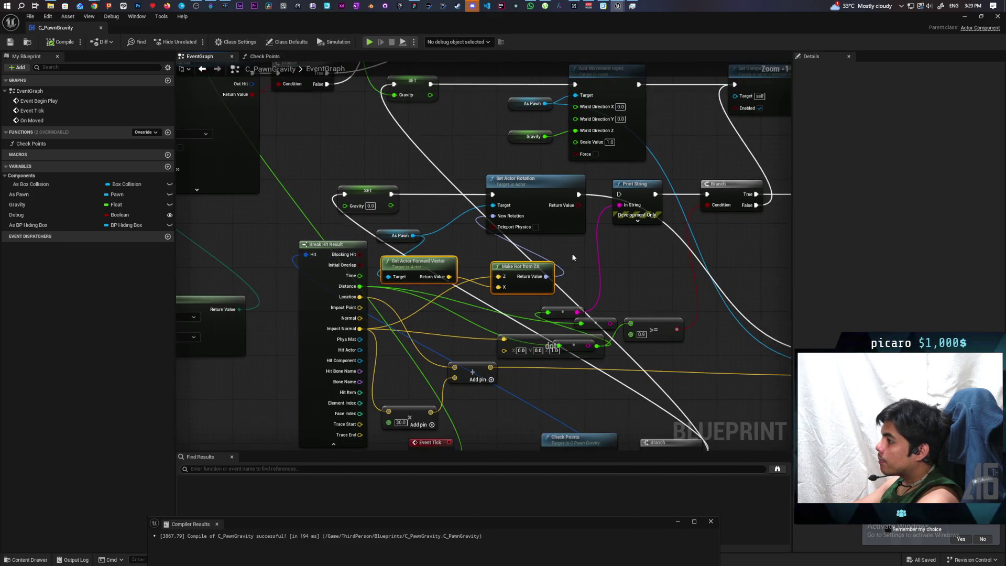
{"action": "scroll", "coordinate": [573, 257], "scroll_direction": "up", "scroll_amount": 1}
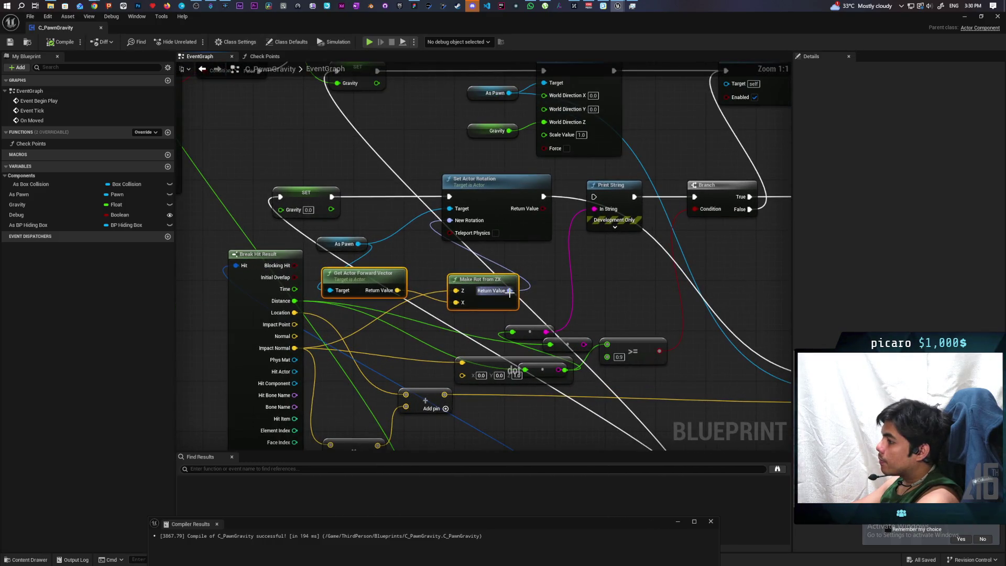
{"action": "left_click_drag", "start_coordinate": [510, 291], "coordinate": [589, 276]}
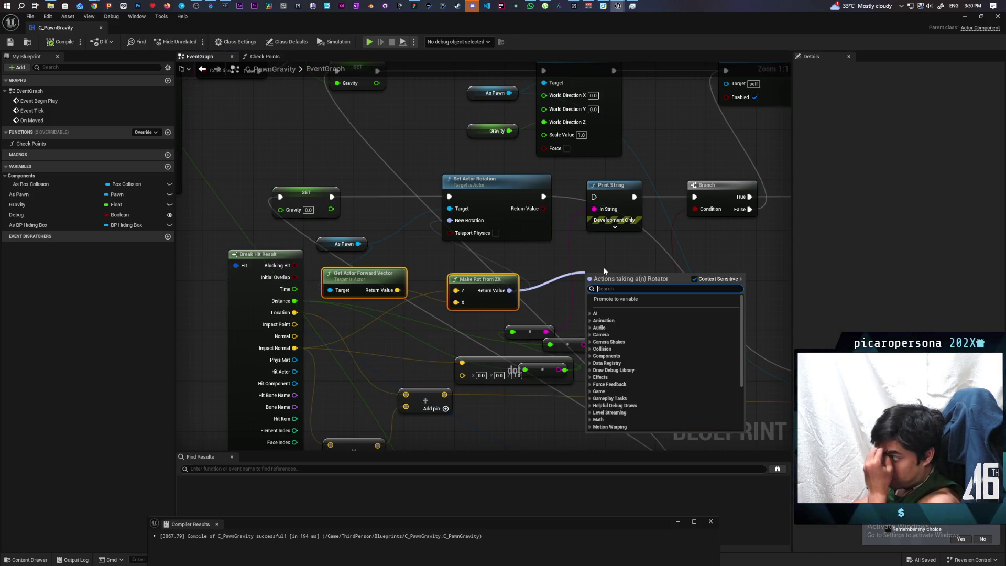
{"action": "left_click", "coordinate": [620, 297]}
{"action": "type", "text": "Target Rot"}
{"action": "type", "text": "repl"}
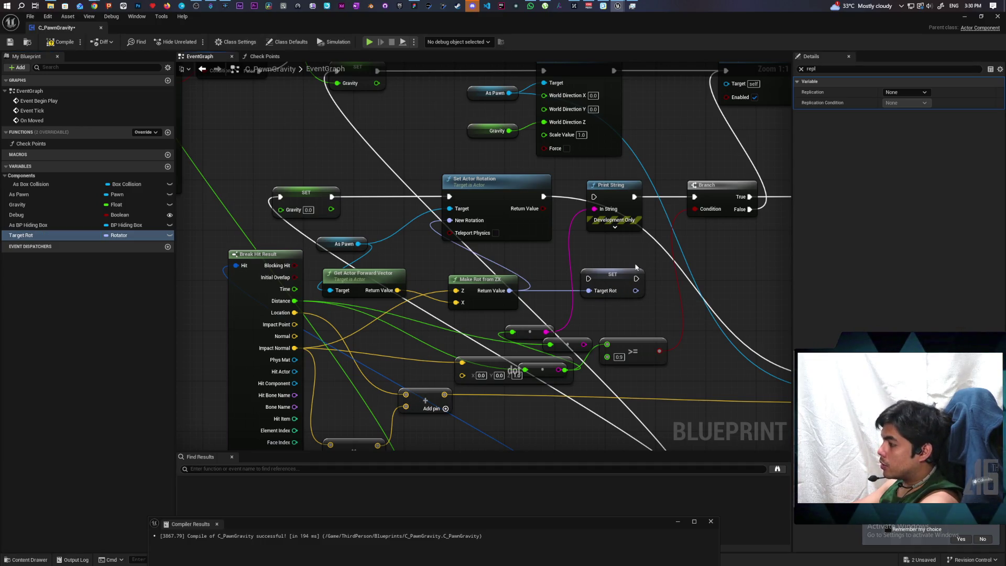
{"action": "left_click_drag", "start_coordinate": [615, 281], "coordinate": [404, 201]}
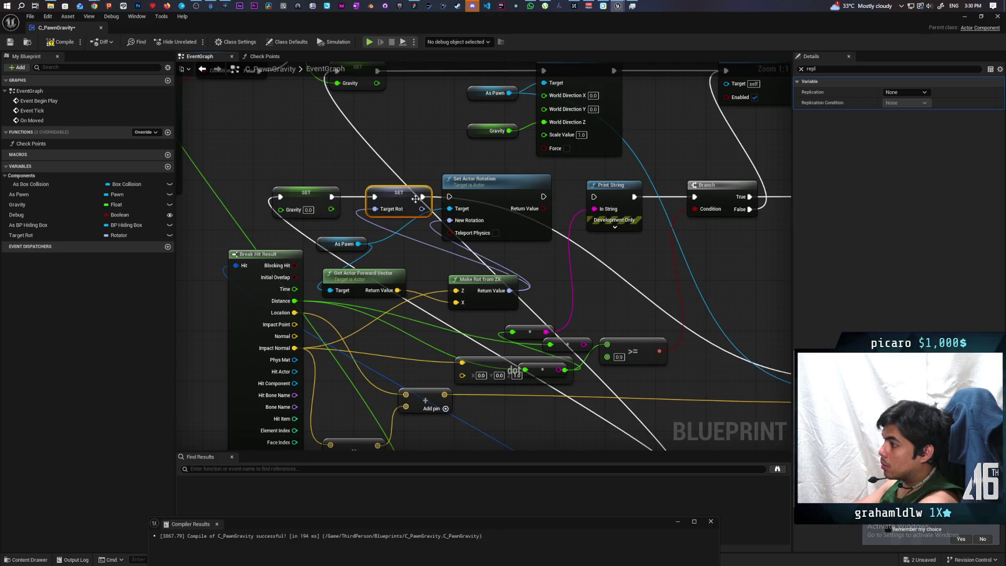
{"action": "left_click_drag", "start_coordinate": [495, 184], "coordinate": [507, 185]}
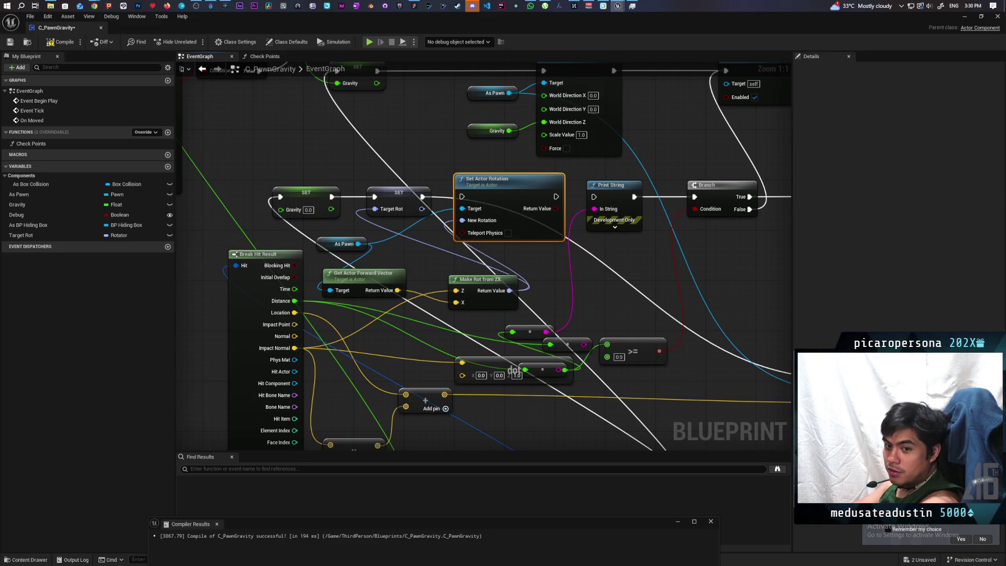
{"action": "left_click_drag", "start_coordinate": [514, 240], "coordinate": [567, 298]}
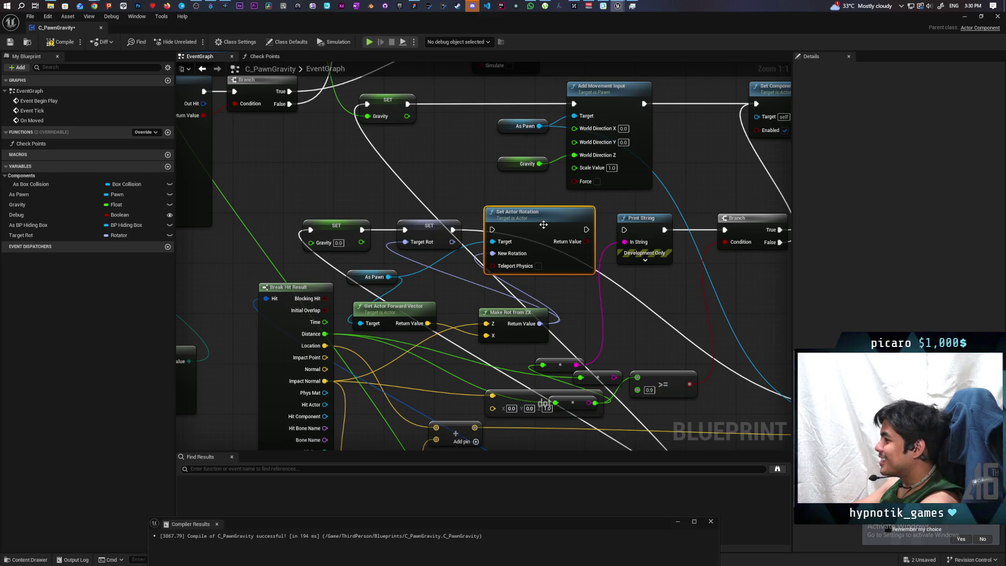
Move Set Actor Rotation and As Pawn down near Event Tick
{"action": "scroll", "coordinate": [543, 224], "scroll_direction": "down", "scroll_amount": 5}
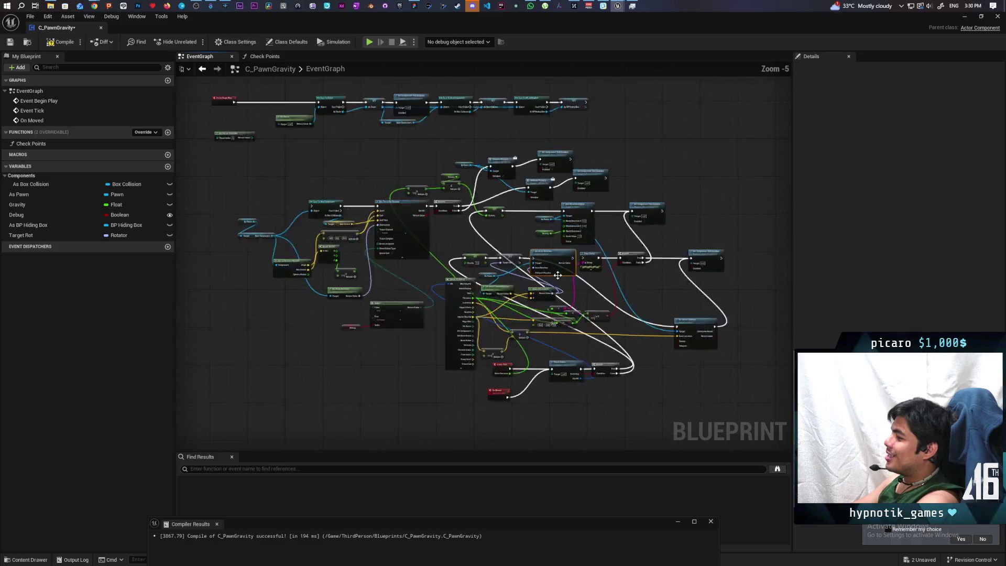
{"action": "scroll", "coordinate": [557, 274], "scroll_direction": "up", "scroll_amount": 2}
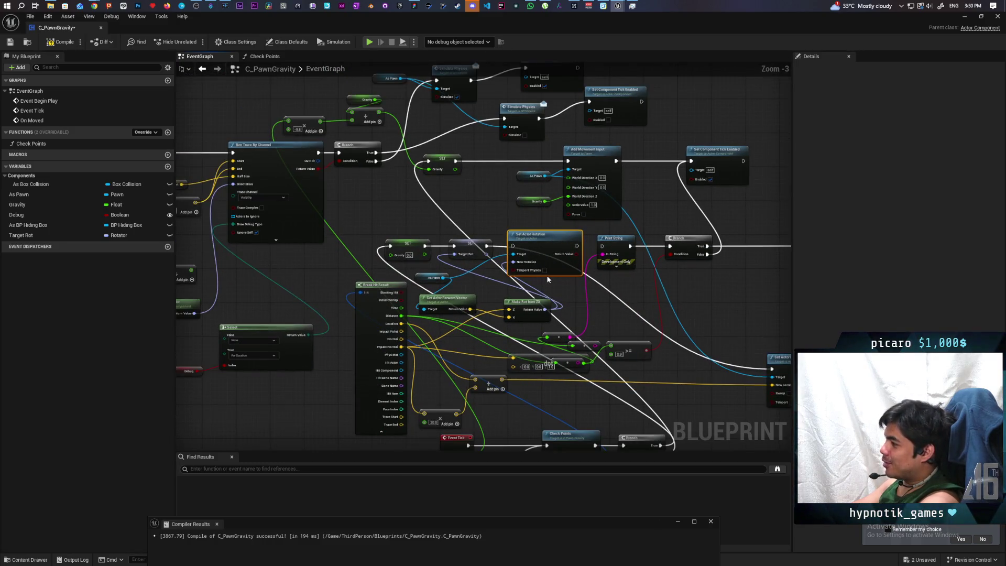
{"action": "scroll", "coordinate": [548, 280], "scroll_direction": "down", "scroll_amount": 2}
{"action": "scroll", "coordinate": [552, 288], "scroll_direction": "up", "scroll_amount": 4}
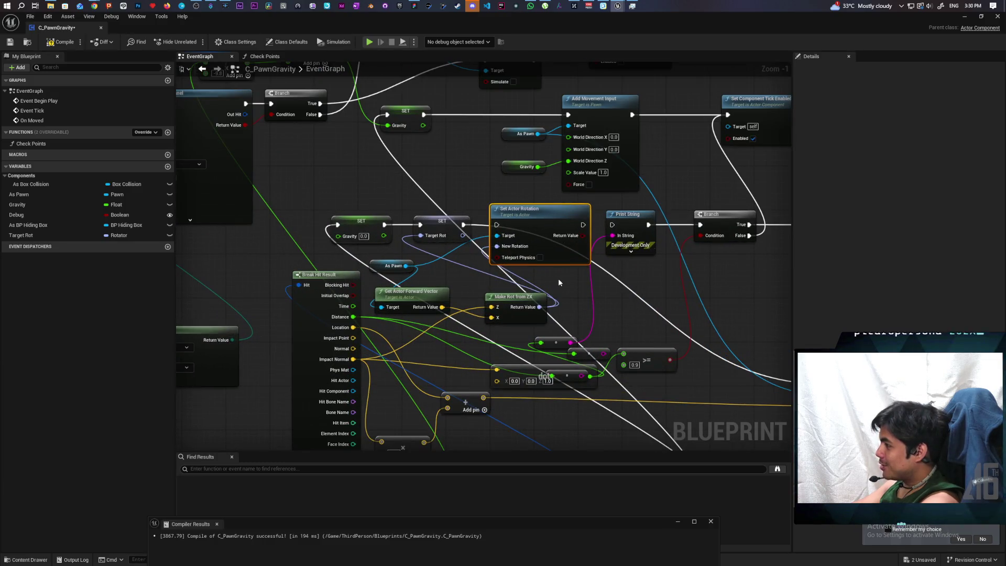
{"action": "mouse_move", "coordinate": [554, 236]}
{"action": "left_mouse_down"}
{"action": "mouse_move", "coordinate": [558, 263]}
{"action": "mouse_move", "coordinate": [571, 246]}
{"action": "mouse_move", "coordinate": [558, 247]}
{"action": "left_mouse_up"}
{"action": "scroll", "coordinate": [458, 272], "scroll_direction": "down", "scroll_amount": 1}
{"action": "scroll", "coordinate": [457, 272], "scroll_direction": "down", "scroll_amount": 2}
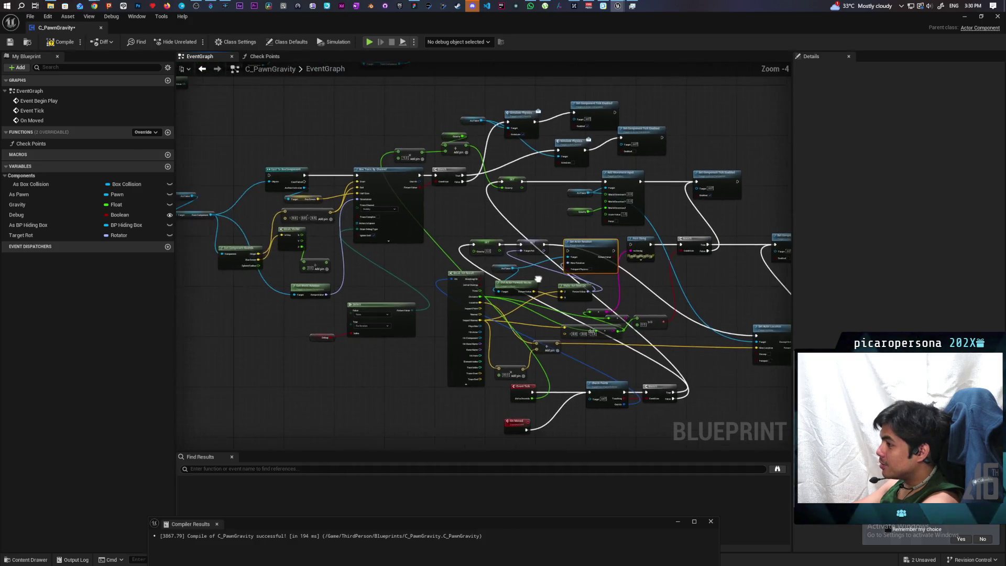
{"action": "left_click_drag", "start_coordinate": [539, 279], "coordinate": [554, 247]}
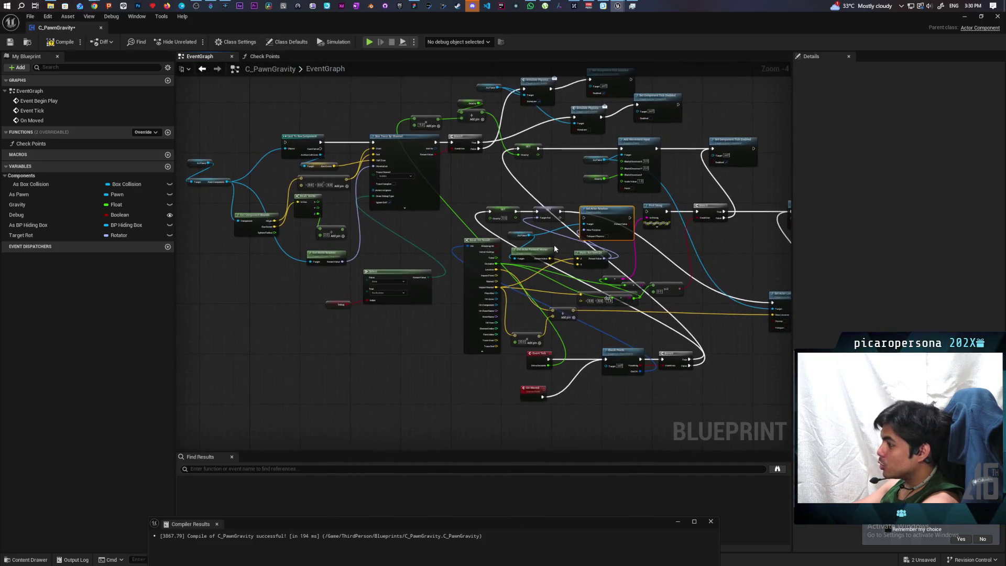
{"action": "left_click", "coordinate": [522, 234]}
{"action": "left_click", "coordinate": [609, 222], "text": "ctrl"}
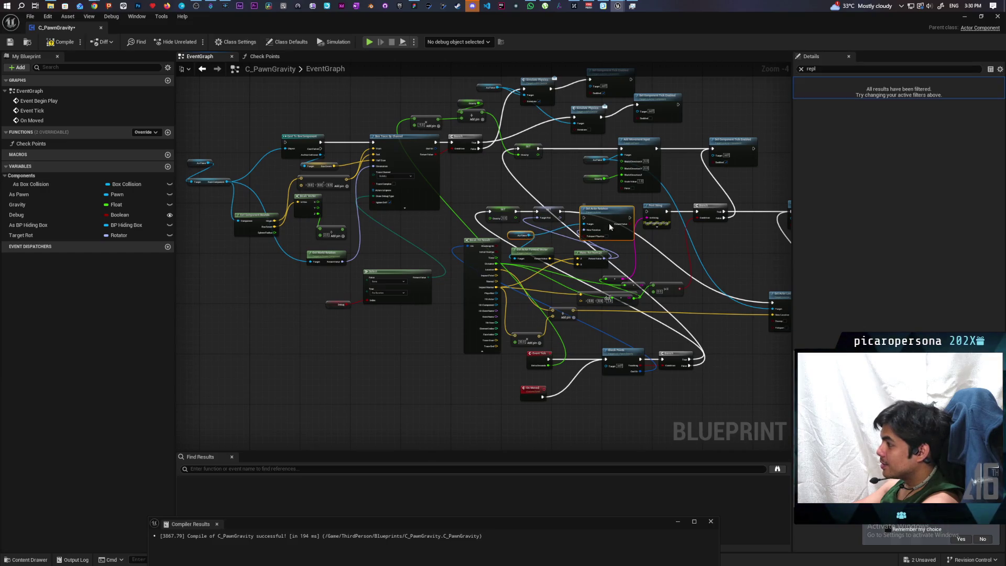
{"action": "left_click_drag", "start_coordinate": [609, 222], "coordinate": [690, 401]}
Shift Check Points and Branch to the right and add a Sequence node
{"action": "scroll", "coordinate": [583, 394], "scroll_direction": "up", "scroll_amount": 4}
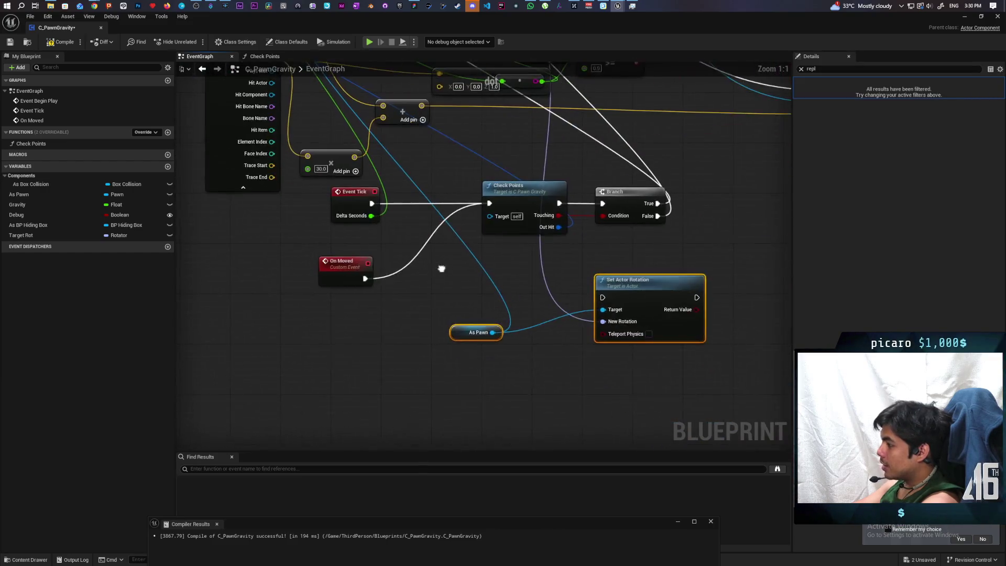
{"action": "mouse_move", "coordinate": [443, 269]}
{"action": "left_mouse_down"}
{"action": "mouse_move", "coordinate": [430, 289]}
{"action": "mouse_move", "coordinate": [401, 270]}
{"action": "left_mouse_up"}
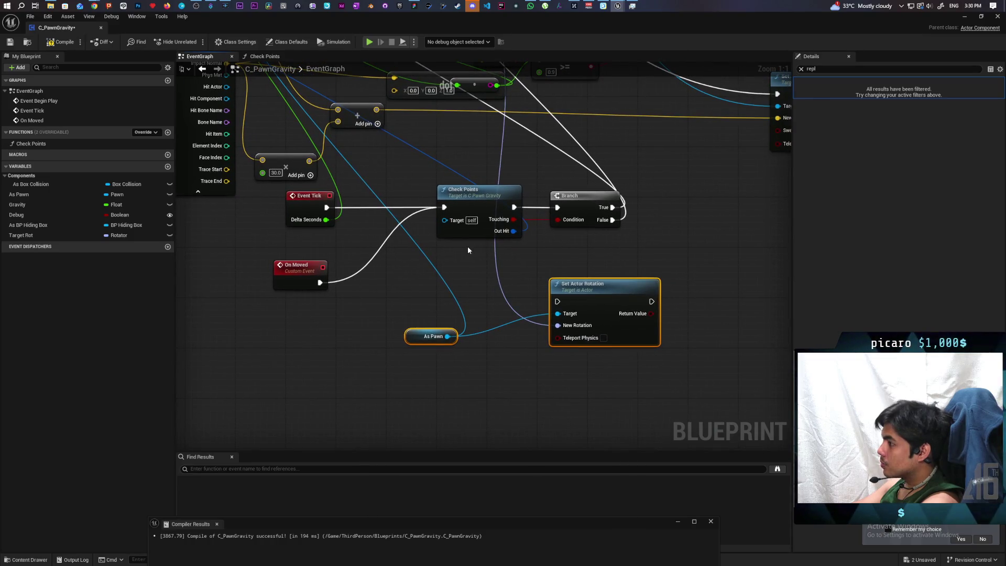
{"action": "left_click_drag", "start_coordinate": [469, 250], "coordinate": [547, 207]}
{"action": "left_click_drag", "start_coordinate": [480, 200], "coordinate": [524, 204]}
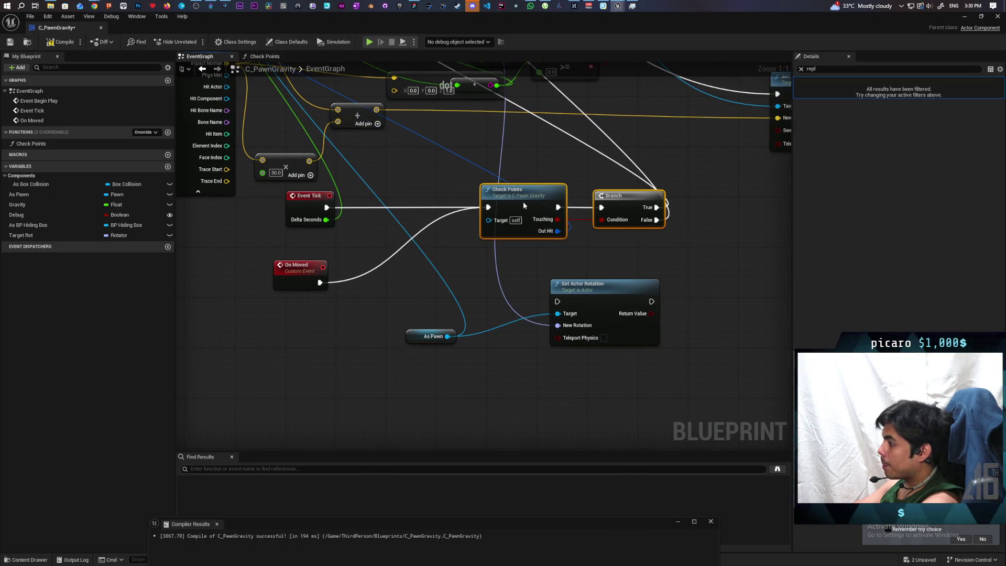
{"action": "left_click", "coordinate": [385, 241]}
Wire Event Tick into the Sequence, driving Check Points first and Set Actor Rotation second
{"action": "left_click_drag", "start_coordinate": [390, 232], "coordinate": [395, 196]}
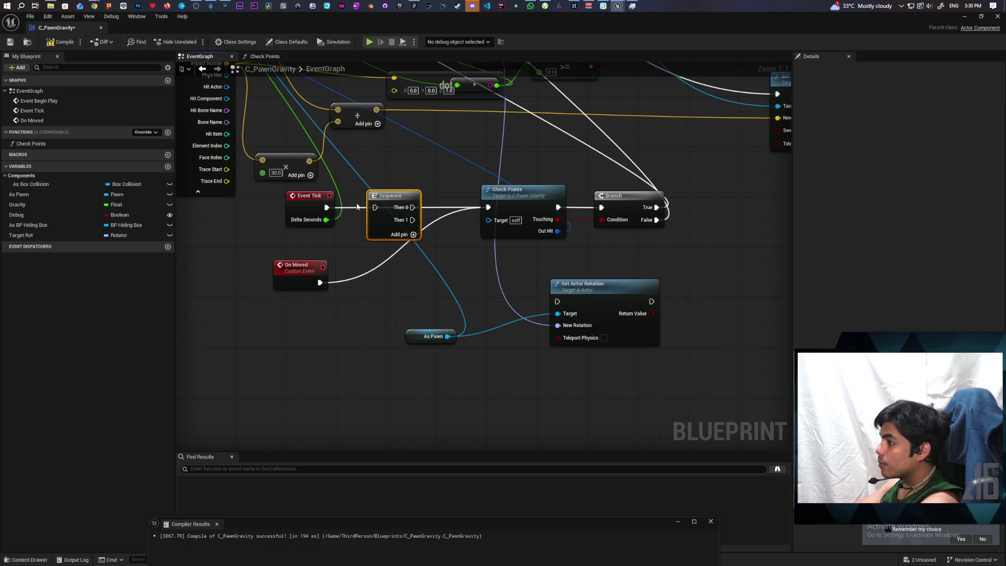
{"action": "left_click_drag", "start_coordinate": [327, 207], "coordinate": [375, 208]}
{"action": "left_click_drag", "start_coordinate": [413, 207], "coordinate": [490, 208]}
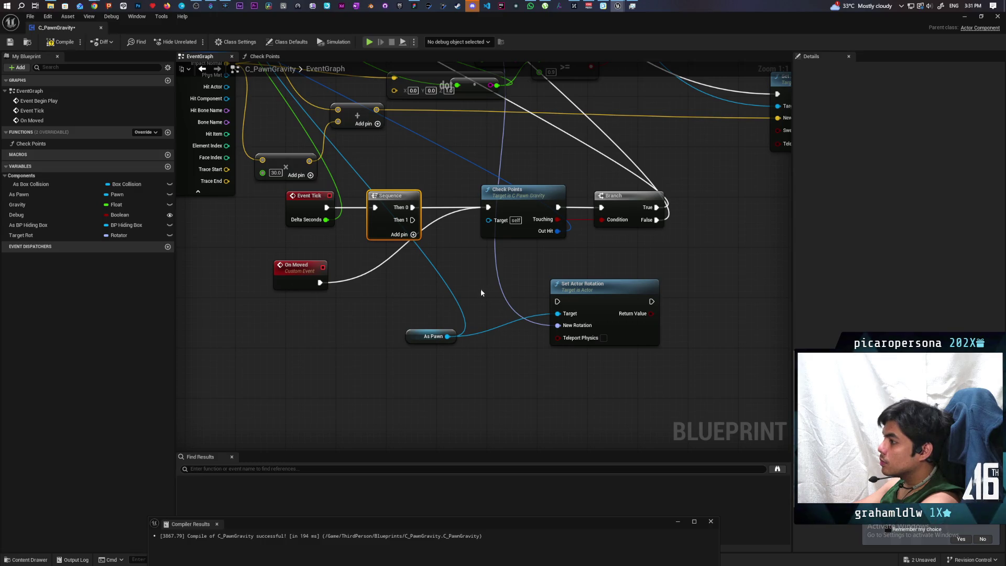
{"action": "mouse_move", "coordinate": [413, 219]}
{"action": "left_mouse_down"}
{"action": "mouse_move", "coordinate": [499, 288]}
{"action": "mouse_move", "coordinate": [558, 302]}
{"action": "left_mouse_up"}
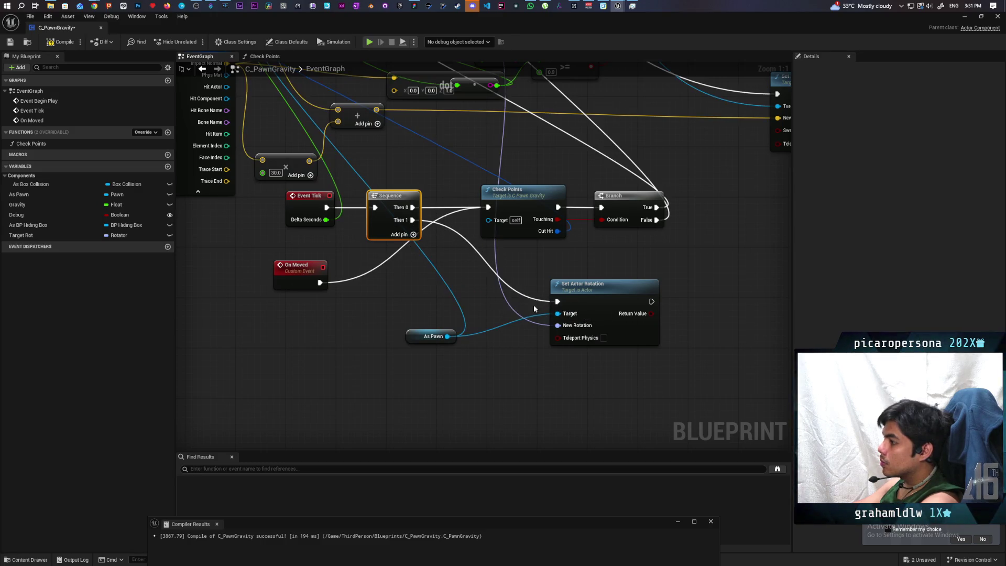
Feed New Rotation from an RInterp To using Delta Seconds and Target Rot, then compile
{"action": "left_click", "coordinate": [507, 305], "text": "alt"}
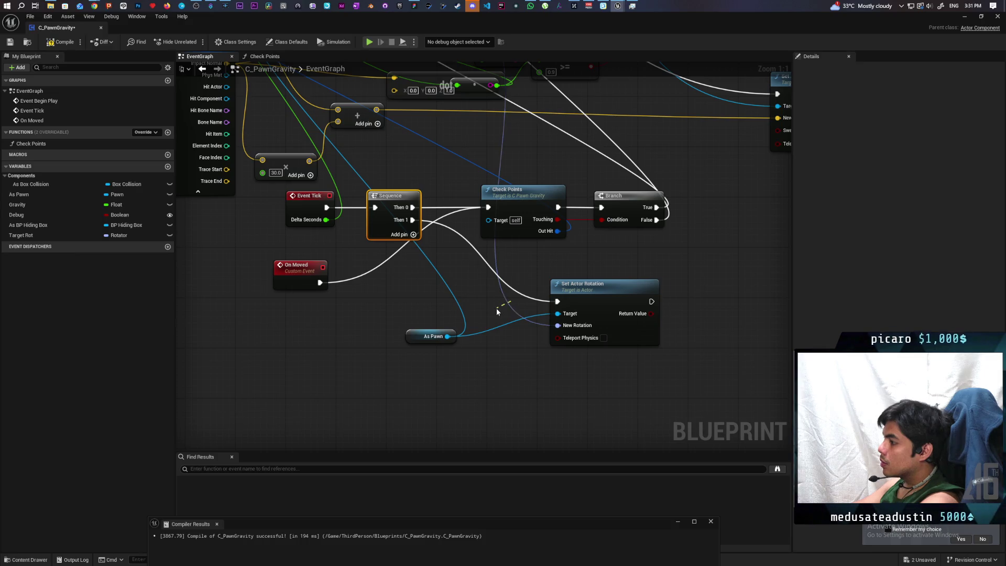
{"action": "left_click_drag", "start_coordinate": [558, 330], "coordinate": [502, 373]}
{"action": "type", "text": "r inte"}
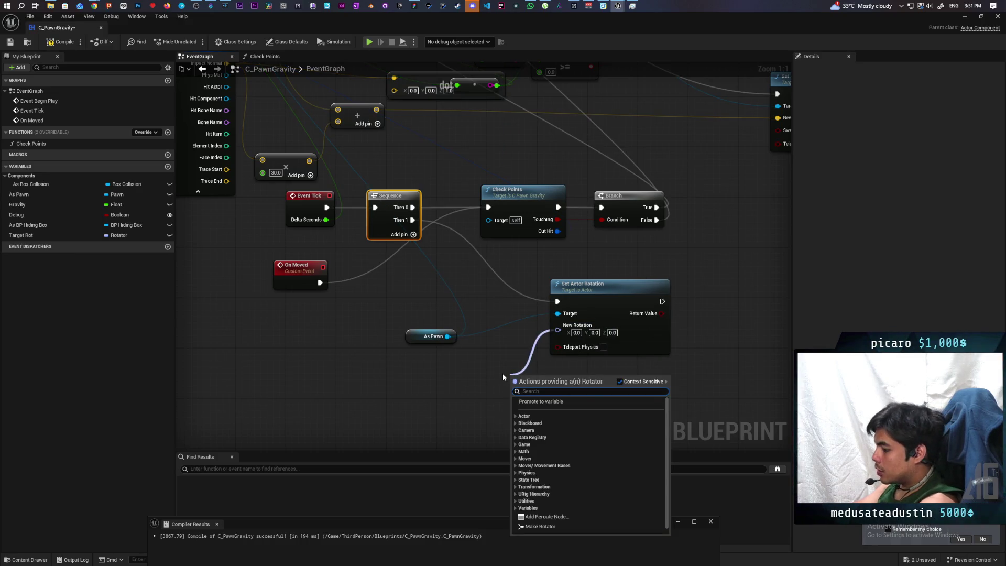
{"action": "type", "text": "rp"}
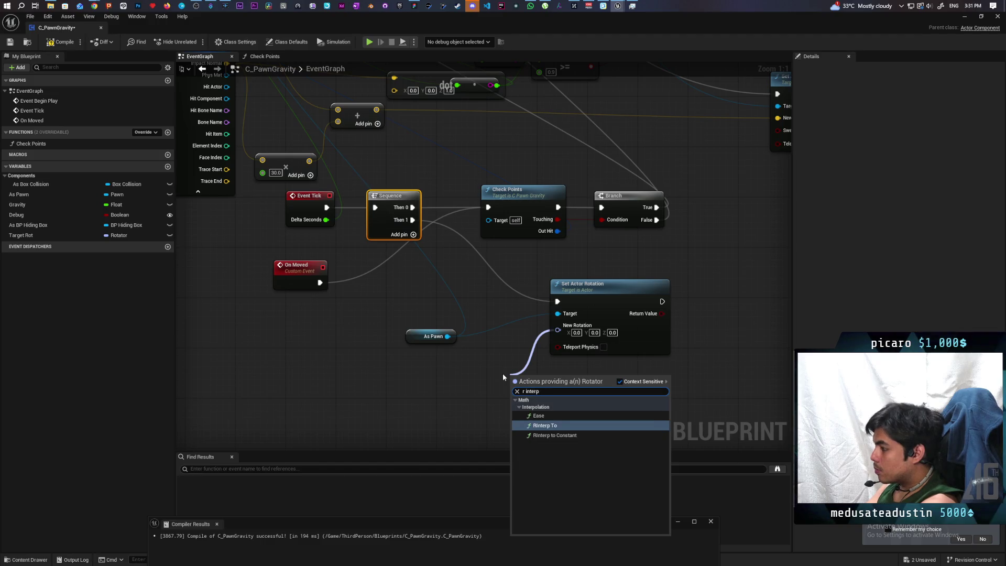
{"action": "key", "text": "Return"}
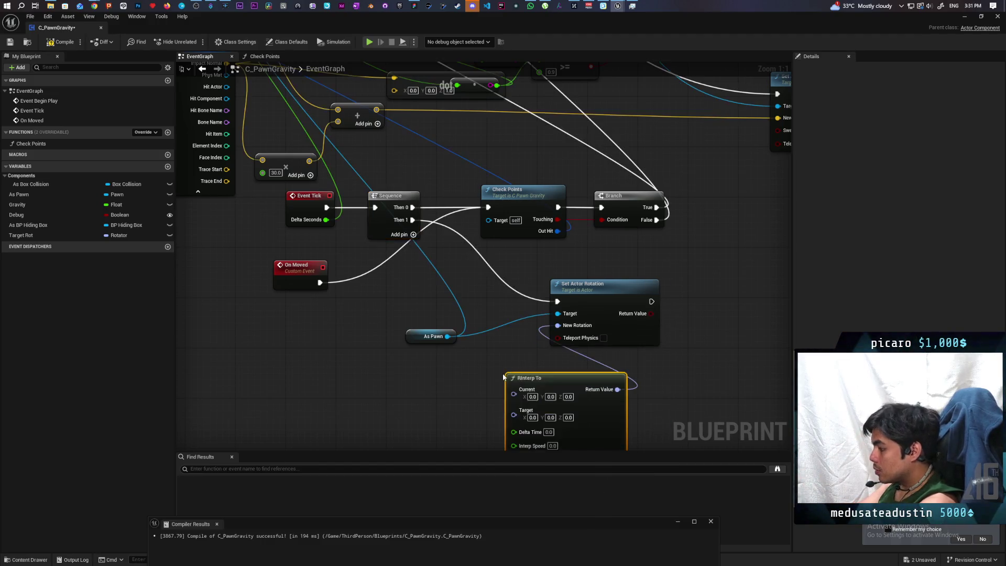
{"action": "scroll", "coordinate": [452, 328], "scroll_direction": "down", "scroll_amount": 2}
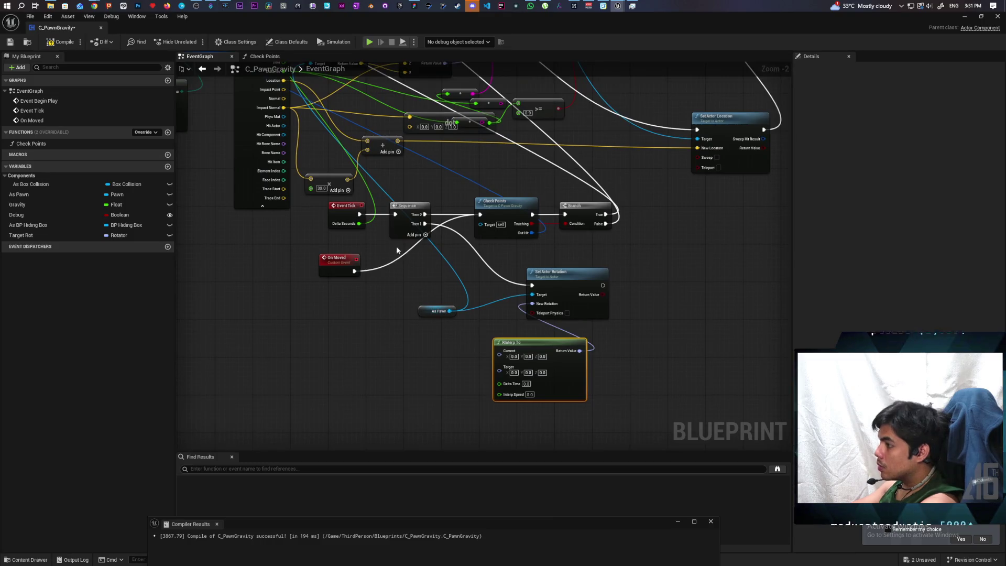
{"action": "mouse_move", "coordinate": [359, 223]}
{"action": "left_mouse_down"}
{"action": "mouse_move", "coordinate": [497, 398]}
{"action": "mouse_move", "coordinate": [499, 384]}
{"action": "left_mouse_up"}
{"action": "scroll", "coordinate": [464, 378], "scroll_direction": "up", "scroll_amount": 2}
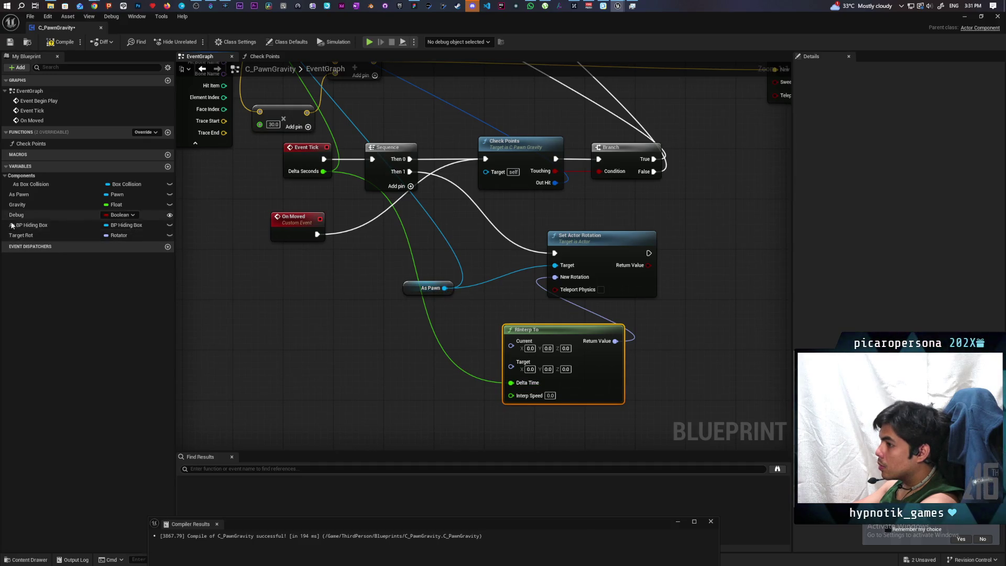
{"action": "left_click_drag", "start_coordinate": [14, 237], "coordinate": [511, 362]}
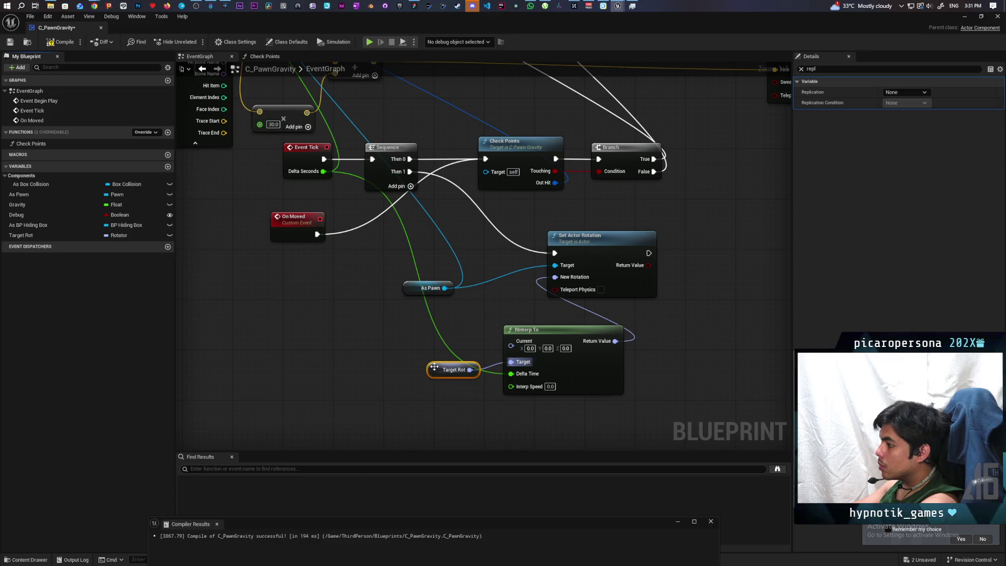
{"action": "left_click_drag", "start_coordinate": [434, 367], "coordinate": [425, 367]}
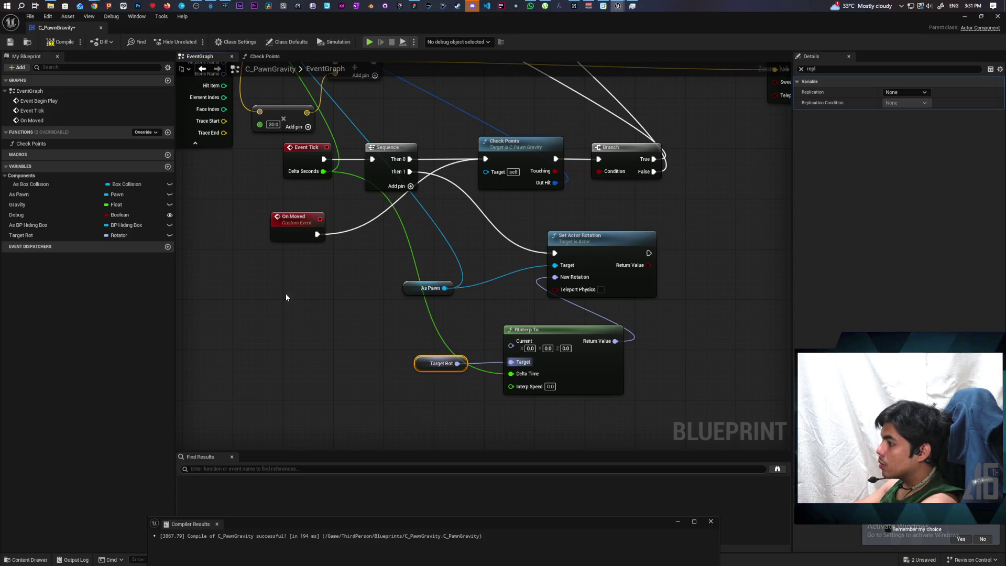
{"action": "key", "text": "F7"}
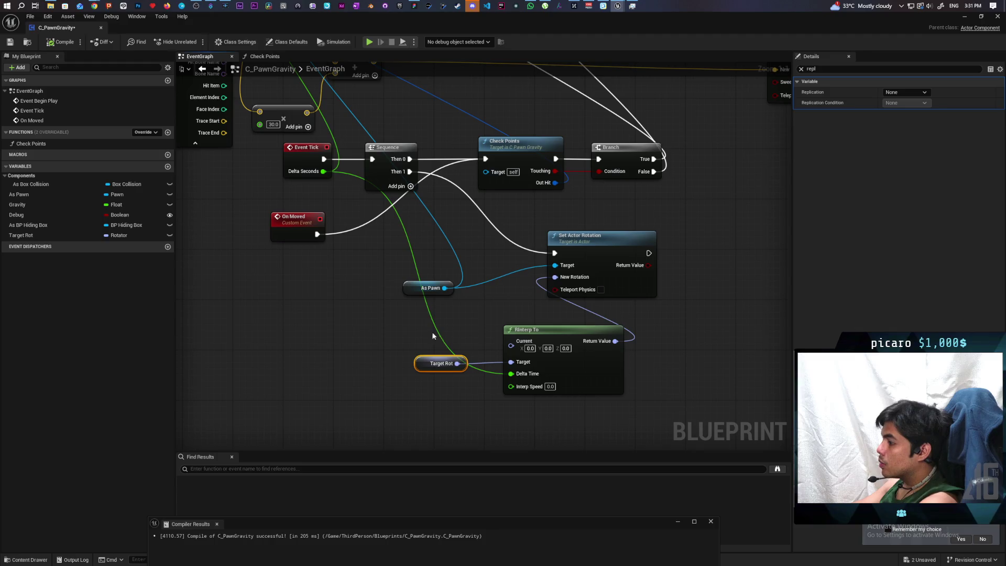
{"action": "key", "text": "ctrl+s"}
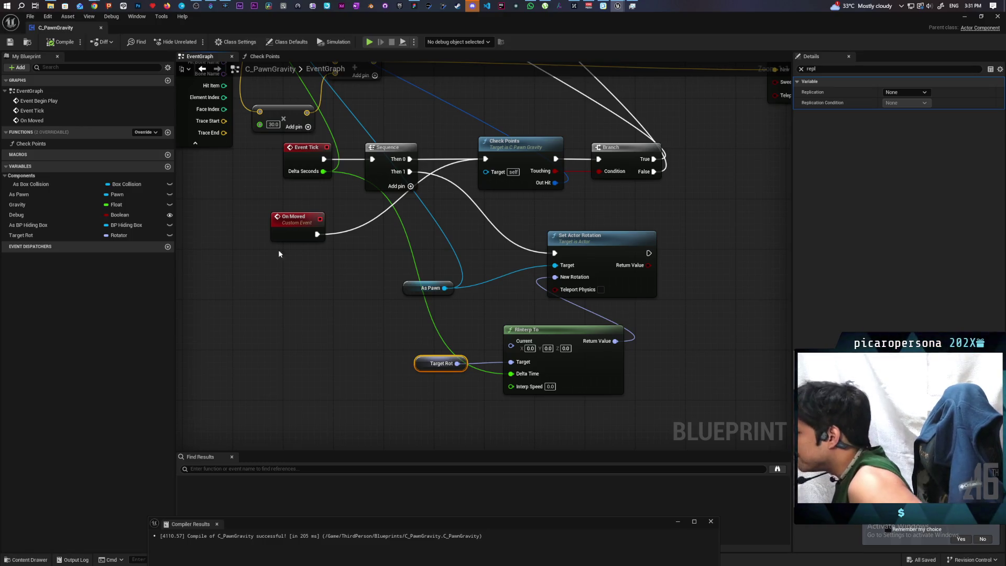
{"action": "left_click_drag", "start_coordinate": [462, 240], "coordinate": [380, 211]}
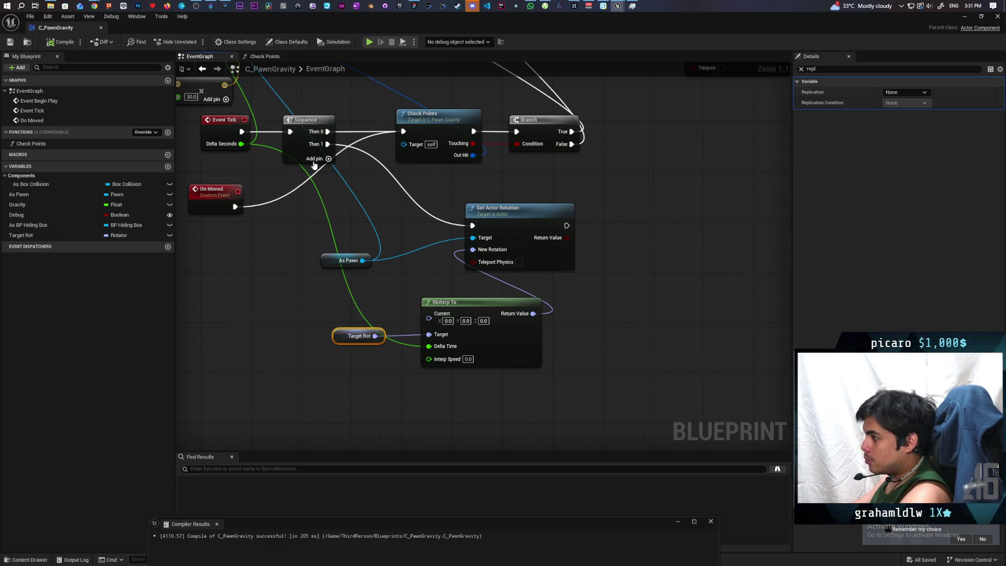
{"action": "mouse_move", "coordinate": [434, 331]}
{"action": "left_mouse_down"}
{"action": "mouse_move", "coordinate": [376, 311]}
{"action": "mouse_move", "coordinate": [362, 338]}
{"action": "mouse_move", "coordinate": [372, 278]}
{"action": "left_mouse_up"}
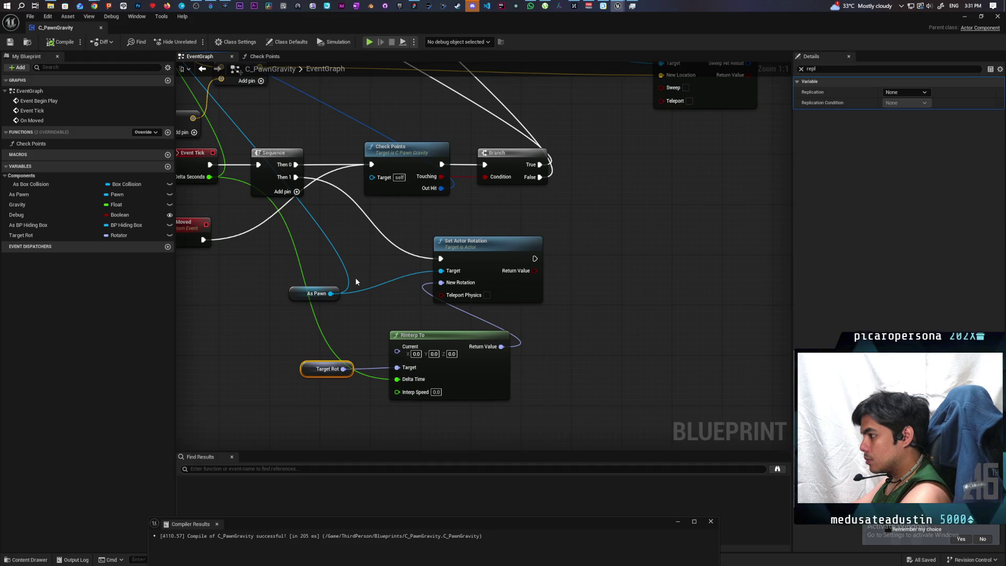
{"action": "scroll", "coordinate": [351, 257], "scroll_direction": "down", "scroll_amount": 3}
{"action": "scroll", "coordinate": [352, 260], "scroll_direction": "up", "scroll_amount": 3}
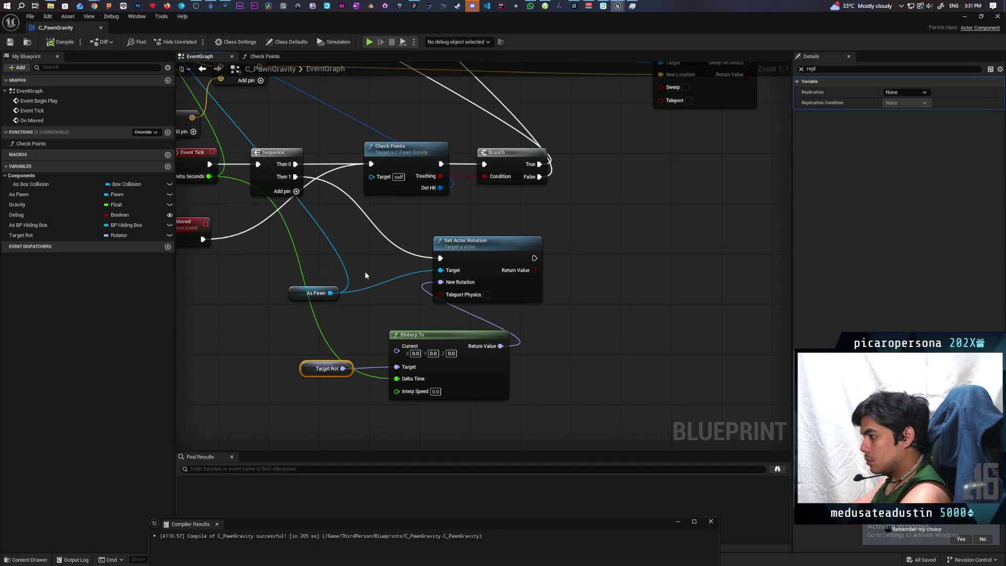
{"action": "mouse_move", "coordinate": [330, 293]}
{"action": "left_mouse_down"}
{"action": "mouse_move", "coordinate": [336, 317]}
{"action": "mouse_move", "coordinate": [246, 330]}
{"action": "left_mouse_up"}
Add a Get Actor Rotation node on As Pawn and wire it into RInterp To's Current input
{"action": "type", "text": "get curretn"}
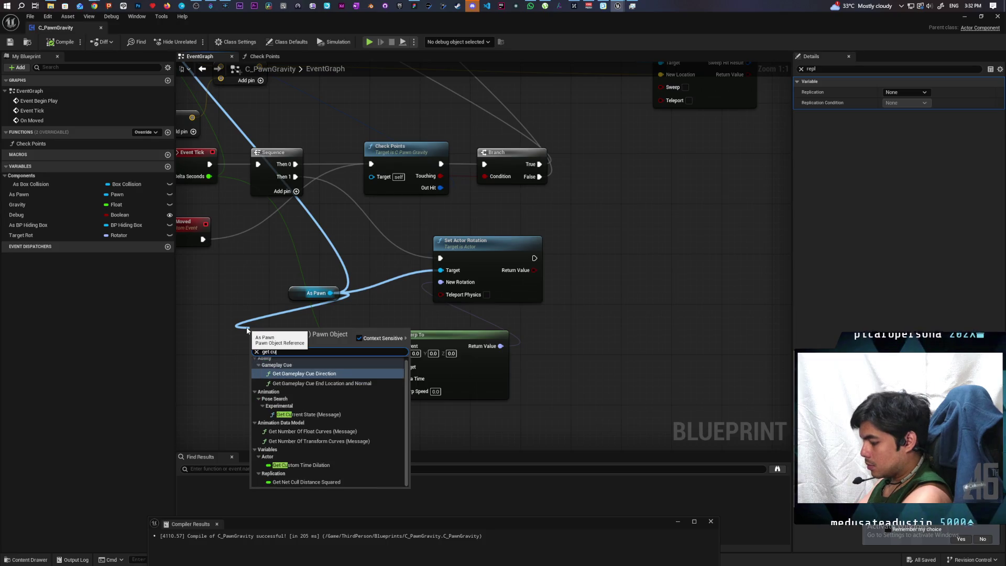
{"action": "key", "text": "BackSpace"}
{"action": "key", "text": "BackSpace"}
{"action": "key", "text": "BackSpace"}
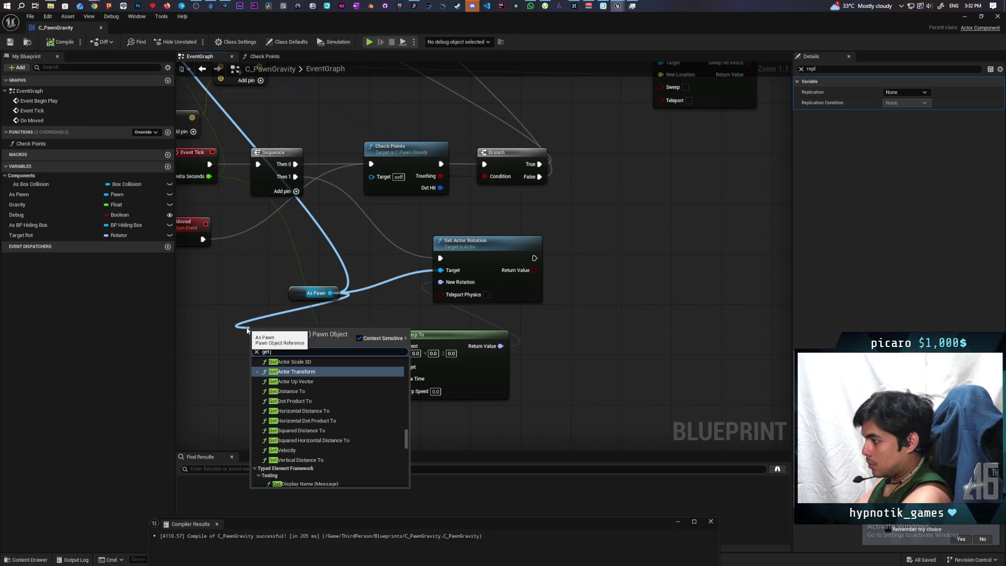
{"action": "type", "text": "w"}
{"action": "key", "text": "BackSpace"}
{"action": "type", "text": "rotatio"}
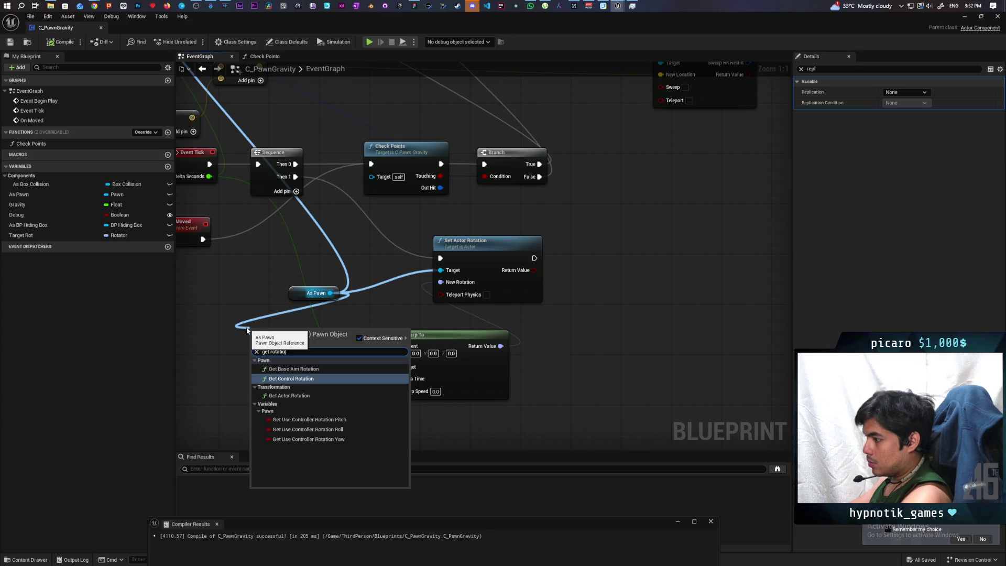
{"action": "key", "text": "Down"}
{"action": "key", "text": "Return"}
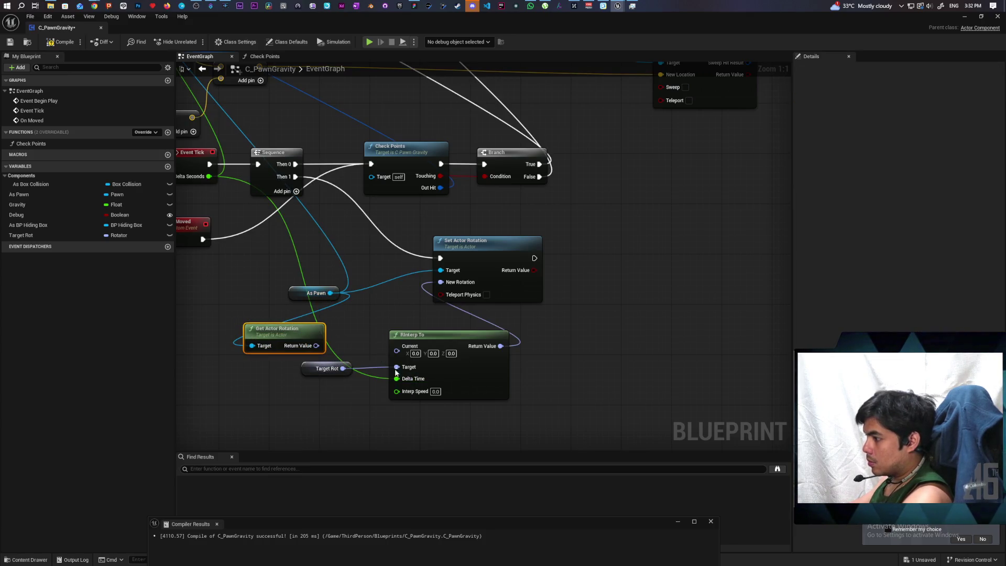
{"action": "left_click_drag", "start_coordinate": [316, 346], "coordinate": [397, 346]}
{"action": "mouse_move", "coordinate": [292, 331]}
{"action": "left_mouse_down"}
{"action": "mouse_move", "coordinate": [333, 331]}
{"action": "mouse_move", "coordinate": [323, 331]}
{"action": "left_mouse_up"}
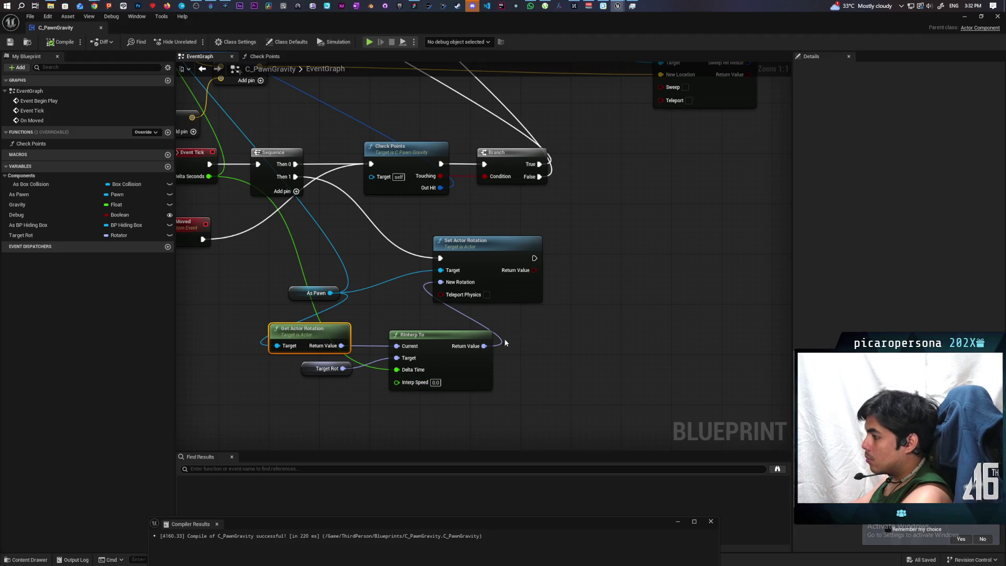
{"action": "mouse_move", "coordinate": [341, 346]}
{"action": "left_mouse_down"}
{"action": "mouse_move", "coordinate": [607, 302]}
{"action": "mouse_move", "coordinate": [584, 301]}
{"action": "left_mouse_up"}
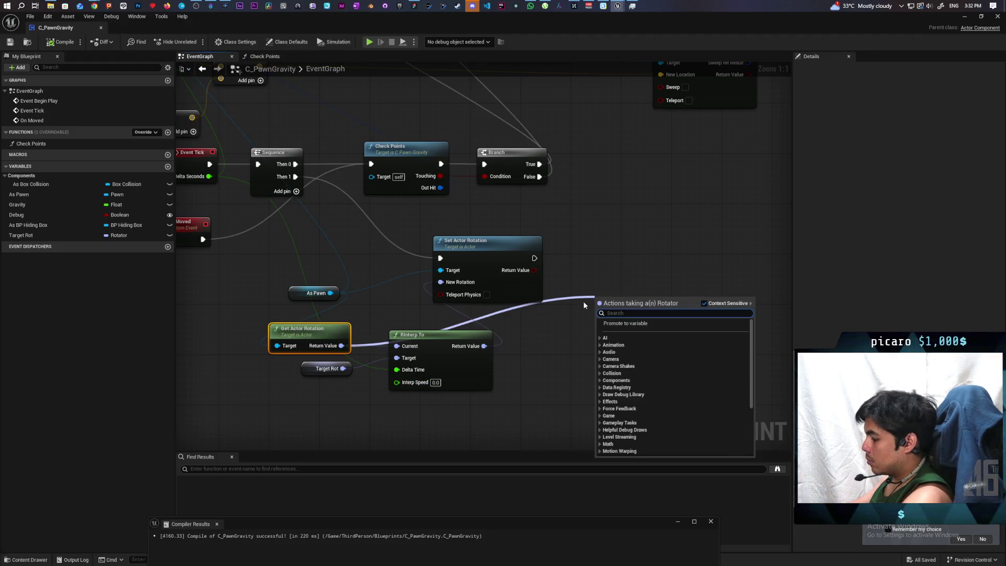
Compare actor rotation with Target Rot using a Rotator == node, and add a Branch after Set Actor Rotation
{"action": "type", "text": "=="}
{"action": "key", "text": "Return"}
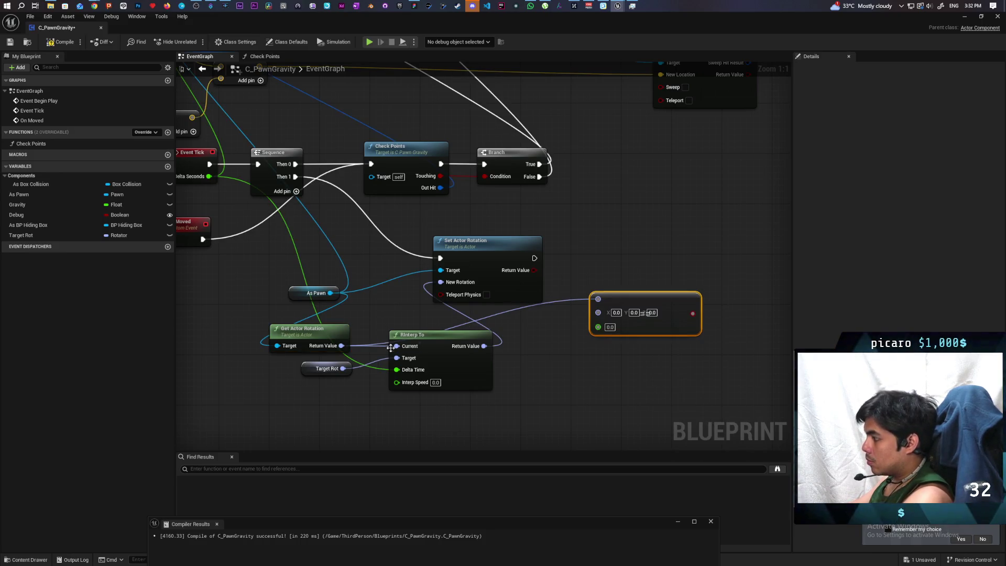
{"action": "left_click_drag", "start_coordinate": [347, 368], "coordinate": [598, 312]}
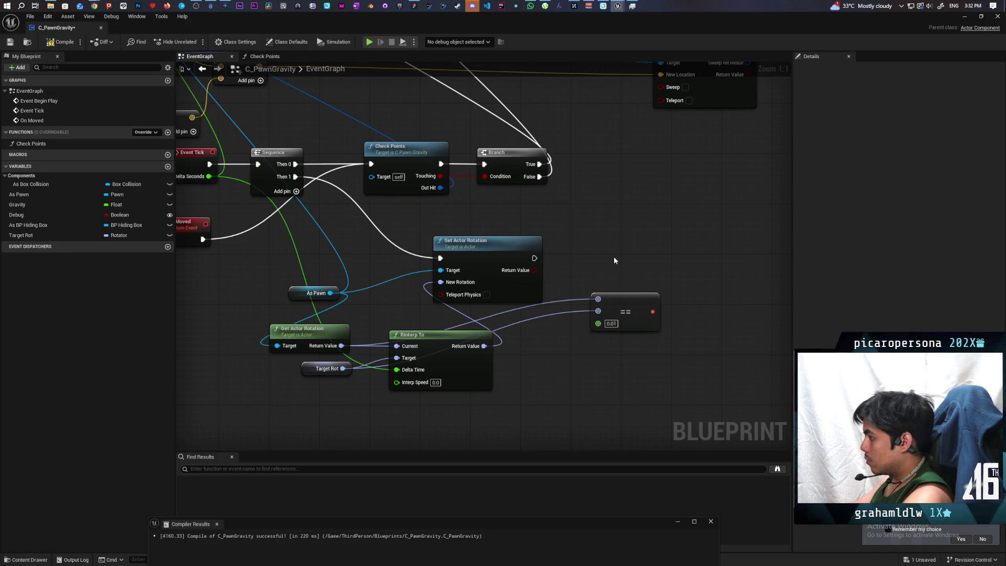
{"action": "key", "text": "ctrl+v"}
{"action": "mouse_move", "coordinate": [534, 258]}
{"action": "left_mouse_down"}
{"action": "mouse_move", "coordinate": [629, 253]}
{"action": "mouse_move", "coordinate": [612, 252]}
{"action": "left_mouse_up"}
{"action": "mouse_move", "coordinate": [629, 308]}
{"action": "left_mouse_down"}
{"action": "mouse_move", "coordinate": [587, 307]}
{"action": "mouse_move", "coordinate": [635, 305]}
{"action": "mouse_move", "coordinate": [591, 271]}
{"action": "left_mouse_up"}
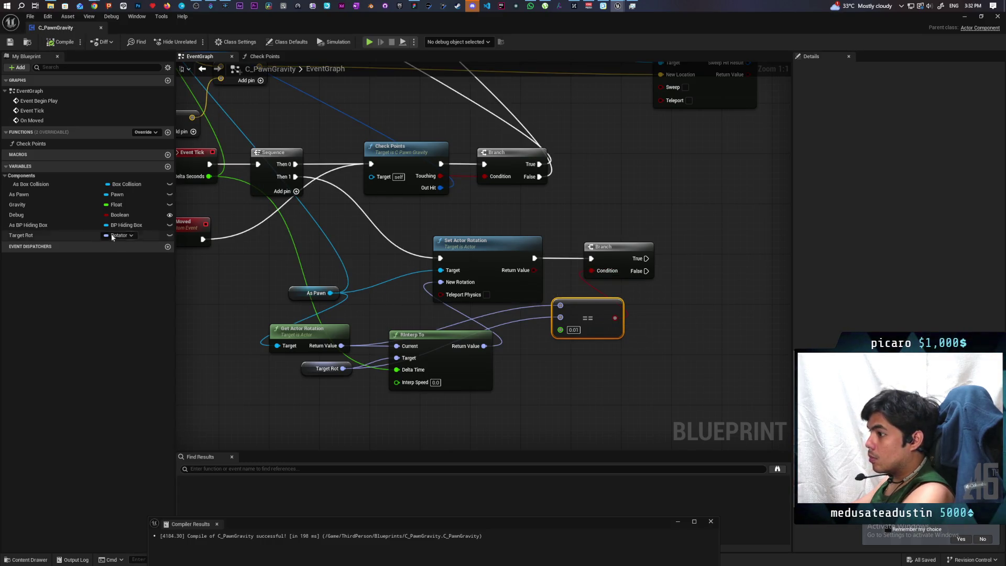
On Branch True, set Target Rot to the current actor rotation and compile
{"action": "left_click_drag", "start_coordinate": [16, 237], "coordinate": [680, 324]}
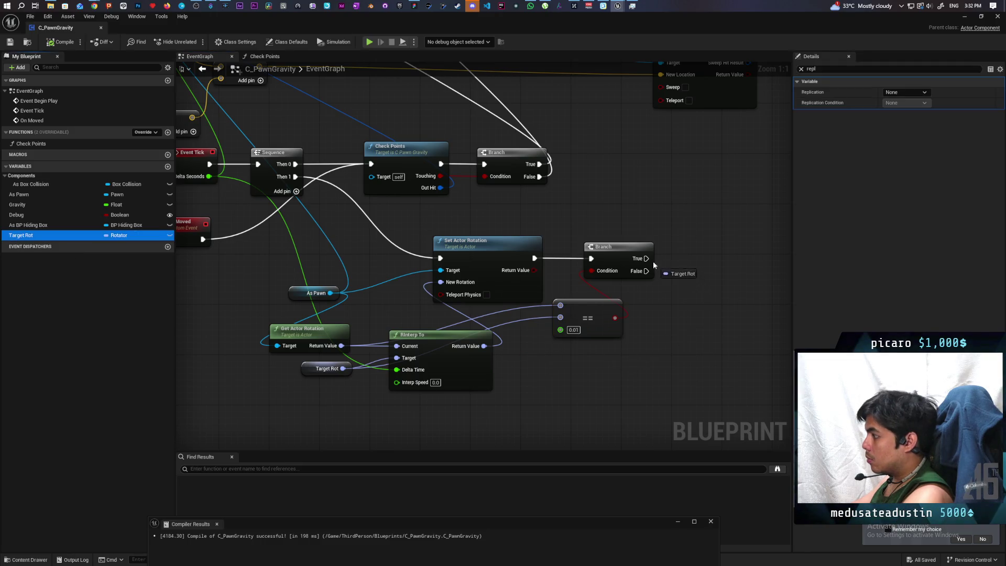
{"action": "left_click_drag", "start_coordinate": [654, 262], "coordinate": [647, 258]}
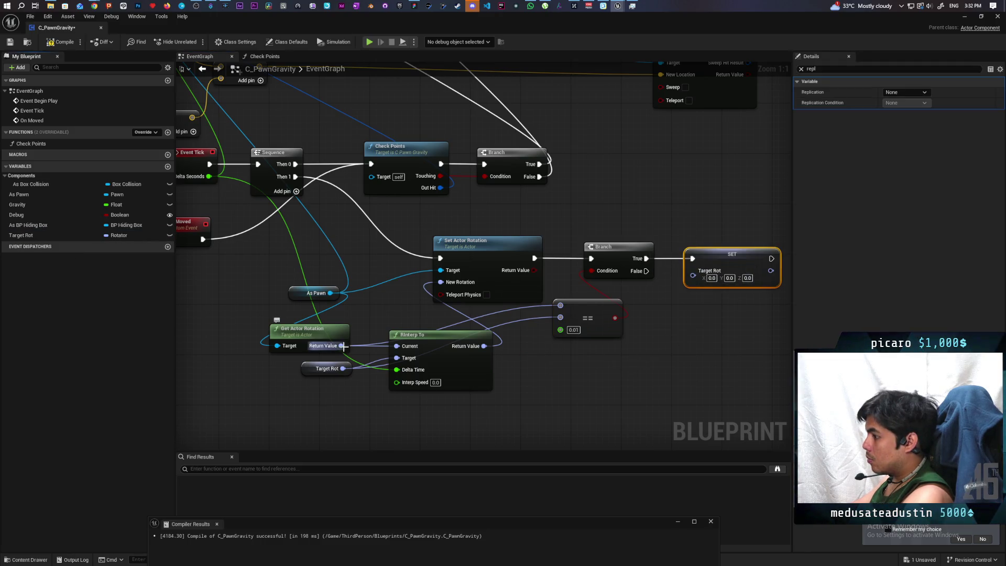
{"action": "mouse_move", "coordinate": [344, 346]}
{"action": "left_mouse_down"}
{"action": "mouse_move", "coordinate": [568, 293]}
{"action": "mouse_move", "coordinate": [693, 278]}
{"action": "left_mouse_up"}
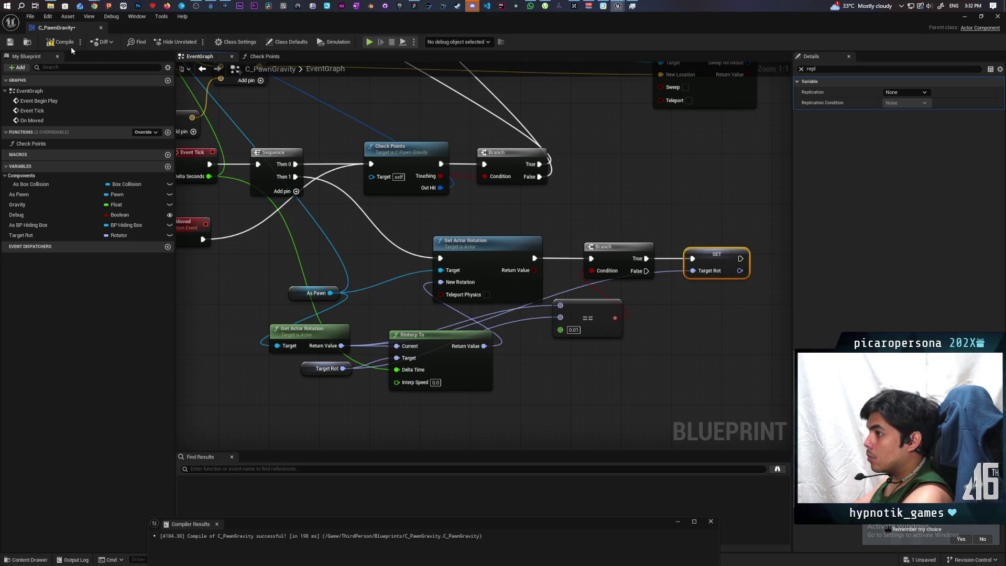
{"action": "key", "text": "F7"}
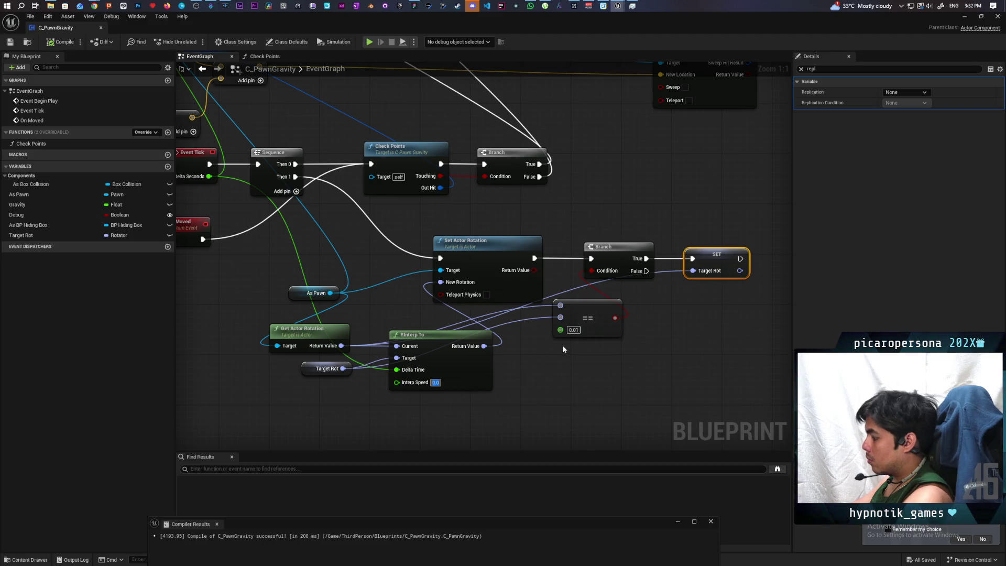
Set RInterp To's Interp Speed to 4.0 and minimise the Blueprint editor
{"action": "type", "text": "4"}
{"action": "left_click", "coordinate": [198, 199]}
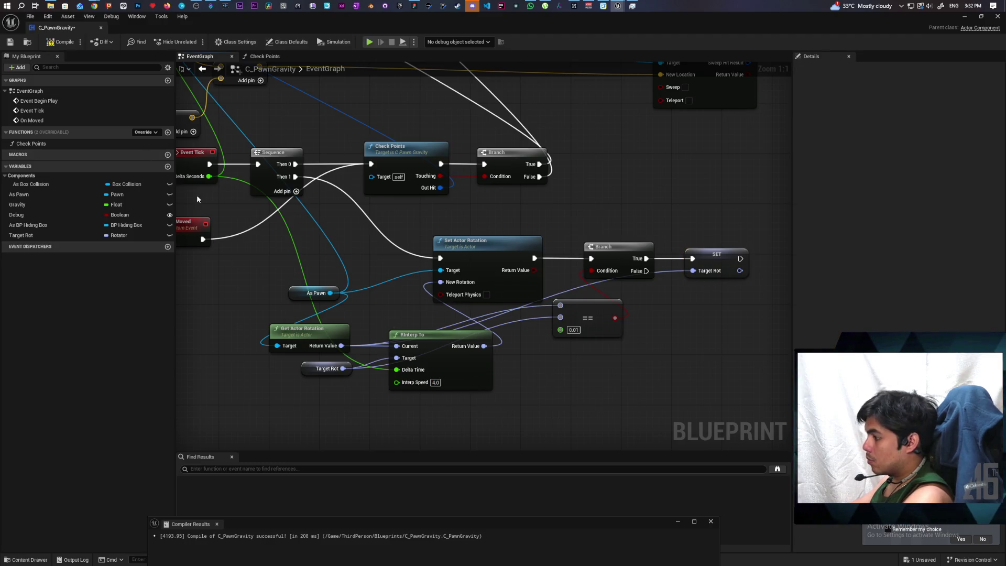
{"action": "left_click", "coordinate": [966, 16]}
Start a multiplayer play session in GreyboxLevel and move up to face the blue box
{"action": "left_click", "coordinate": [512, 54]}
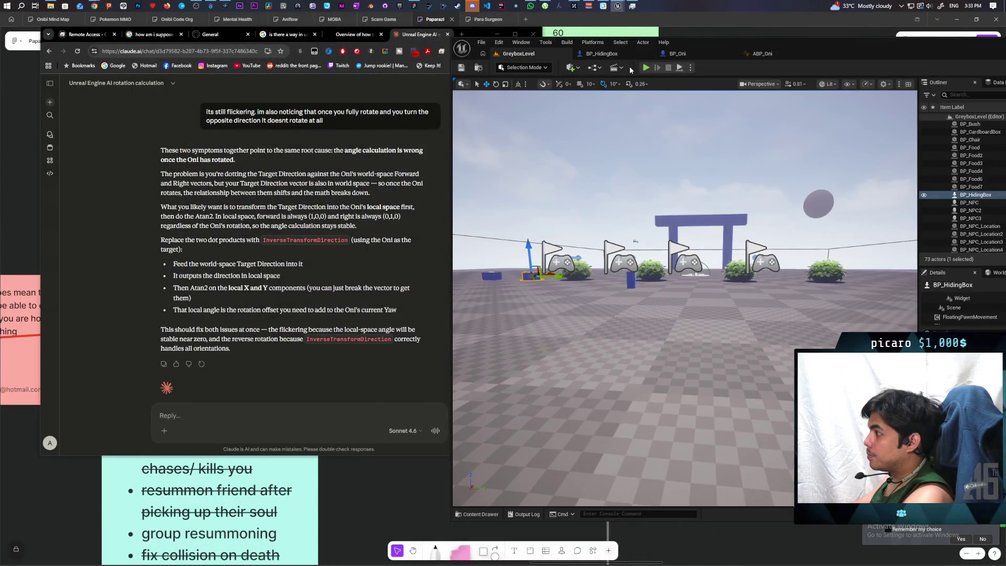
{"action": "key", "text": "alt+p"}
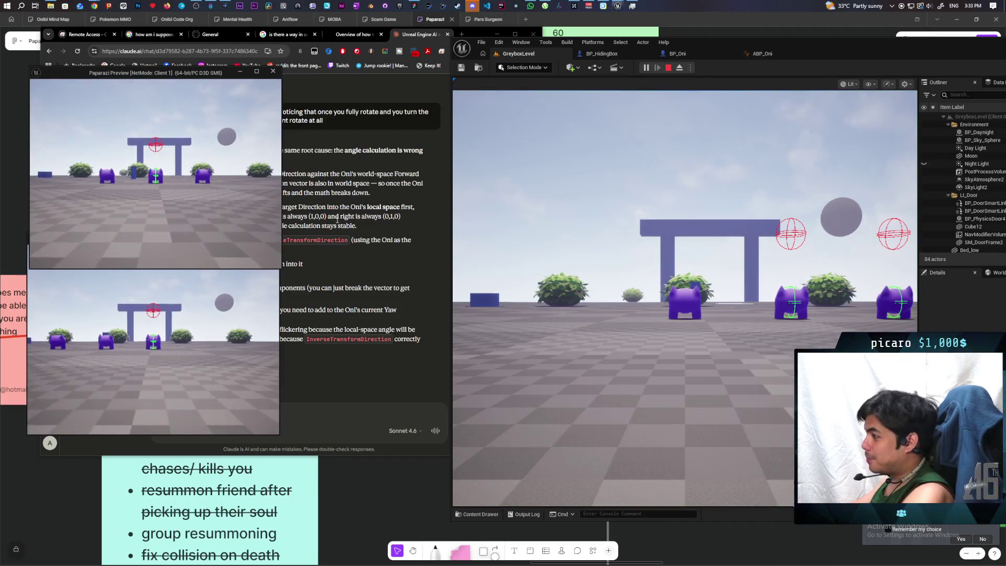
{"action": "key", "text": "w"}
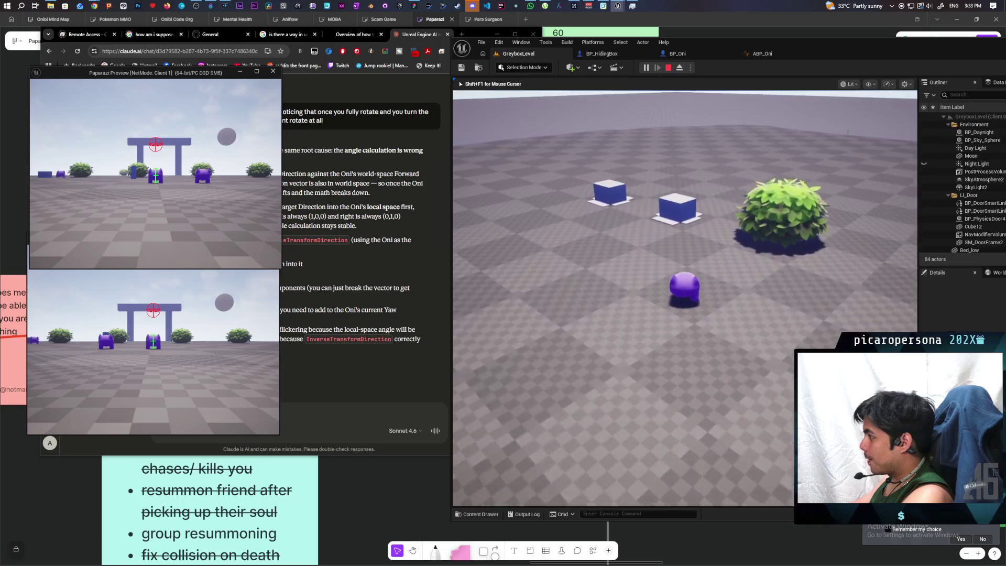
{"action": "key", "text": "w"}
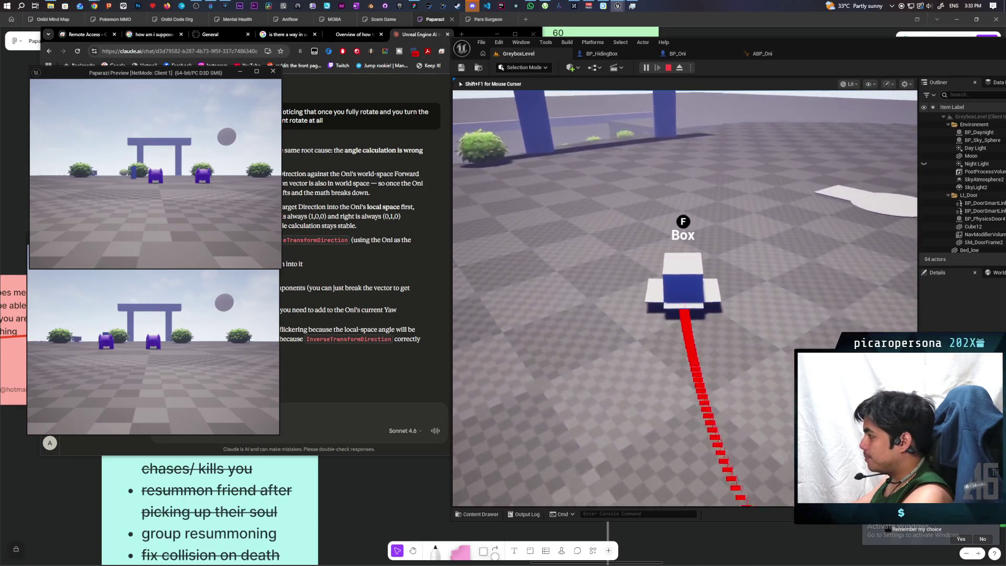
Drive the box pawn along curves toward the gate, circling the view around it
{"action": "key", "text": "d"}
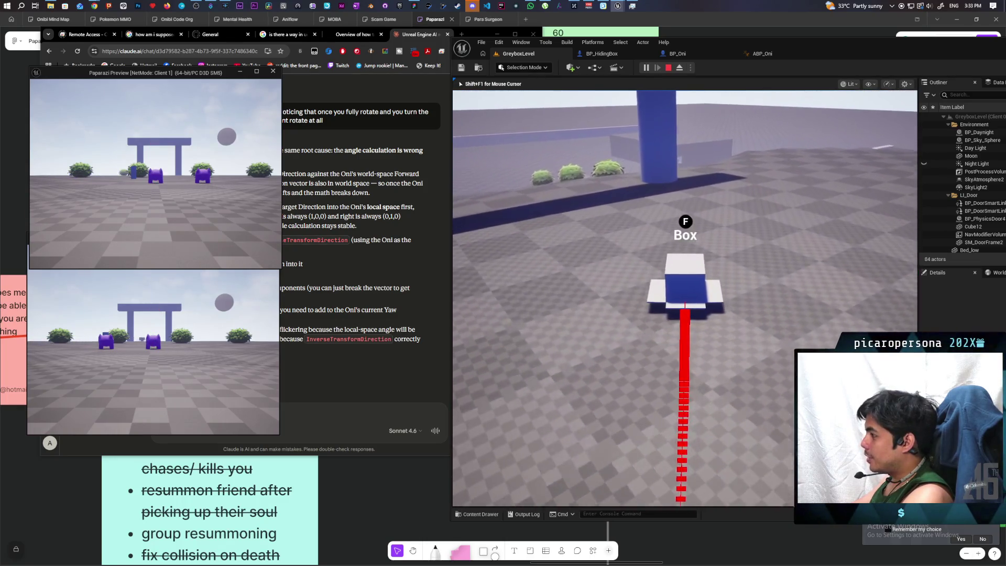
{"action": "key", "text": "d"}
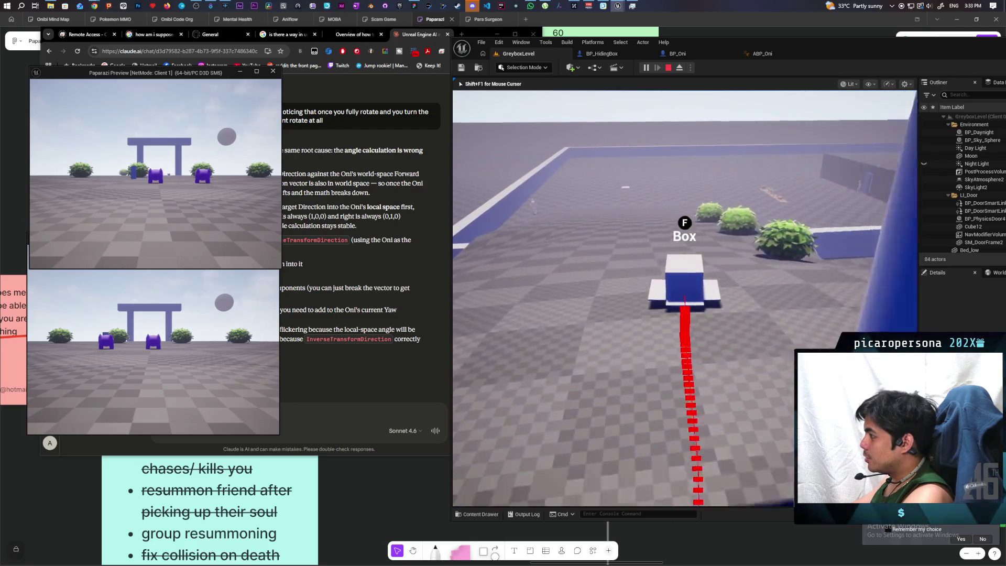
{"action": "key", "text": "d"}
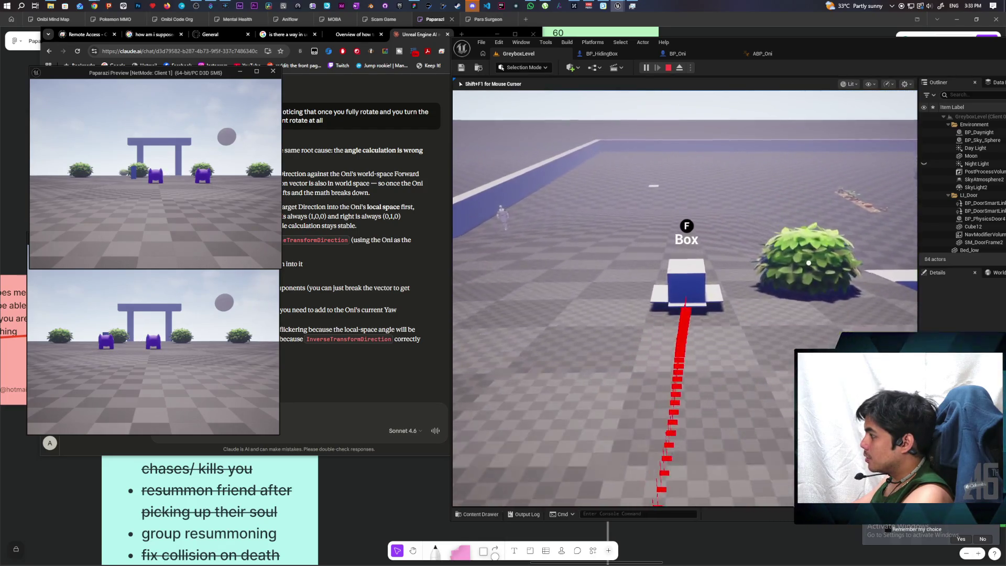
{"action": "key", "text": "d"}
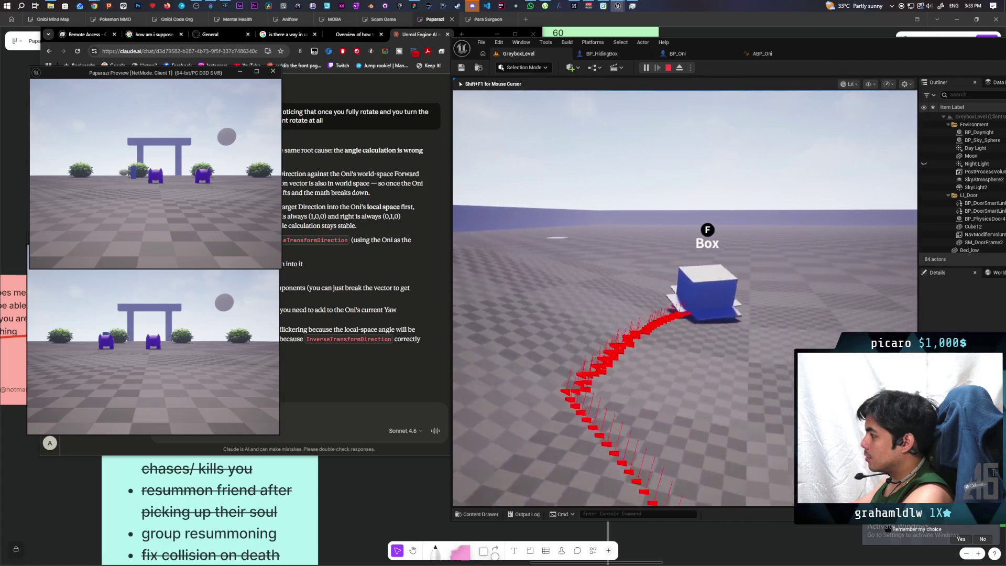
{"action": "key", "text": "d"}
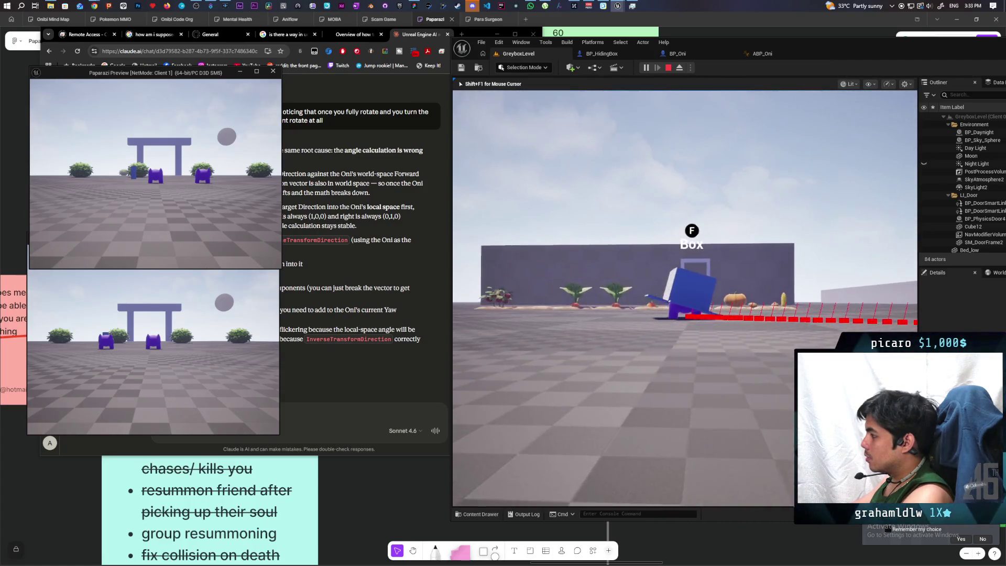
{"action": "key", "text": "d"}
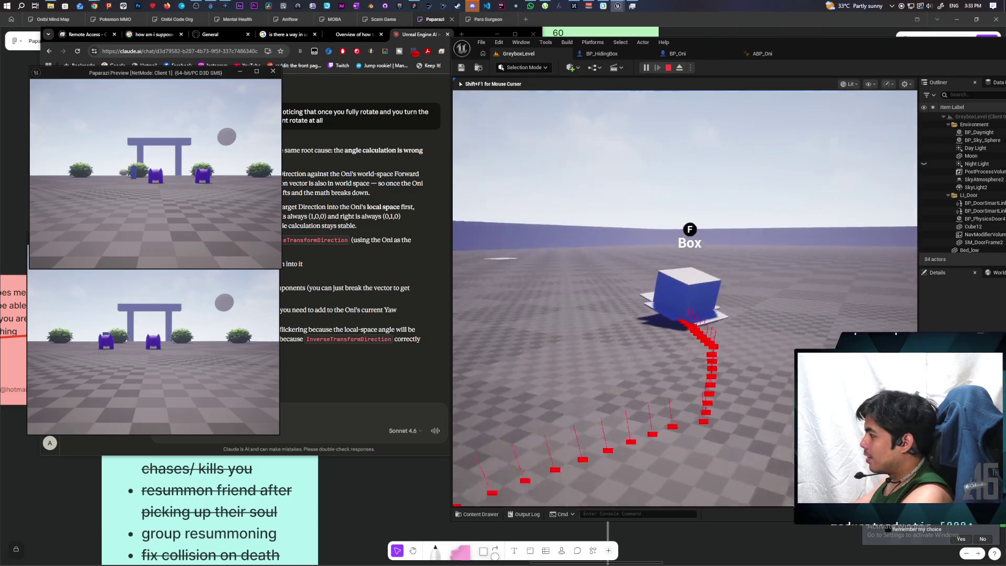
{"action": "key", "text": "d"}
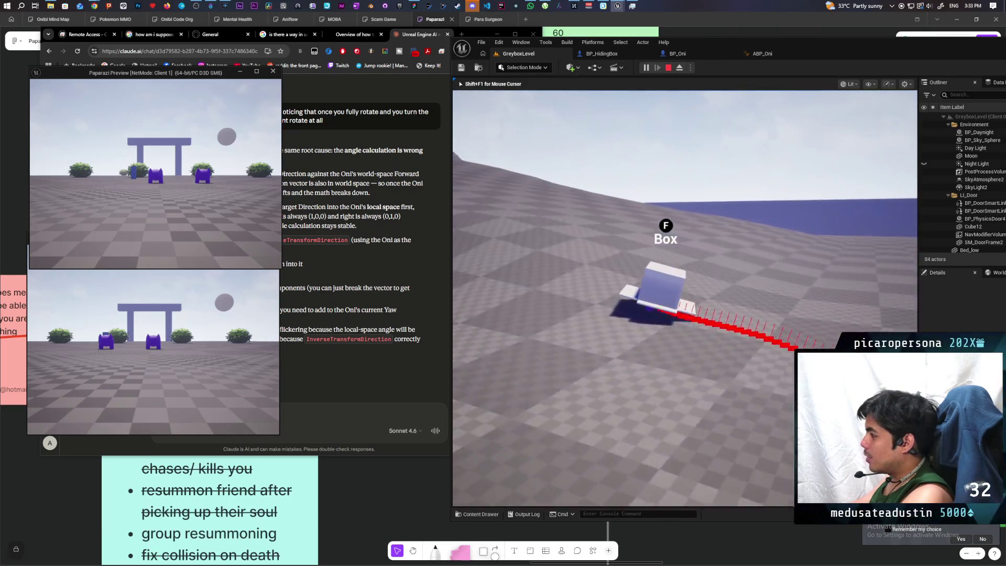
{"action": "key", "text": "d"}
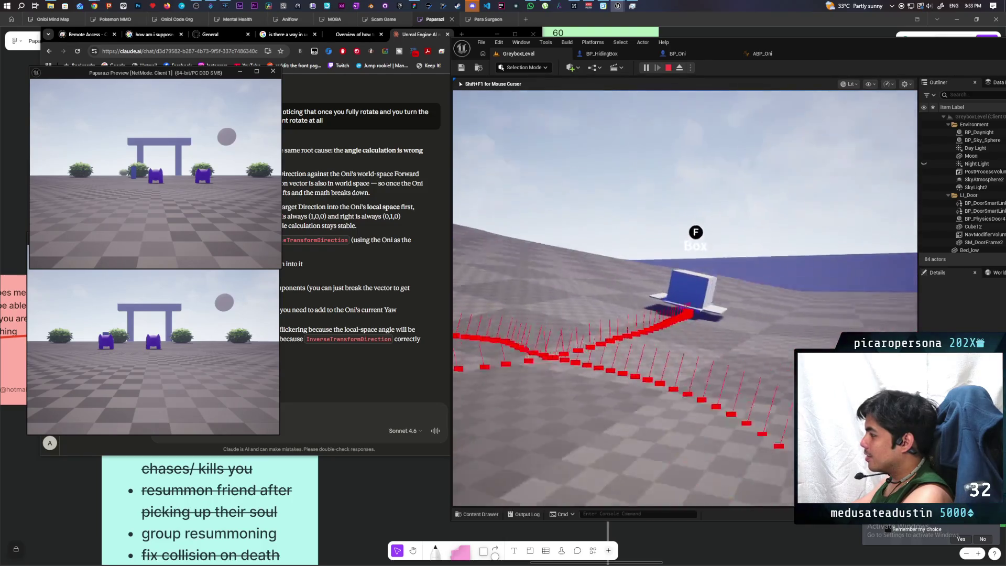
{"action": "key", "text": "d"}
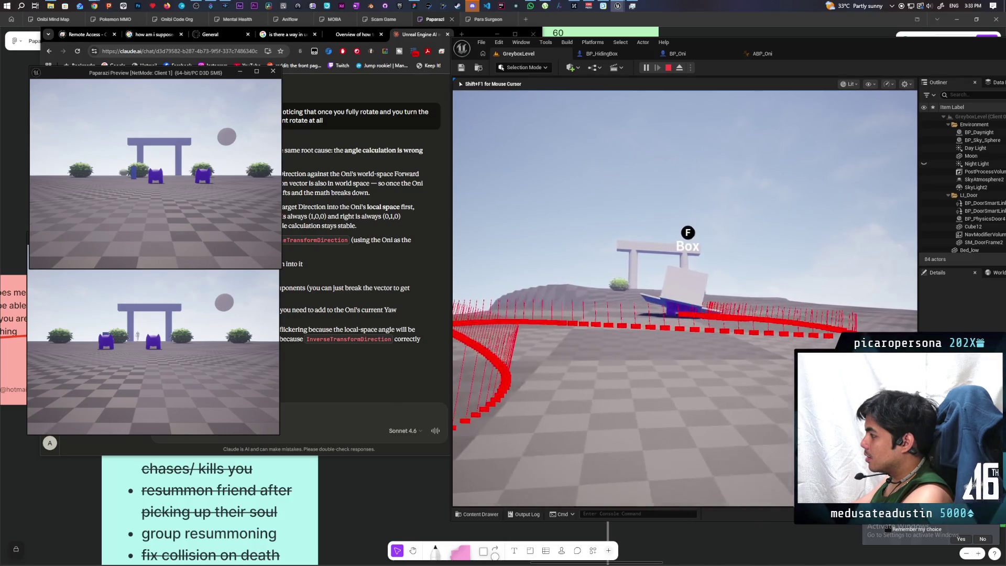
{"action": "key", "text": "d"}
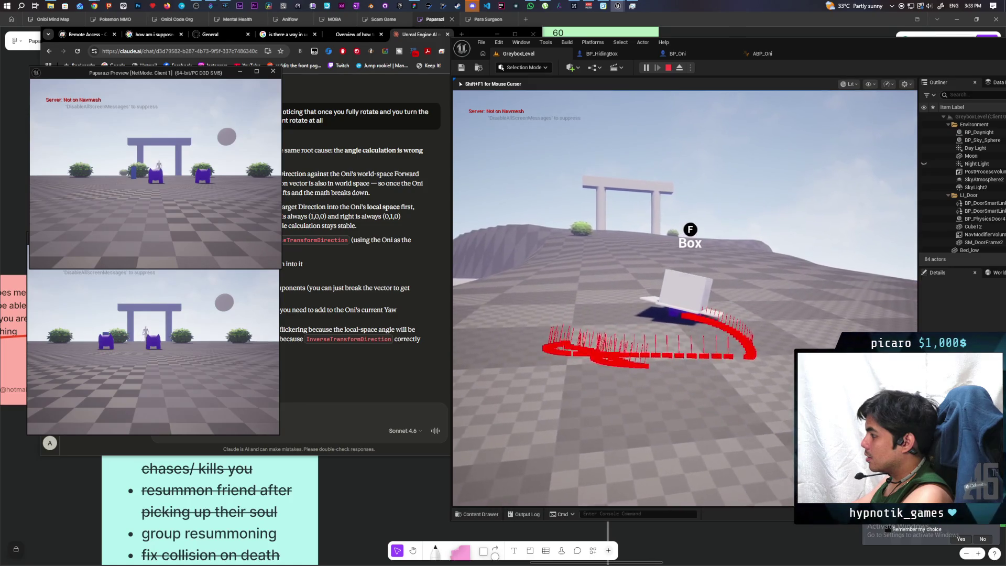
Steer the box left and right, then exit as the purple character and walk back to it
{"action": "key", "text": "d"}
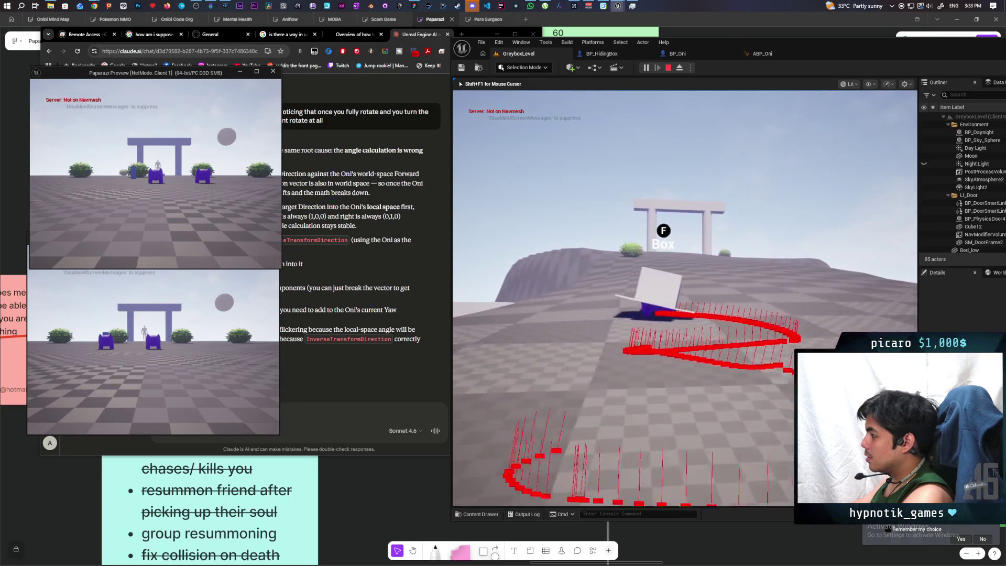
{"action": "key", "text": "d"}
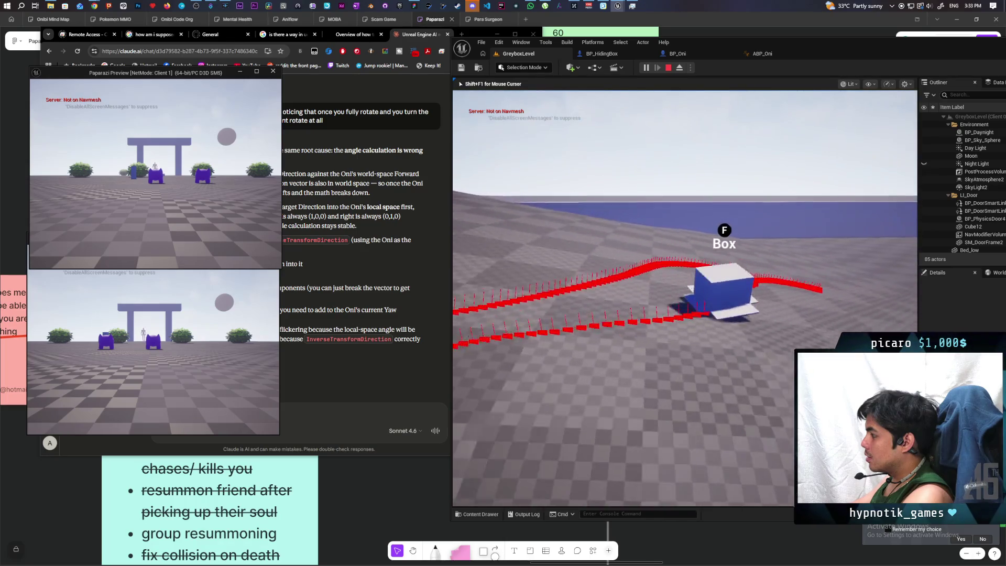
{"action": "key", "text": "a"}
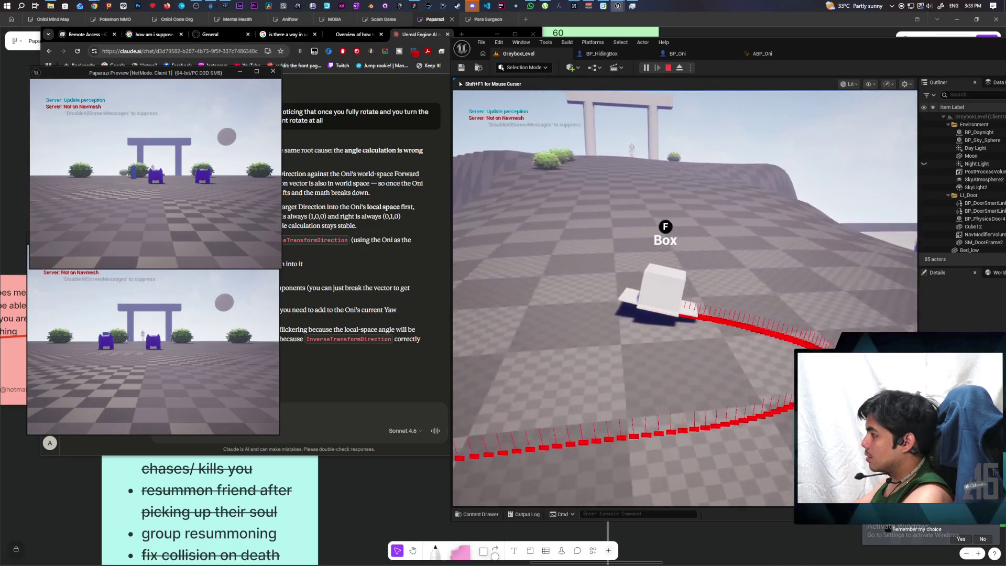
{"action": "key", "text": "a"}
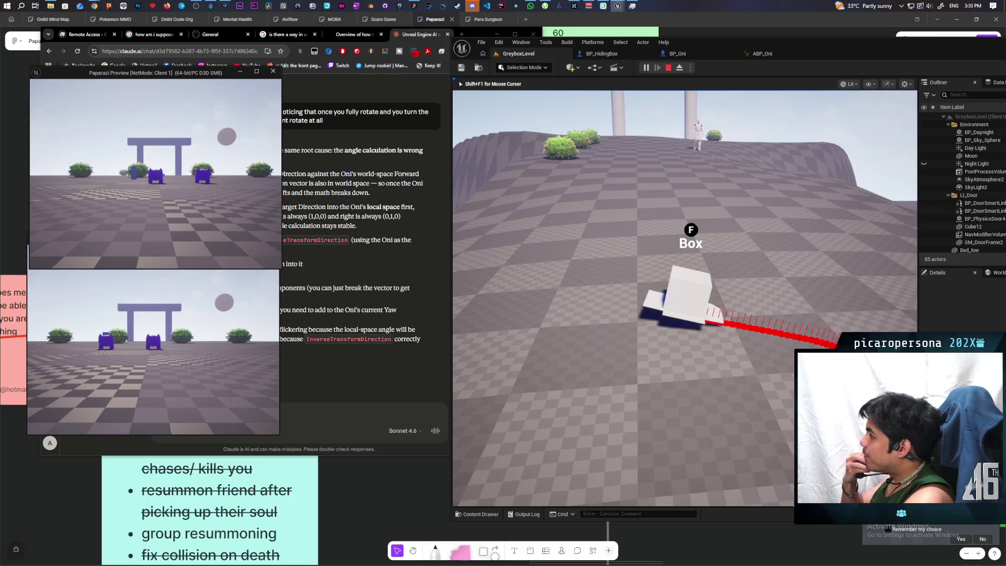
{"action": "key", "text": "f"}
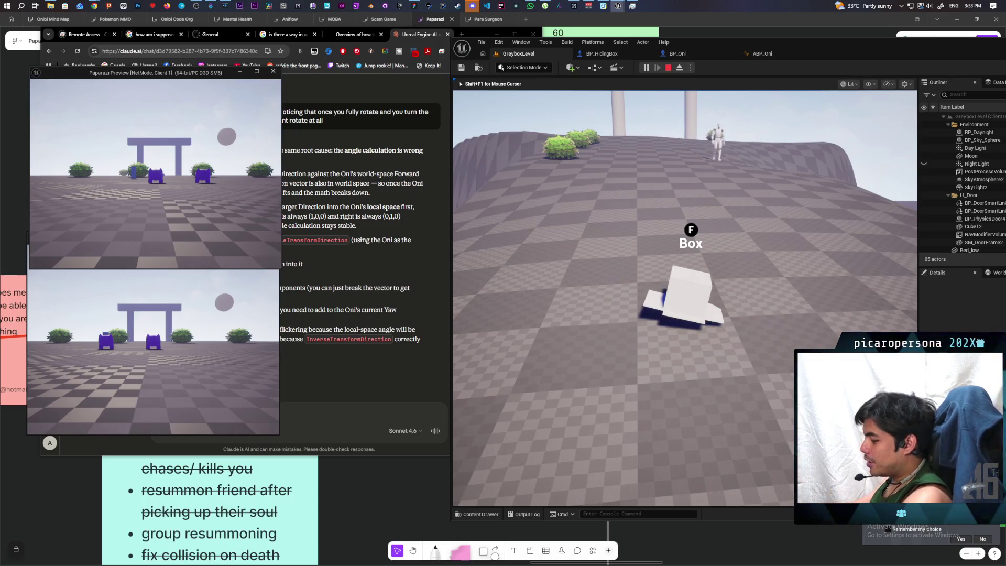
{"action": "key", "text": "w"}
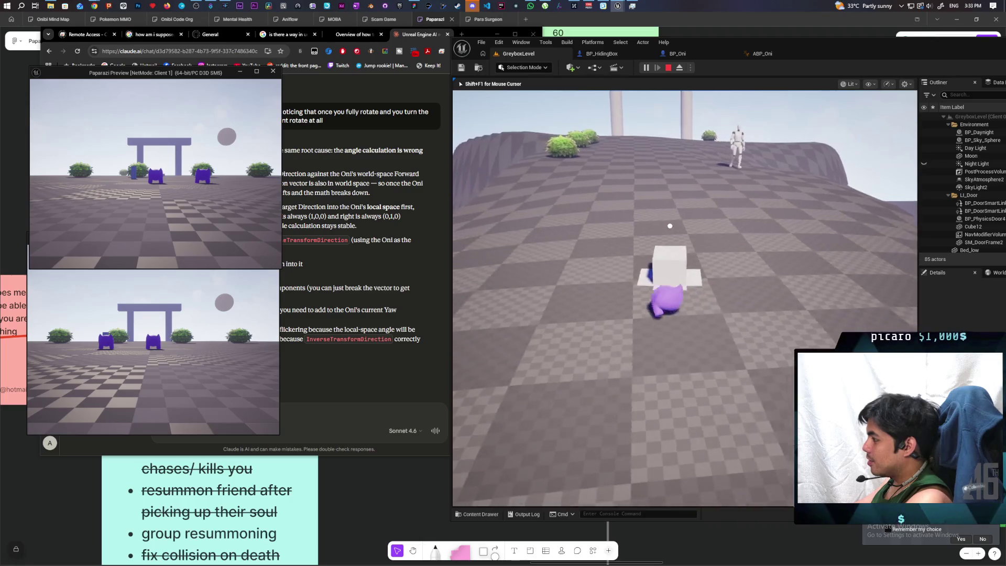
Drive the box toward the gate, loop around the pillar and onto the dark blue area
{"action": "key", "text": "w"}
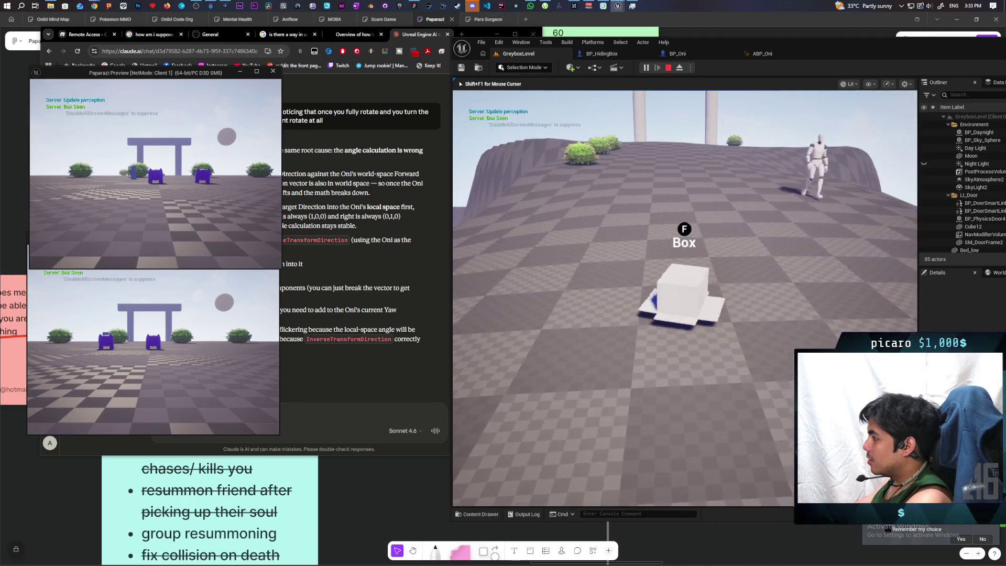
{"action": "key", "text": "w"}
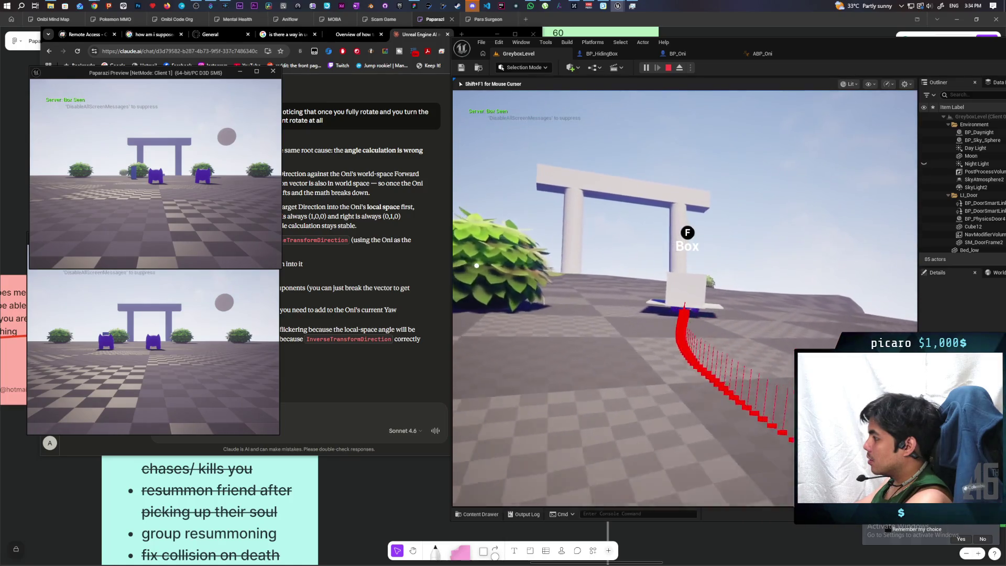
{"action": "key", "text": "w"}
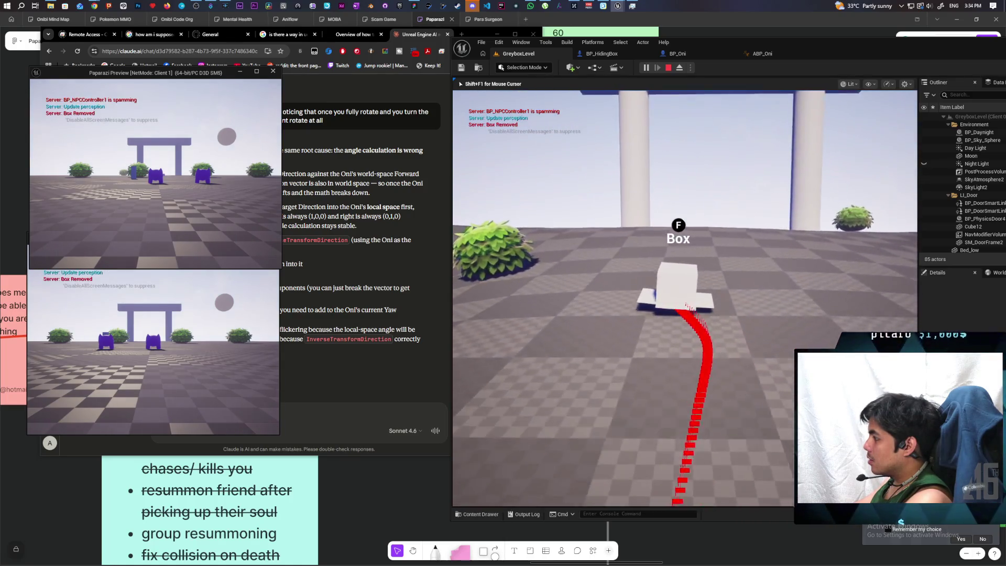
{"action": "key", "text": "w"}
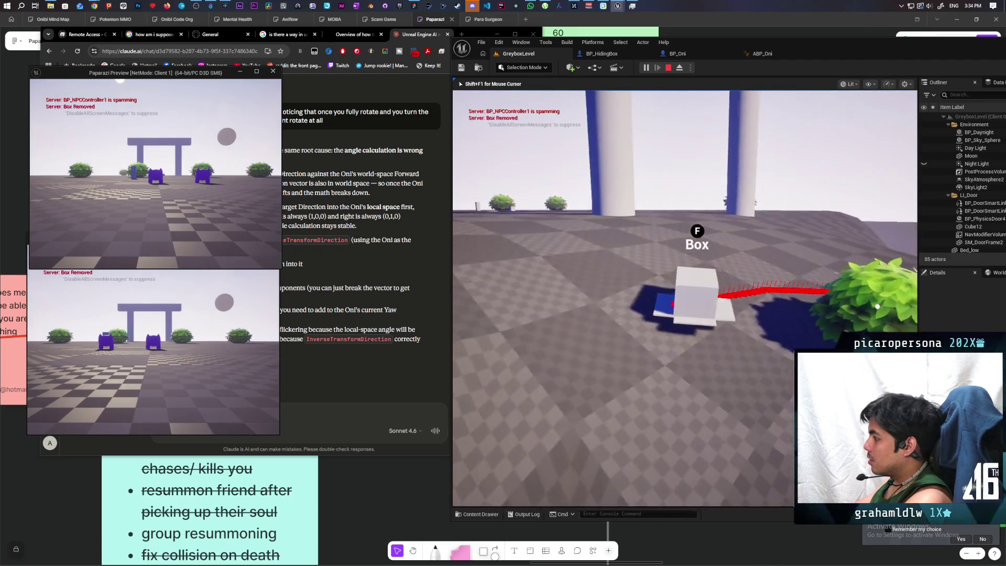
{"action": "key", "text": "w"}
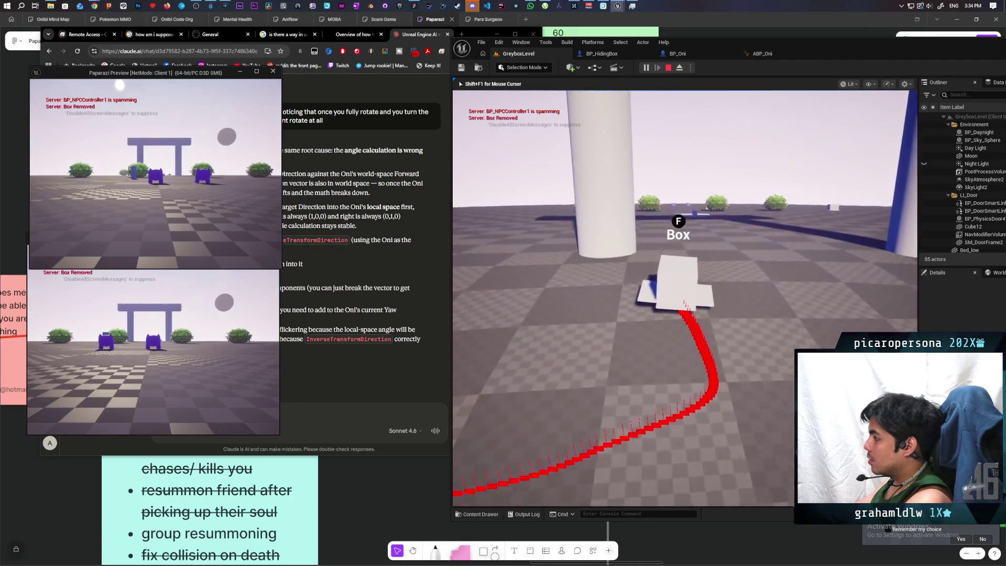
{"action": "key", "text": "w"}
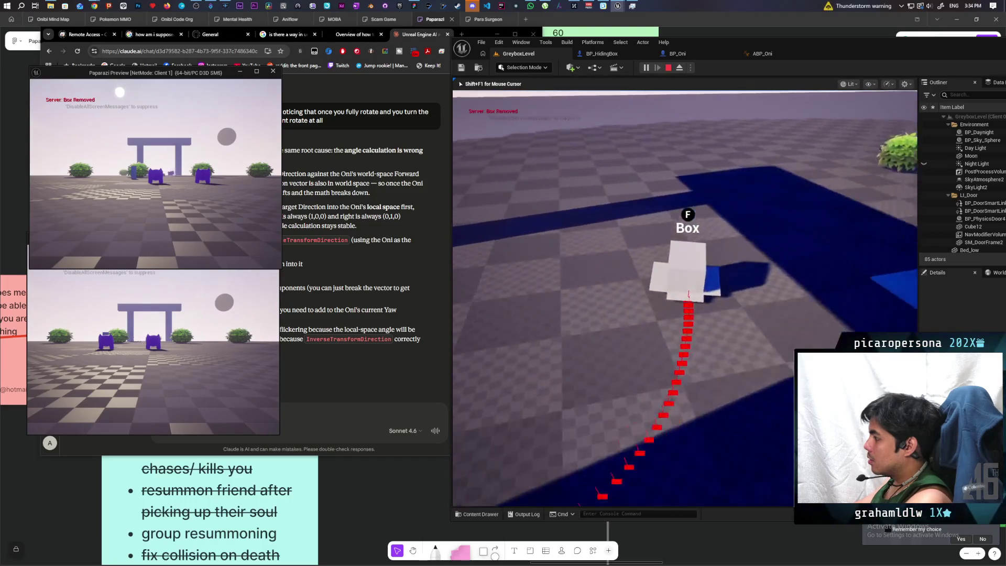
{"action": "key", "text": "w"}
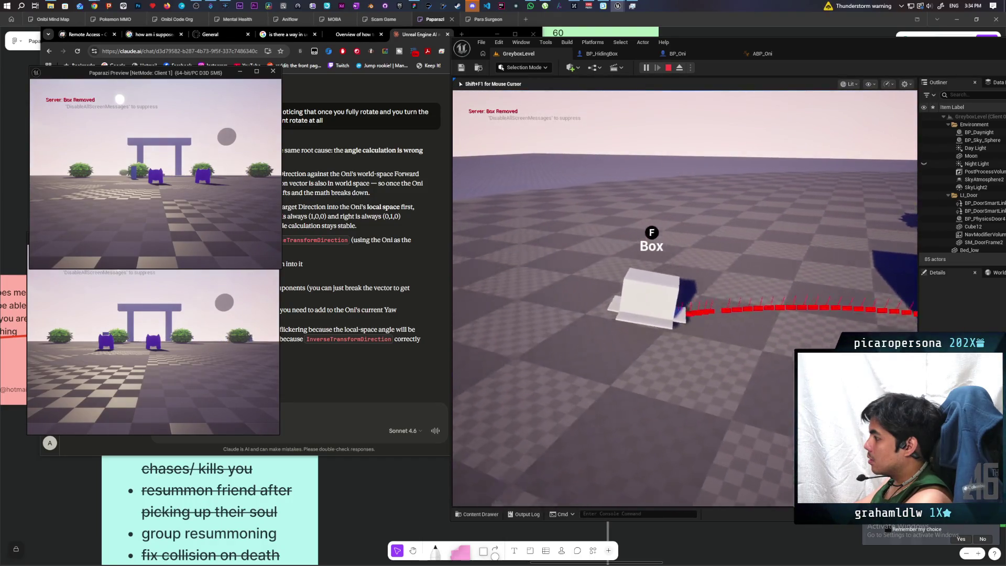
Move past the bush toward the Onis, view the box from above and behind, then stop the session
{"action": "key", "text": "w"}
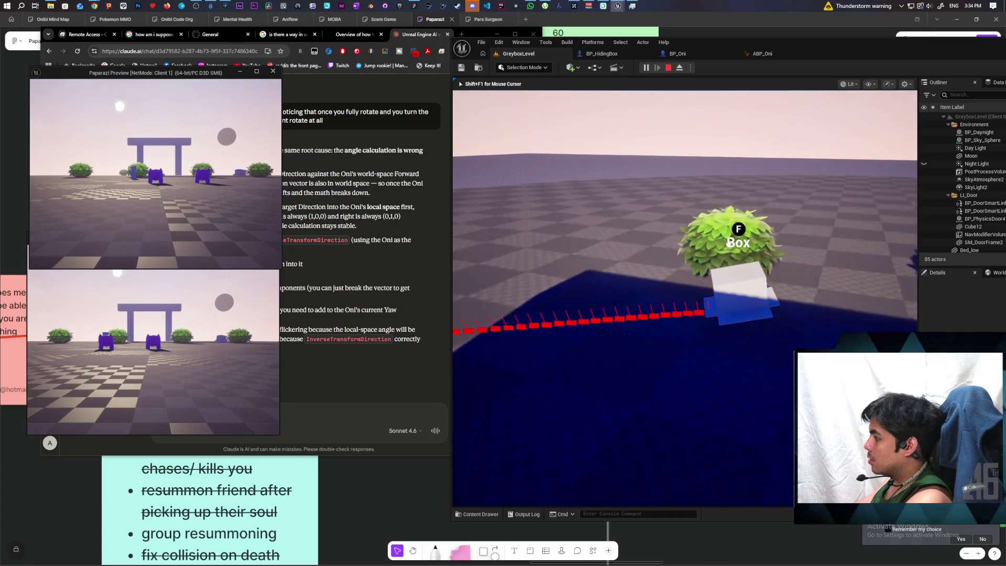
{"action": "key", "text": "w"}
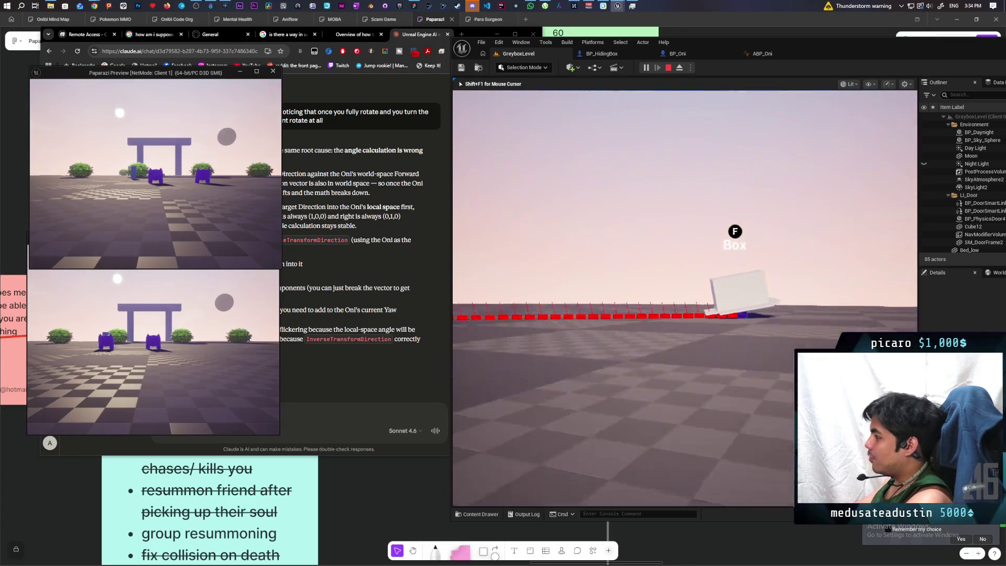
{"action": "key", "text": "w"}
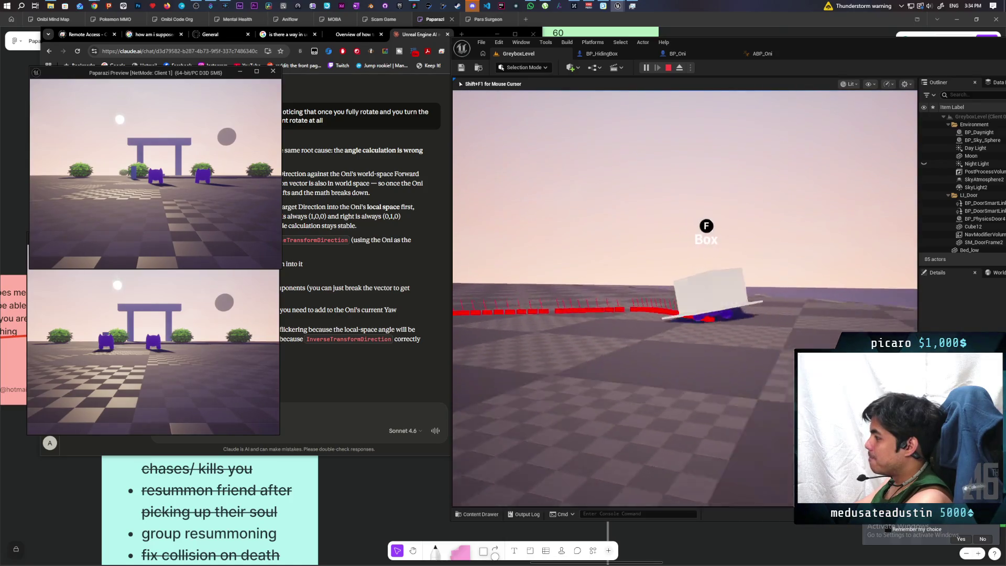
{"action": "key", "text": "w"}
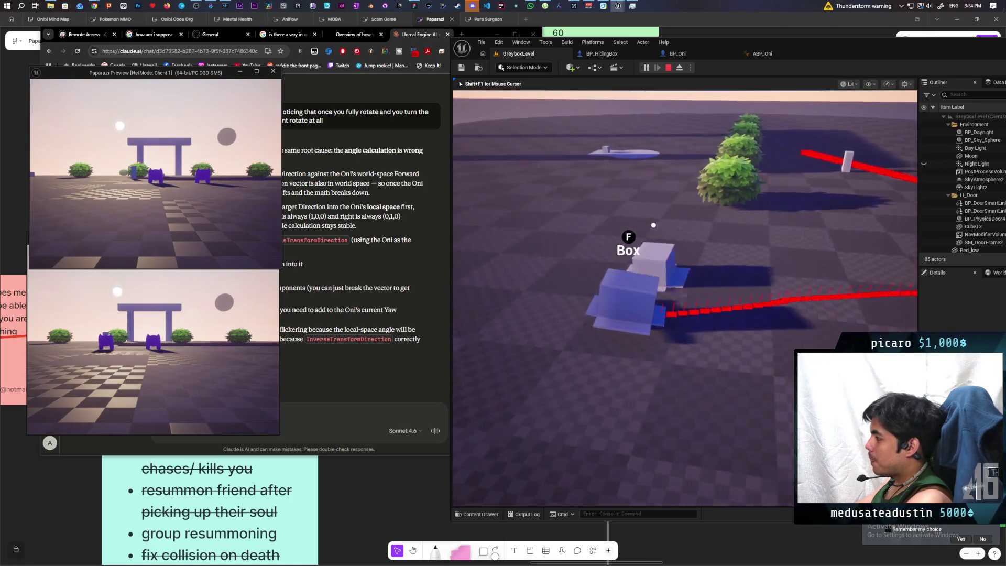
{"action": "key", "text": "w"}
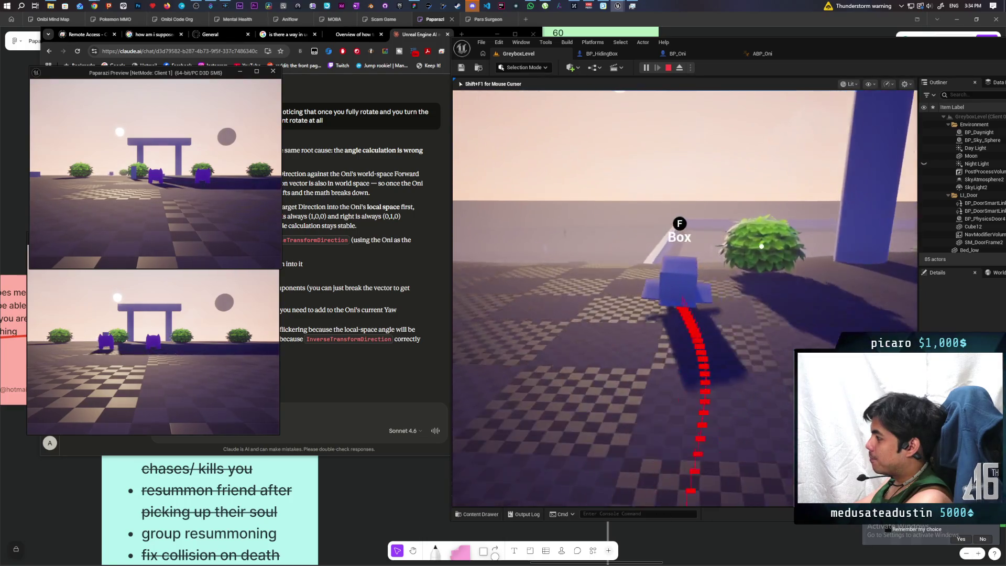
{"action": "key", "text": "s"}
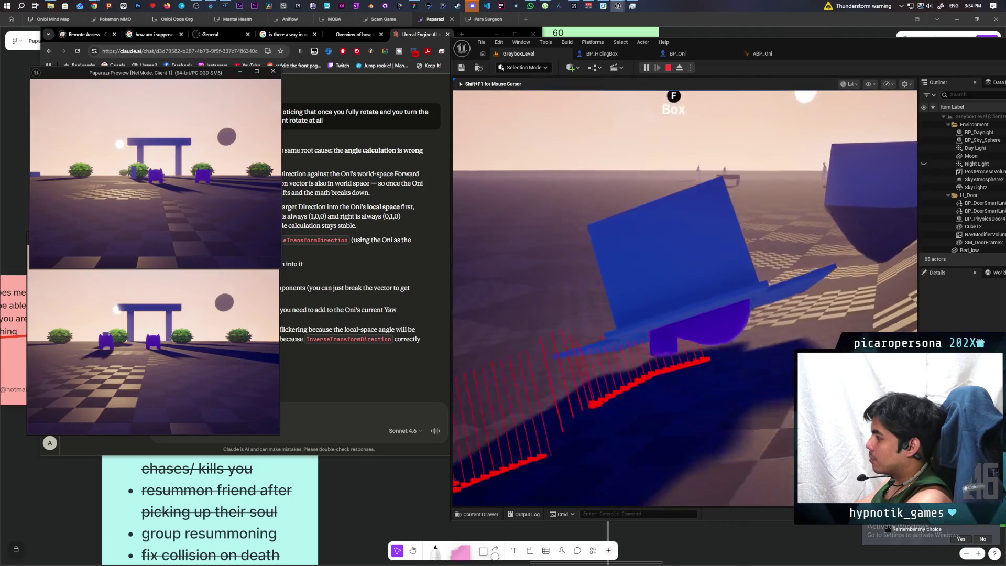
{"action": "key", "text": "Escape"}
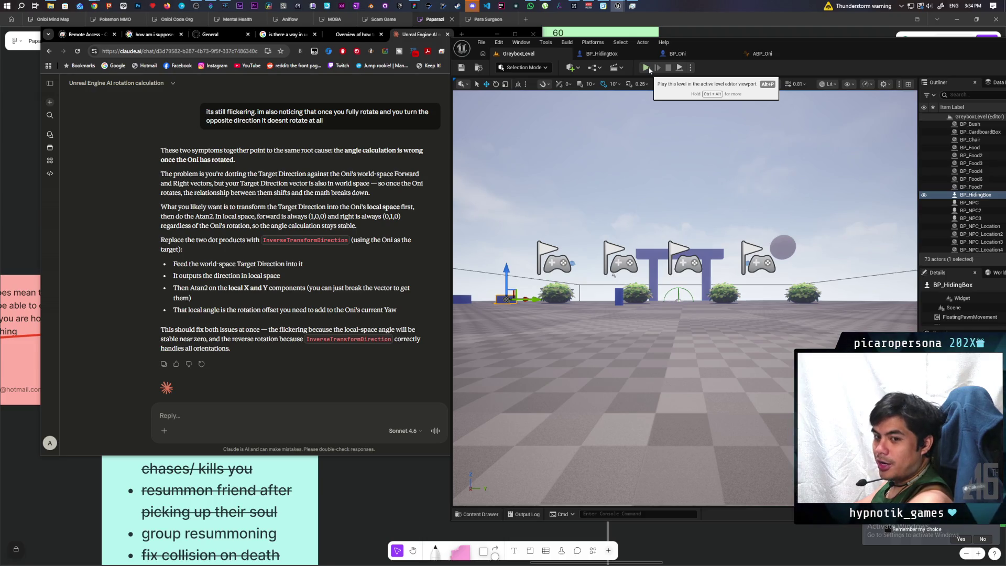
{"action": "left_click", "coordinate": [649, 67]}
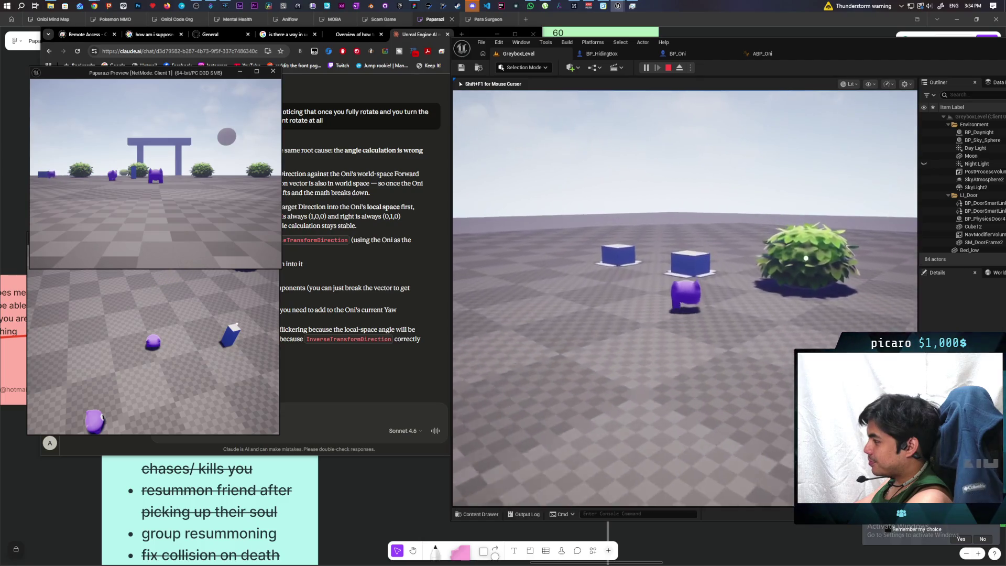
{"action": "key", "text": "w"}
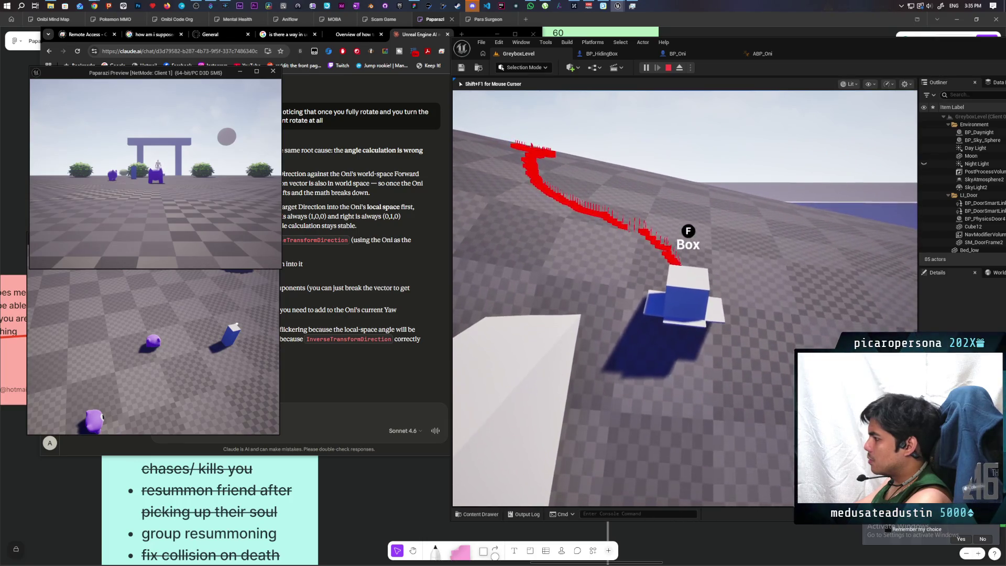
{"action": "key", "text": "Escape"}
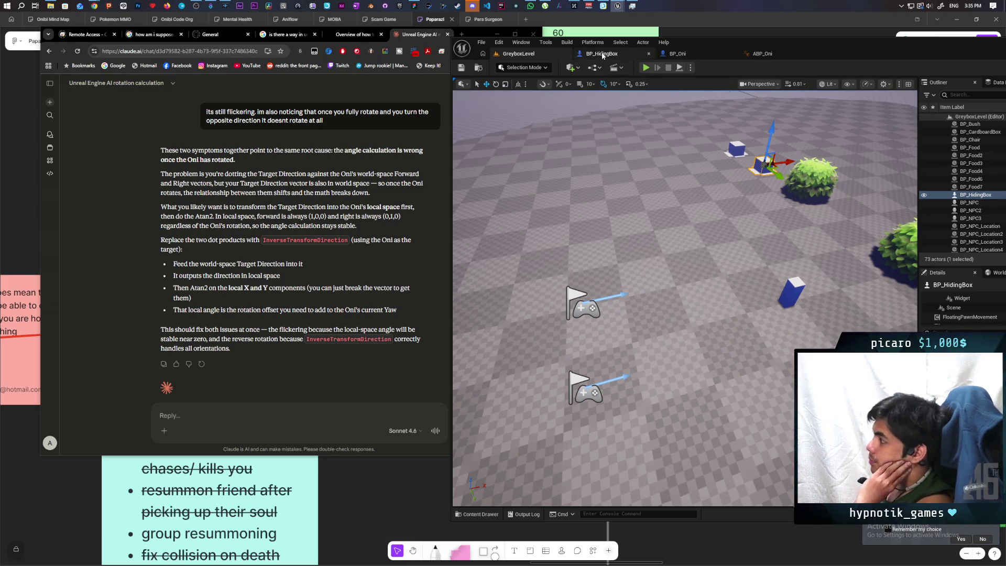
Cycle through the BP_HidingBox and BP_Oni tabs, then bring the C_PawnGravity graph forward
{"action": "left_click", "coordinate": [602, 54]}
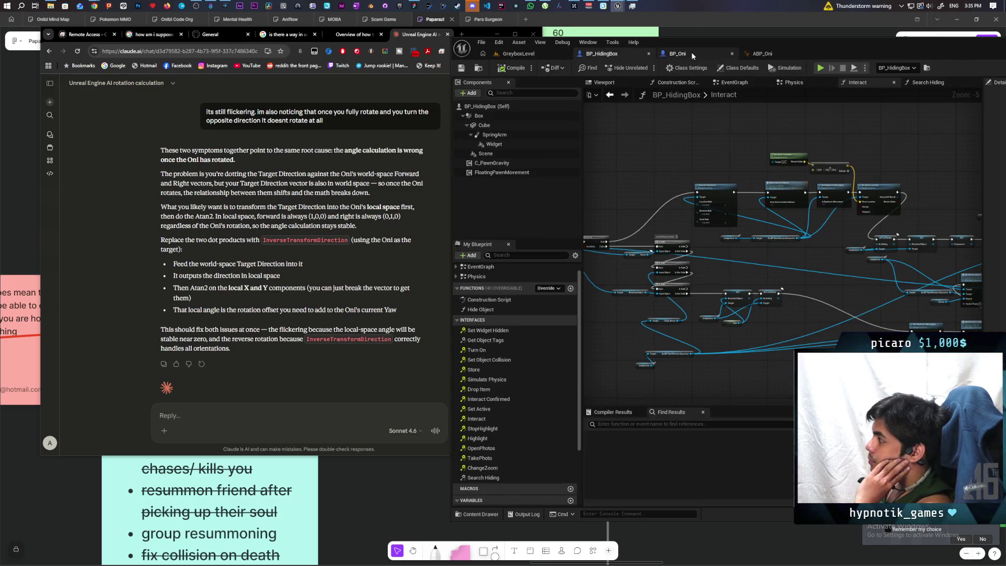
{"action": "left_click", "coordinate": [682, 54]}
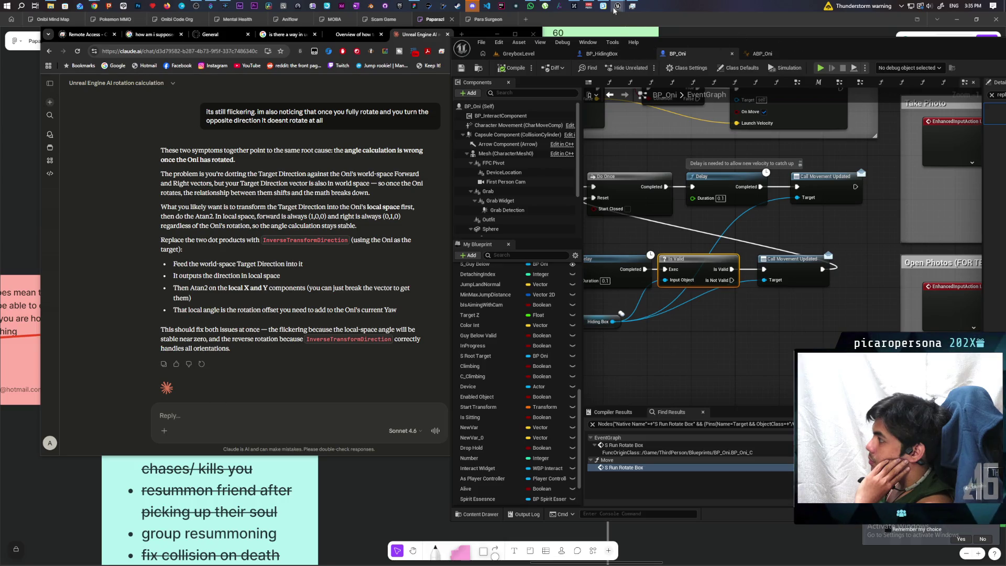
{"action": "mouse_move", "coordinate": [616, 8]}
{"action": "left_click", "coordinate": [577, 42]}
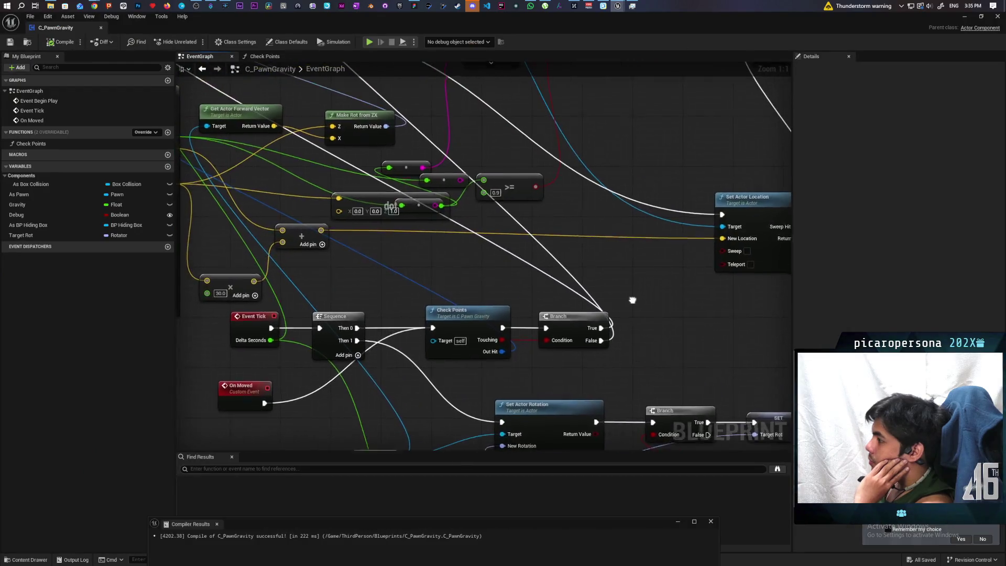
{"action": "scroll", "coordinate": [633, 301], "scroll_direction": "down", "scroll_amount": 4}
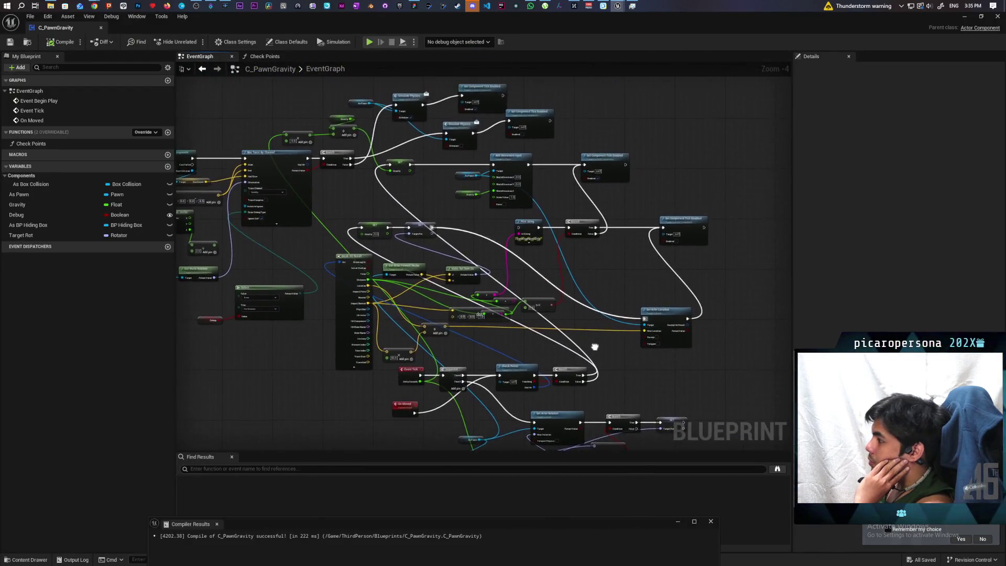
{"action": "scroll", "coordinate": [595, 244], "scroll_direction": "up", "scroll_amount": 4}
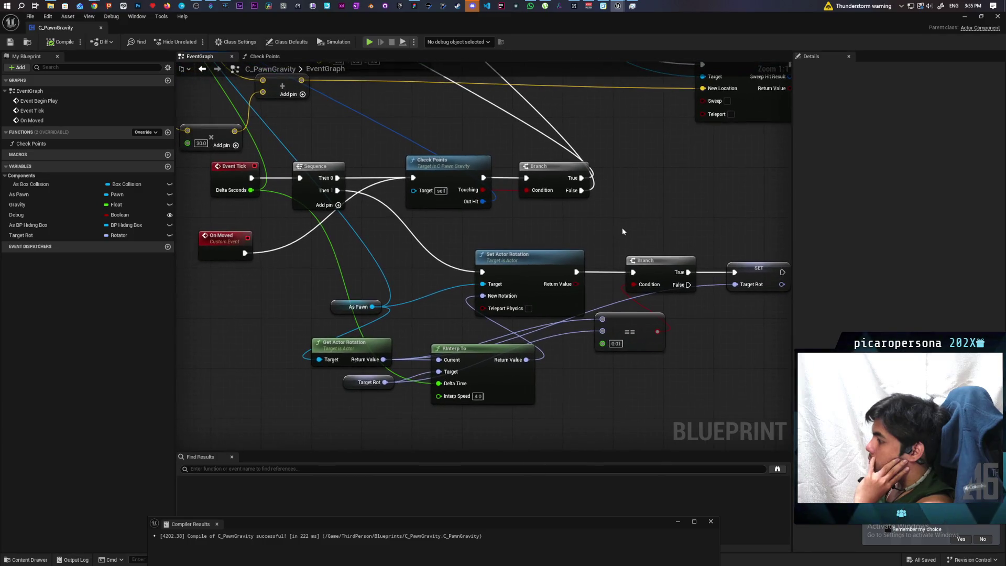
{"action": "scroll", "coordinate": [592, 206], "scroll_direction": "down", "scroll_amount": 3}
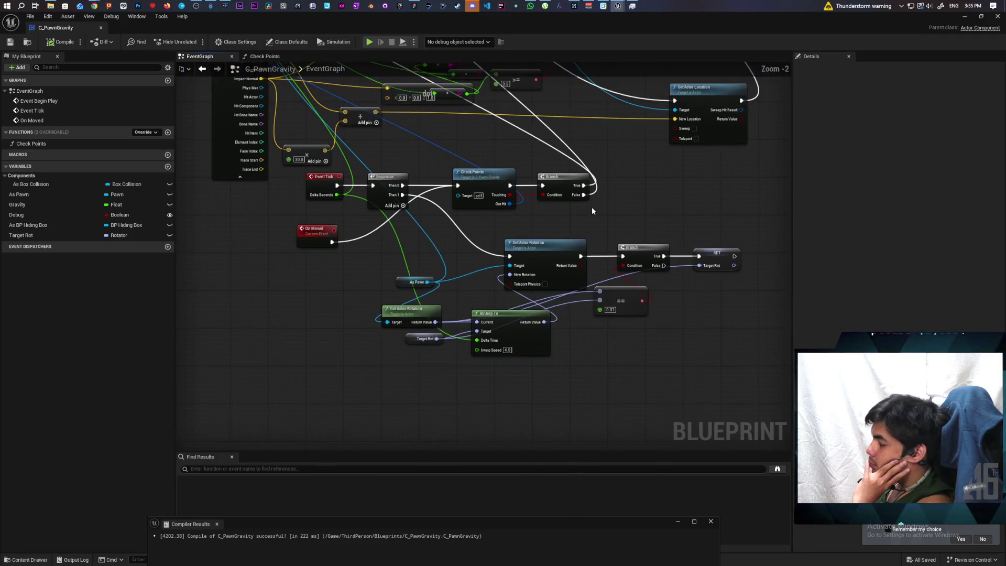
{"action": "scroll", "coordinate": [634, 218], "scroll_direction": "up", "scroll_amount": 2}
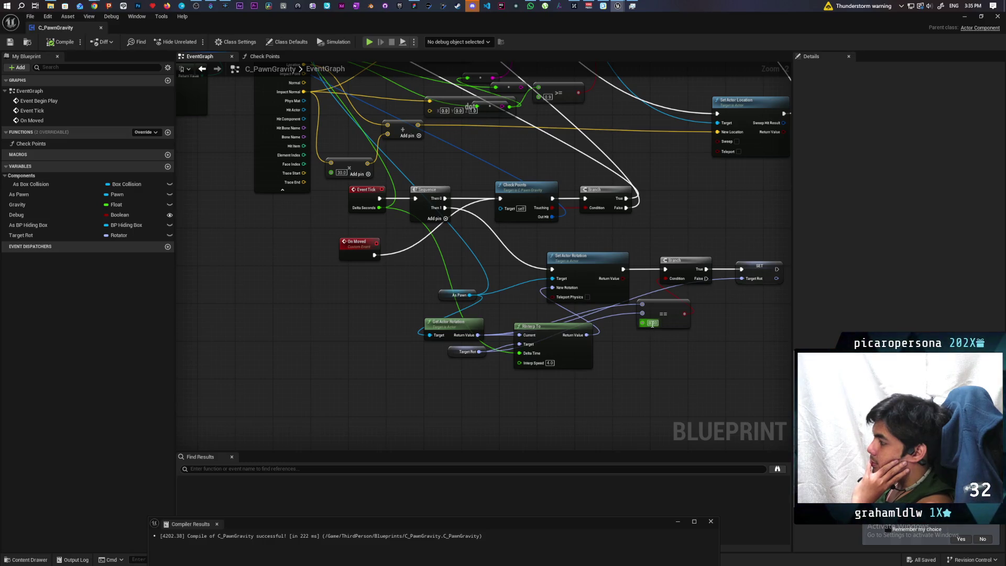
Set the == node's error tolerance to 0.0, compile C_PawnGravity, and minimize its window
{"action": "type", "text": "0"}
{"action": "key", "text": "Return"}
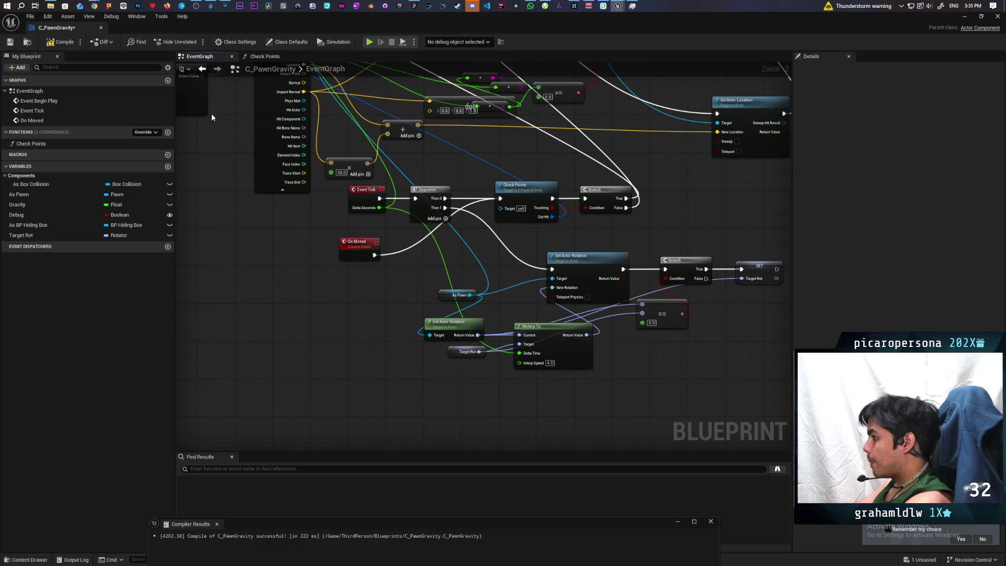
{"action": "key", "text": "F7"}
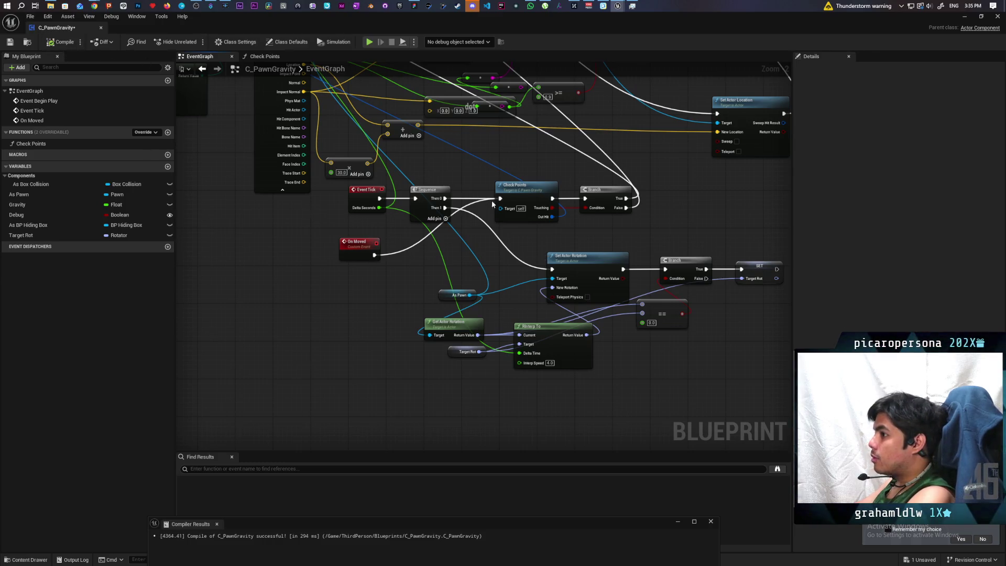
{"action": "left_click", "coordinate": [965, 17]}
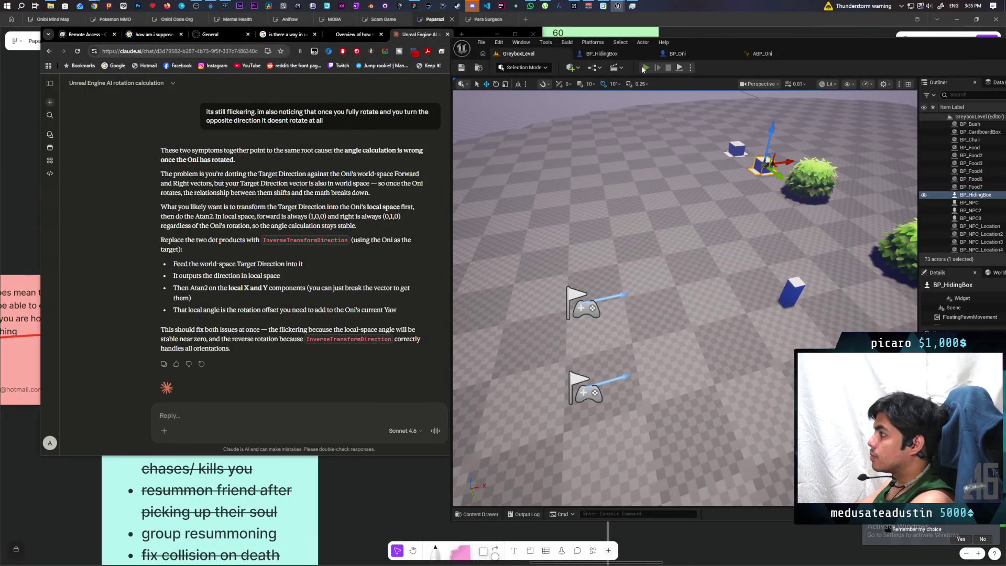
Launch a two-client session, walk to the Oni carrying the blue box, then stop playing
{"action": "left_click", "coordinate": [644, 68]}
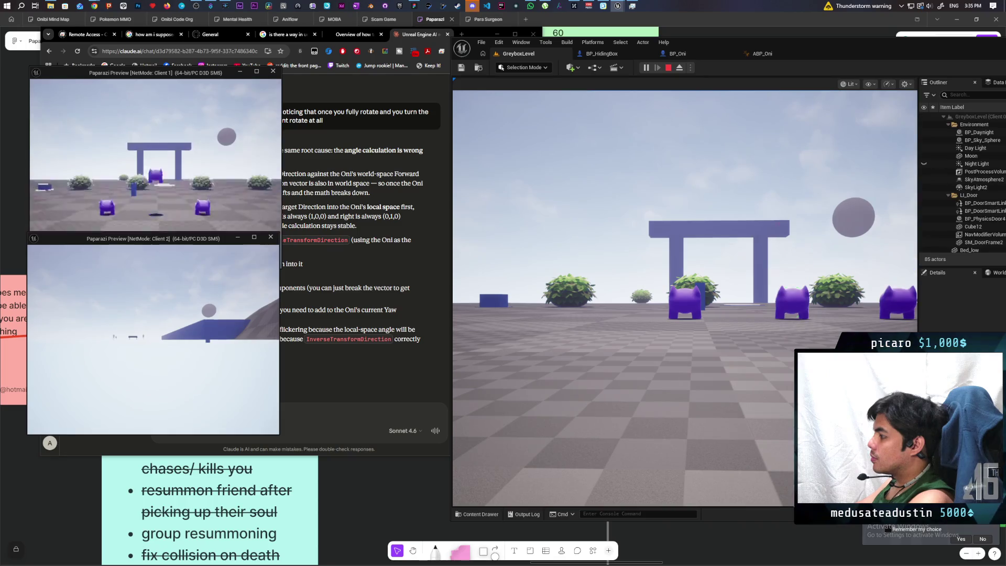
{"action": "left_click", "coordinate": [502, 363]}
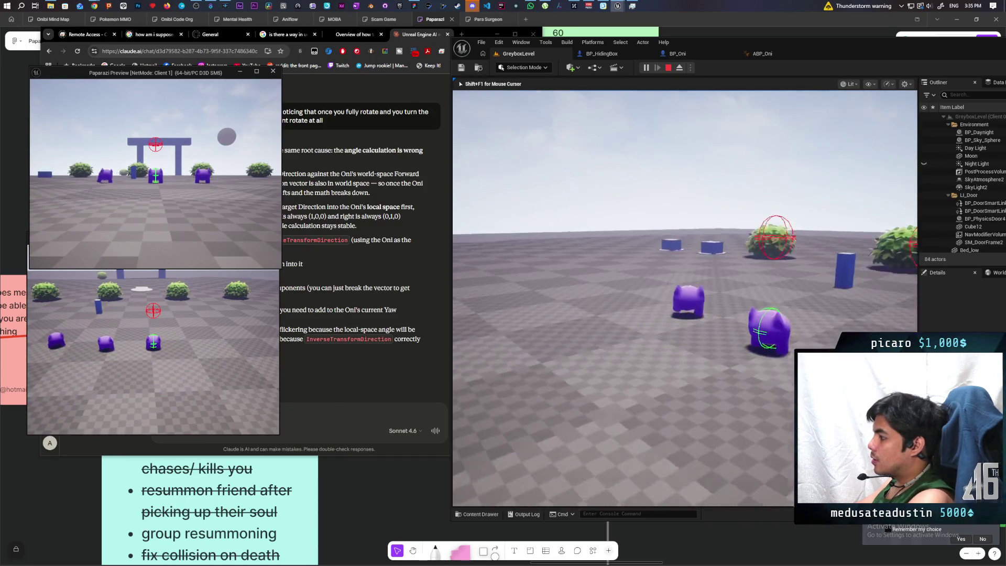
{"action": "key", "text": "w"}
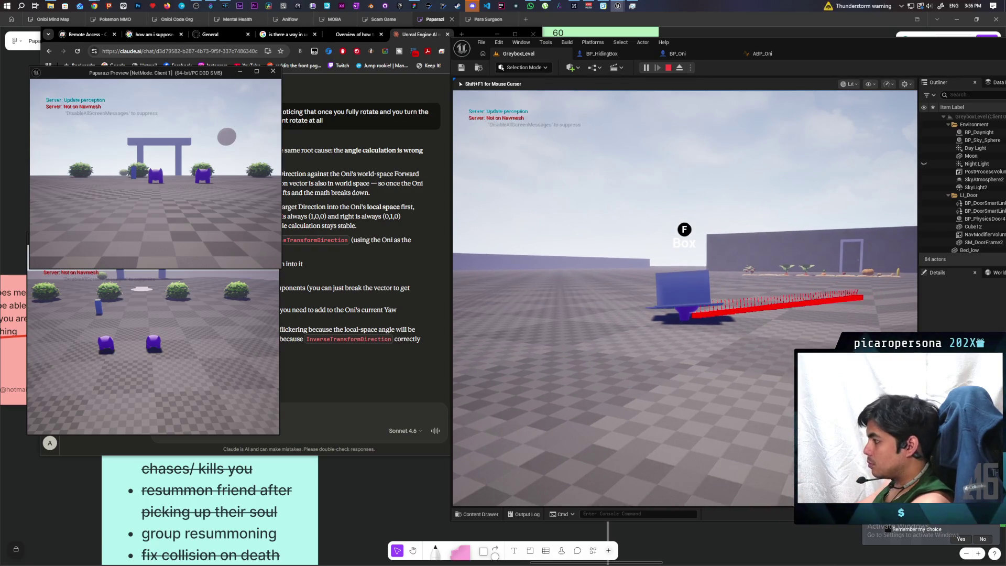
{"action": "key", "text": "w"}
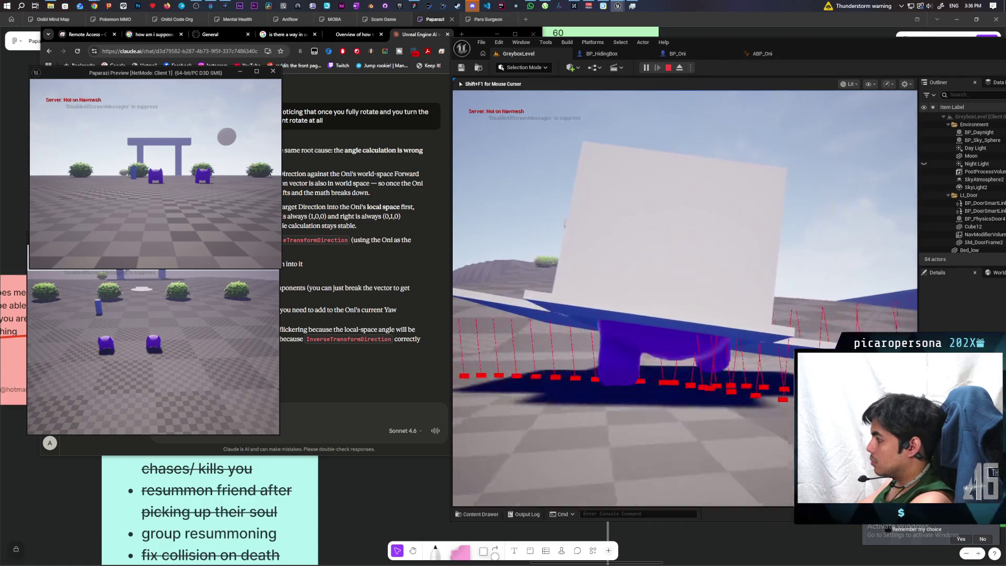
{"action": "key", "text": "Escape"}
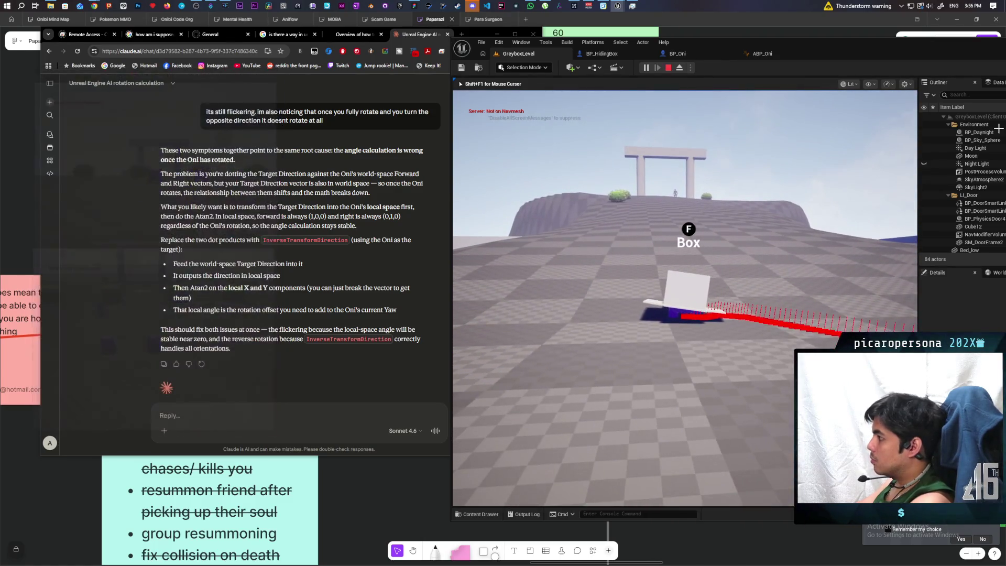
Flip through the BP_Oni and BP_HidingBox tabs, then set the C_PawnGravity == tolerance to 0.01
{"action": "left_click", "coordinate": [693, 50]}
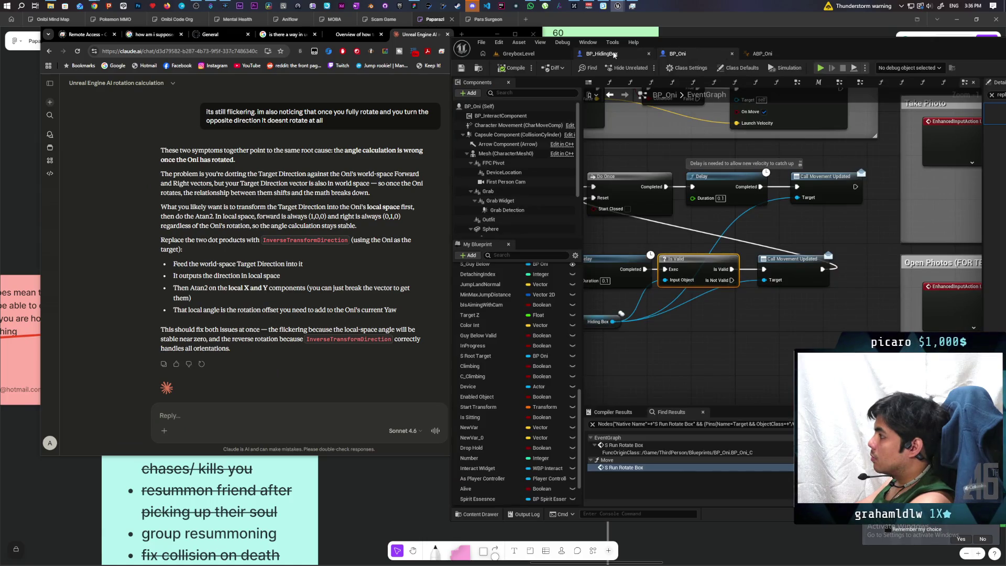
{"action": "left_click", "coordinate": [603, 53]}
{"action": "left_click", "coordinate": [672, 53]}
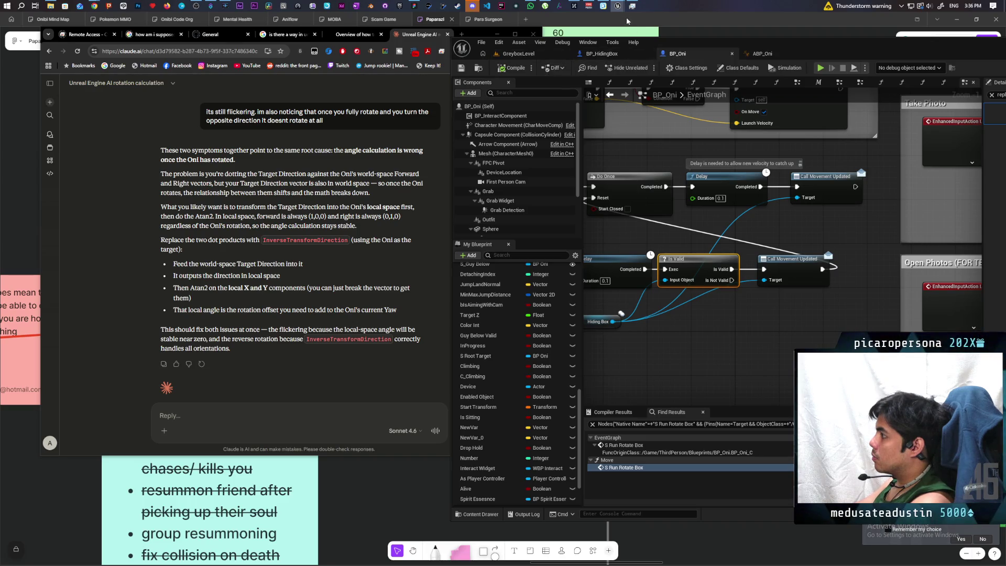
{"action": "mouse_move", "coordinate": [618, 6]}
{"action": "left_click", "coordinate": [619, 47]}
{"action": "left_click_drag", "start_coordinate": [697, 203], "coordinate": [591, 218]}
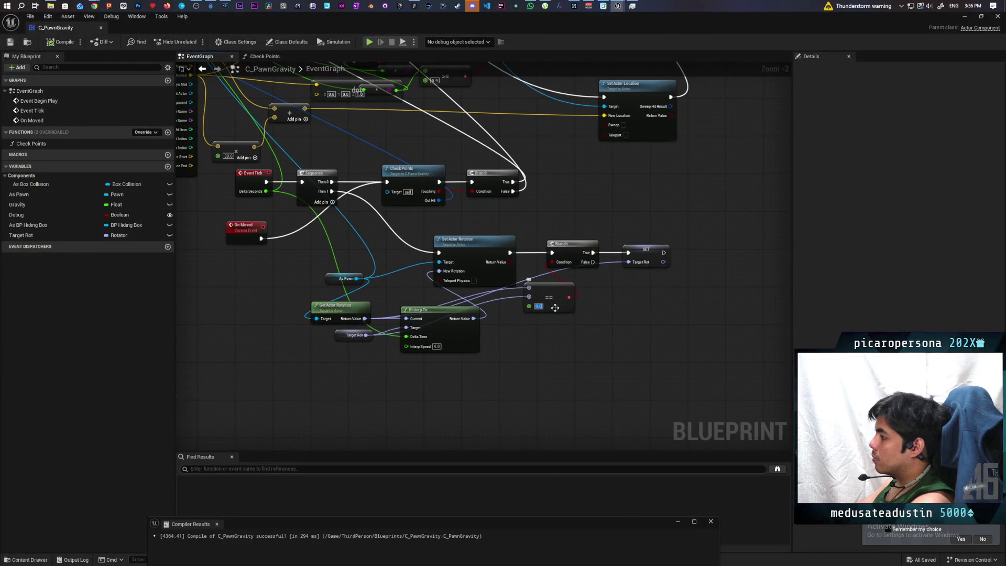
{"action": "type", "text": "0.01"}
{"action": "key", "text": "Return"}
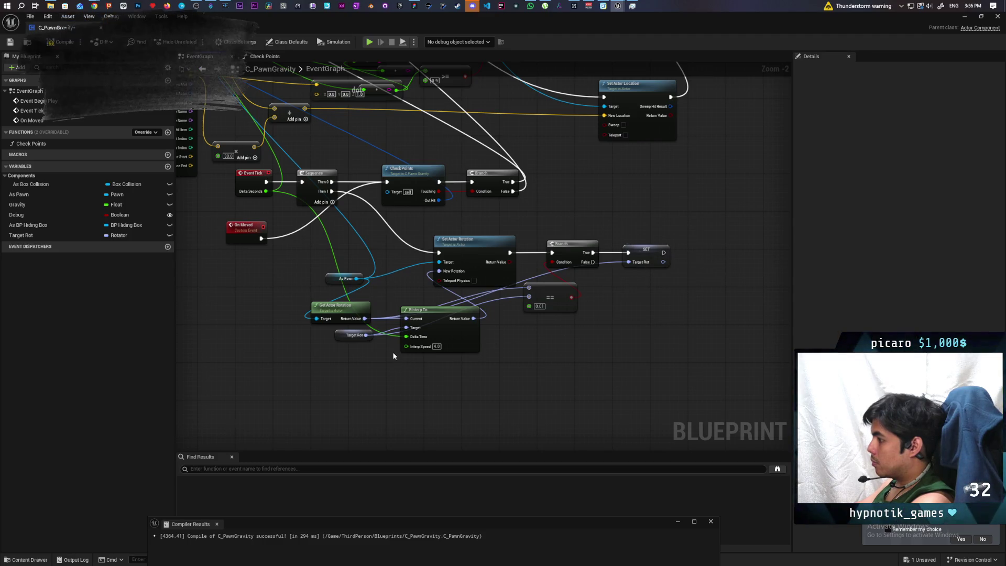
Duplicate the As Pawn and Set Actor Rotation nodes, dismissing the function reference prompt
{"action": "left_click", "coordinate": [469, 253]}
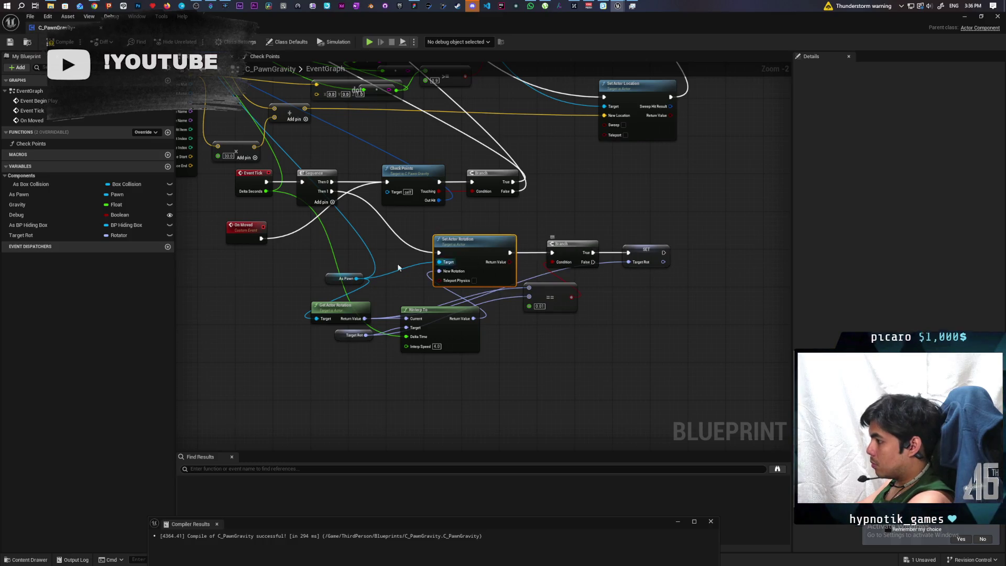
{"action": "left_click_drag", "start_coordinate": [332, 248], "coordinate": [452, 282]}
{"action": "key", "text": "ctrl+v"}
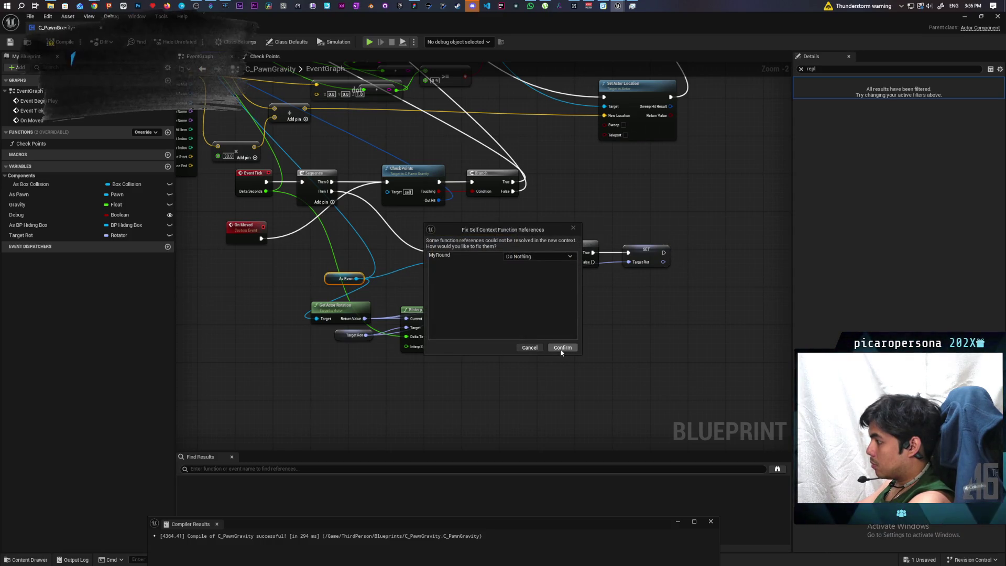
{"action": "left_click", "coordinate": [530, 348]}
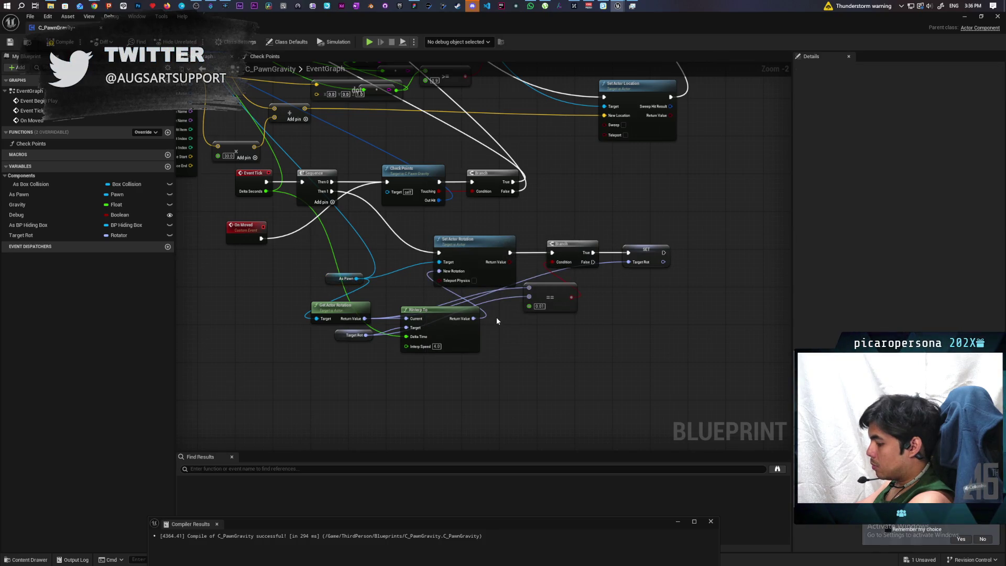
{"action": "left_click_drag", "start_coordinate": [321, 290], "coordinate": [461, 277]}
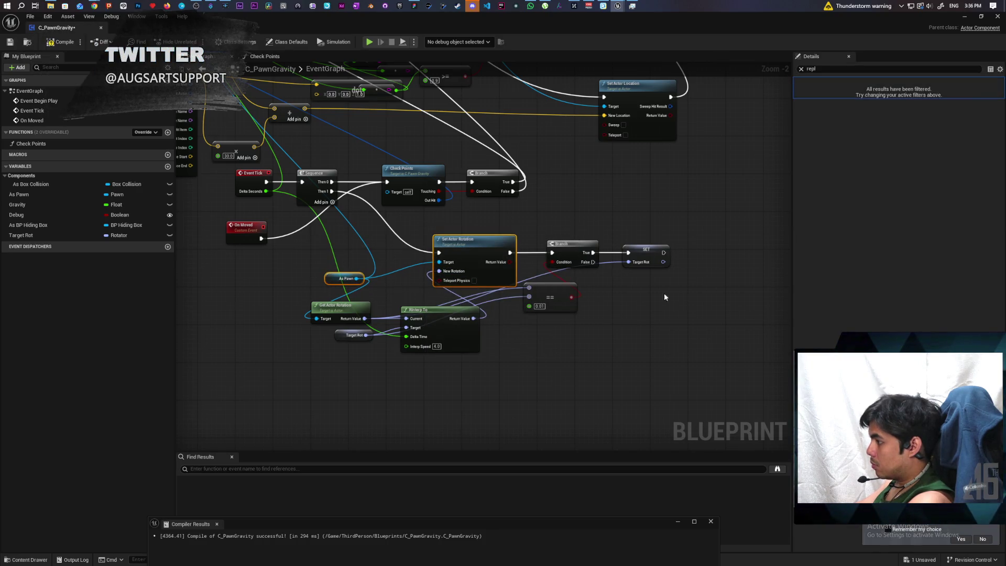
{"action": "key", "text": "ctrl+c"}
{"action": "key", "text": "ctrl+v"}
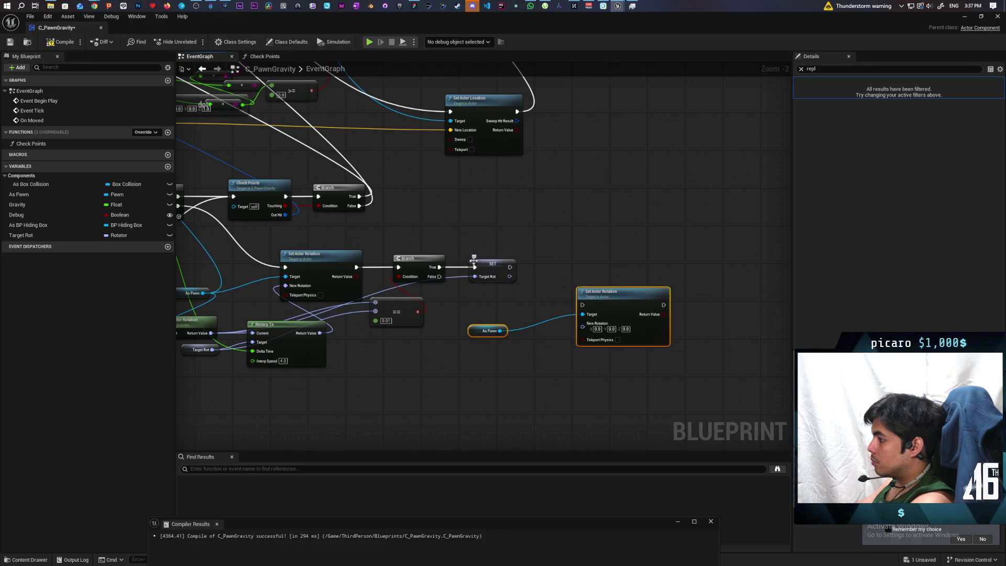
Wire Branch True into the copied Set Actor Rotation, chain it to Target Rot SET, and feed Target Rot into New Rotation
{"action": "left_click_drag", "start_coordinate": [490, 263], "coordinate": [650, 260]}
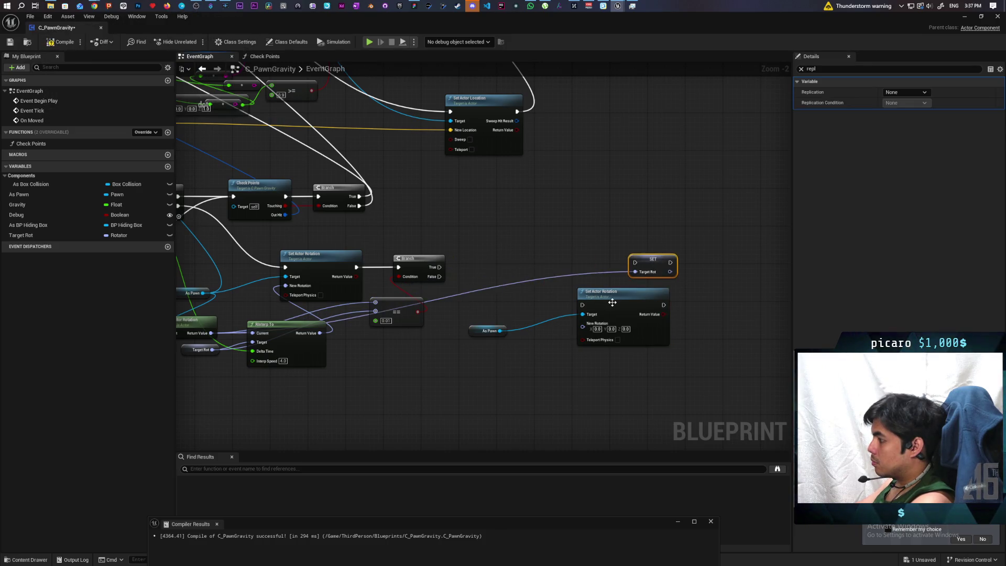
{"action": "left_click_drag", "start_coordinate": [615, 307], "coordinate": [520, 269]}
{"action": "left_click_drag", "start_coordinate": [440, 267], "coordinate": [497, 276]}
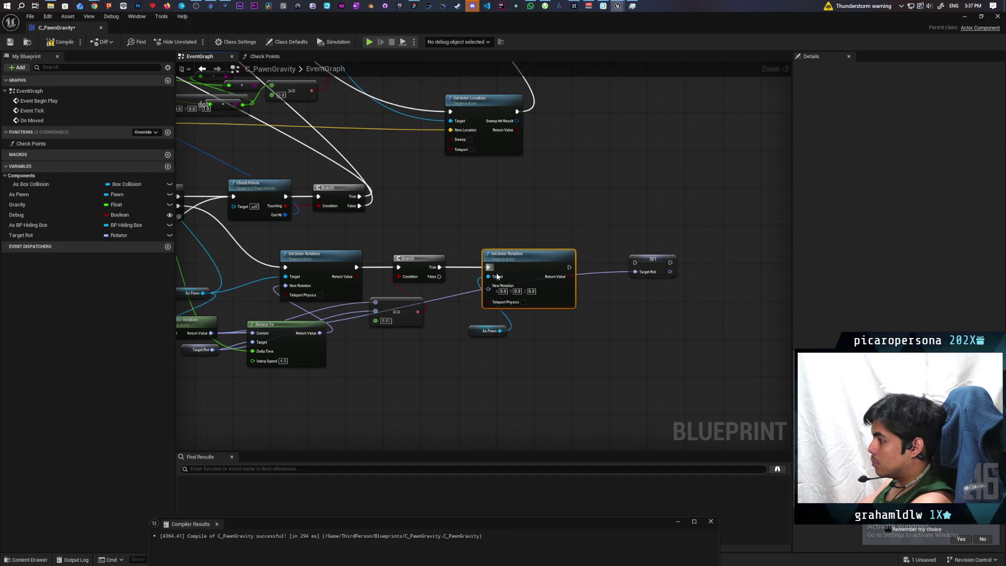
{"action": "left_click_drag", "start_coordinate": [483, 334], "coordinate": [445, 336]}
{"action": "left_click_drag", "start_coordinate": [567, 268], "coordinate": [635, 263]}
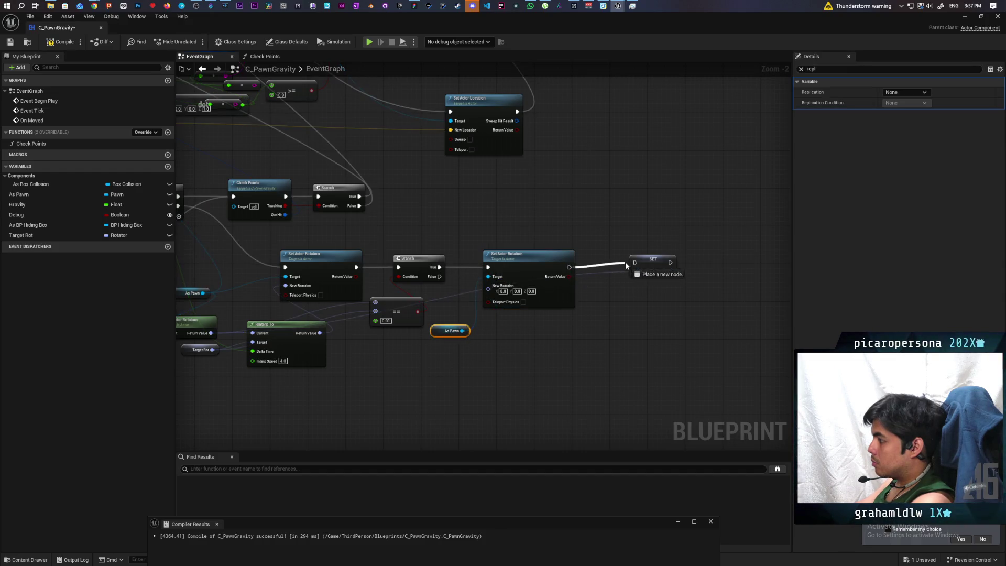
{"action": "left_click", "coordinate": [652, 259]}
{"action": "left_click_drag", "start_coordinate": [560, 318], "coordinate": [674, 302]}
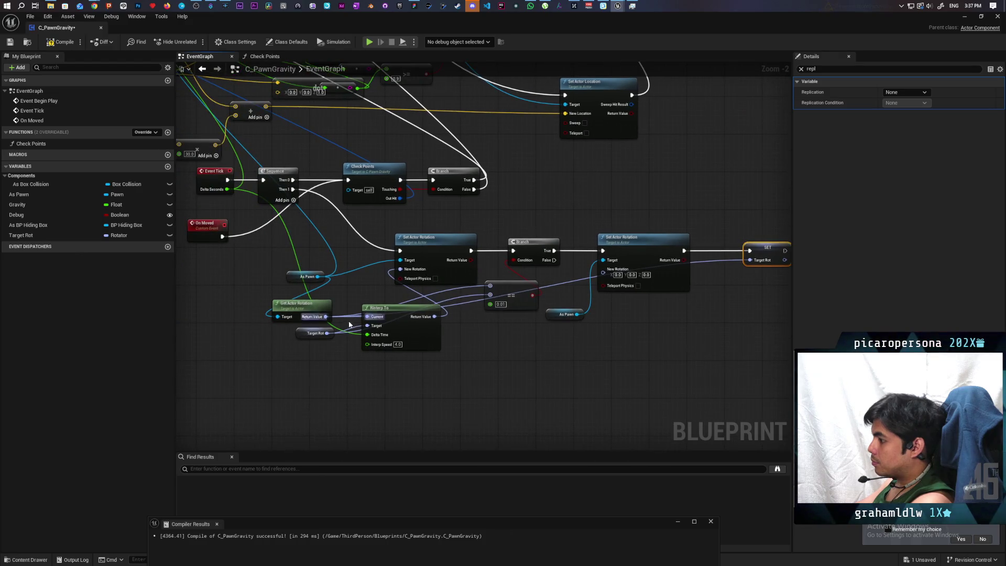
{"action": "left_click_drag", "start_coordinate": [326, 333], "coordinate": [604, 273]}
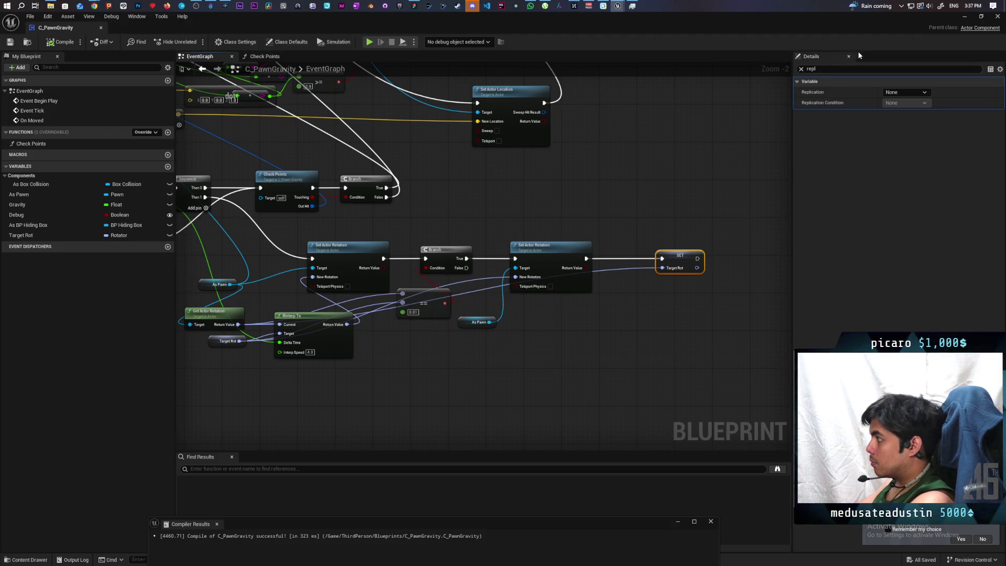
Clear the Details search filter, minimize the Blueprint editor, and return to GreyboxLevel
{"action": "left_click", "coordinate": [801, 68]}
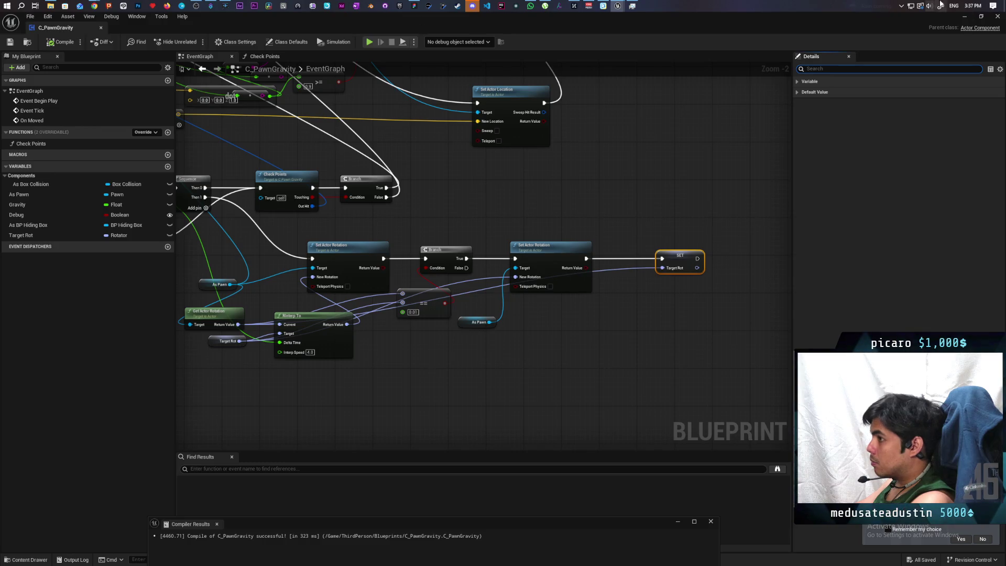
{"action": "left_click", "coordinate": [964, 16]}
{"action": "left_click", "coordinate": [516, 53]}
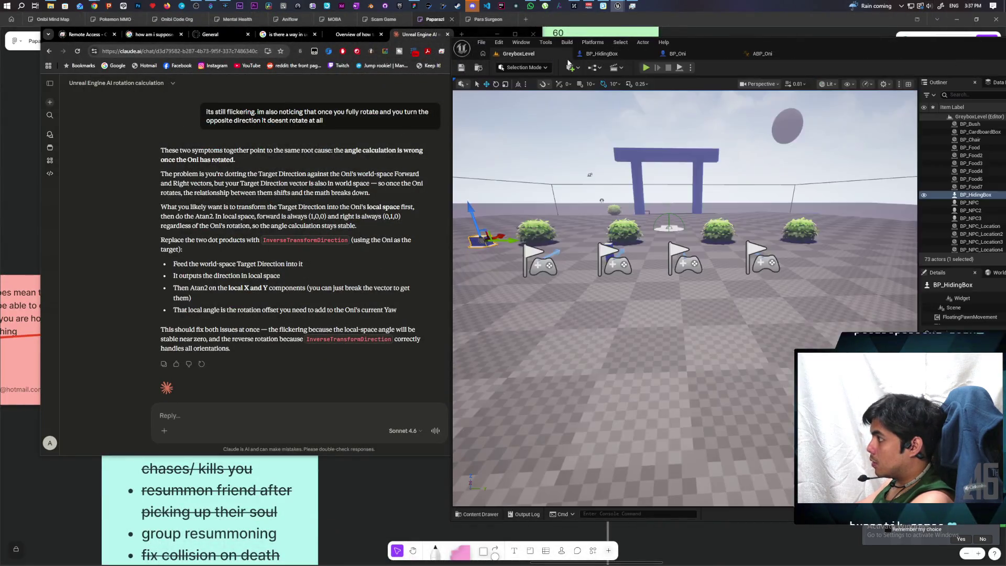
{"action": "left_click", "coordinate": [646, 68]}
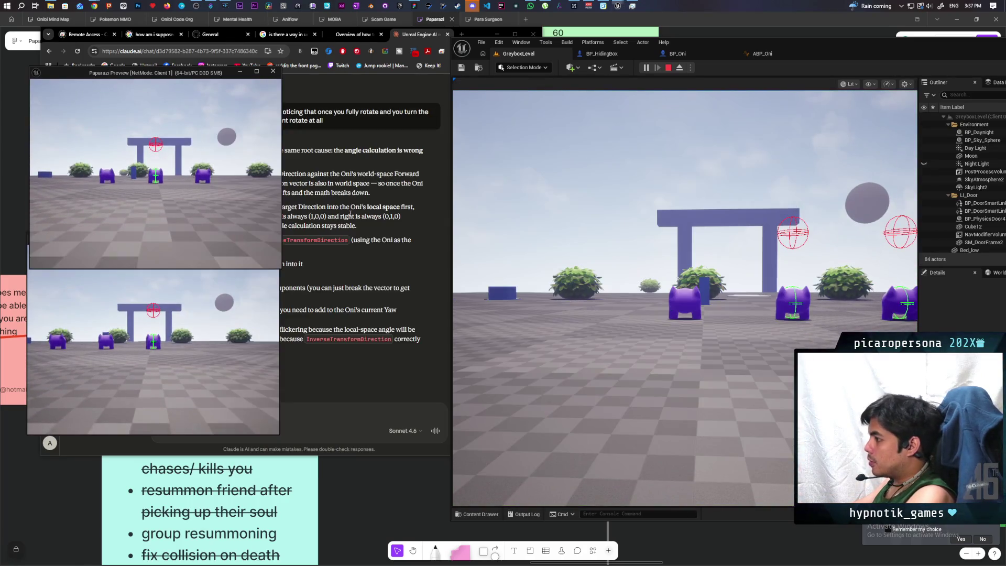
{"action": "key", "text": "w"}
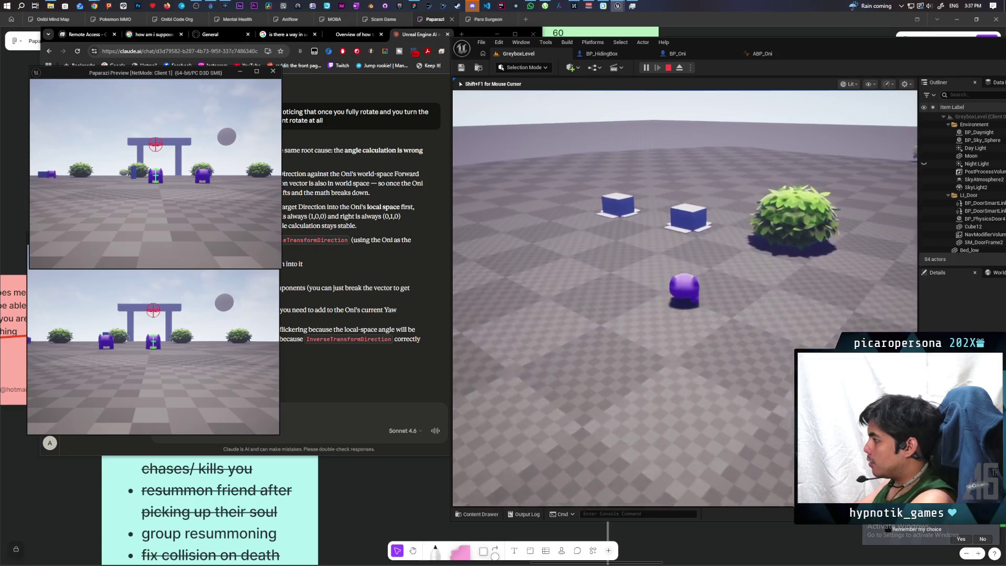
{"action": "key", "text": "w"}
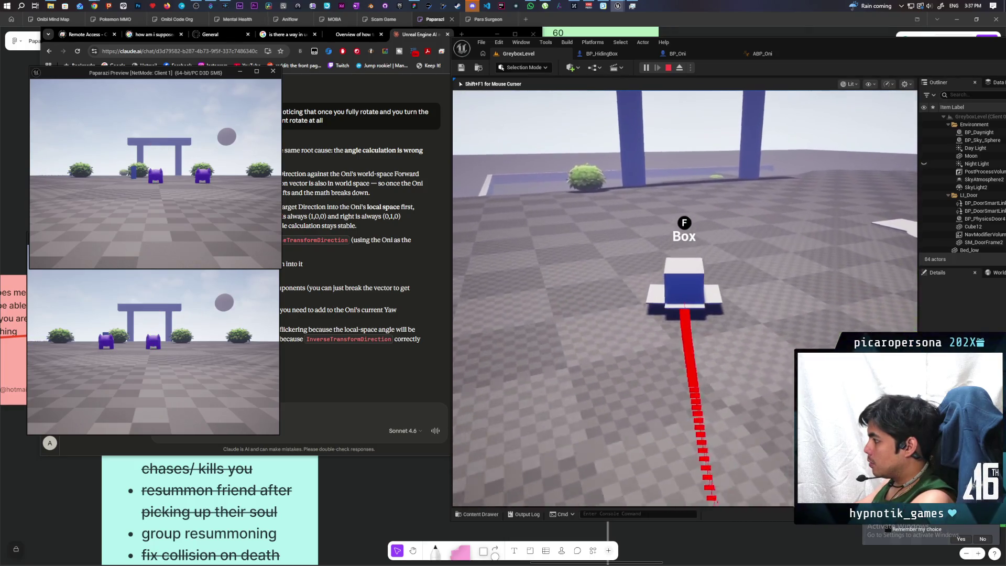
{"action": "key", "text": "w"}
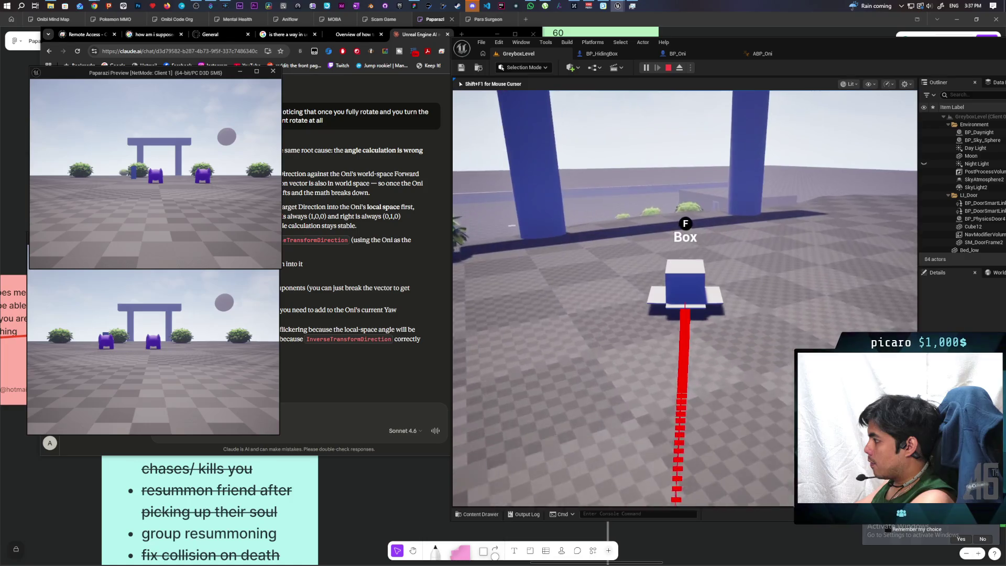
{"action": "key", "text": "w"}
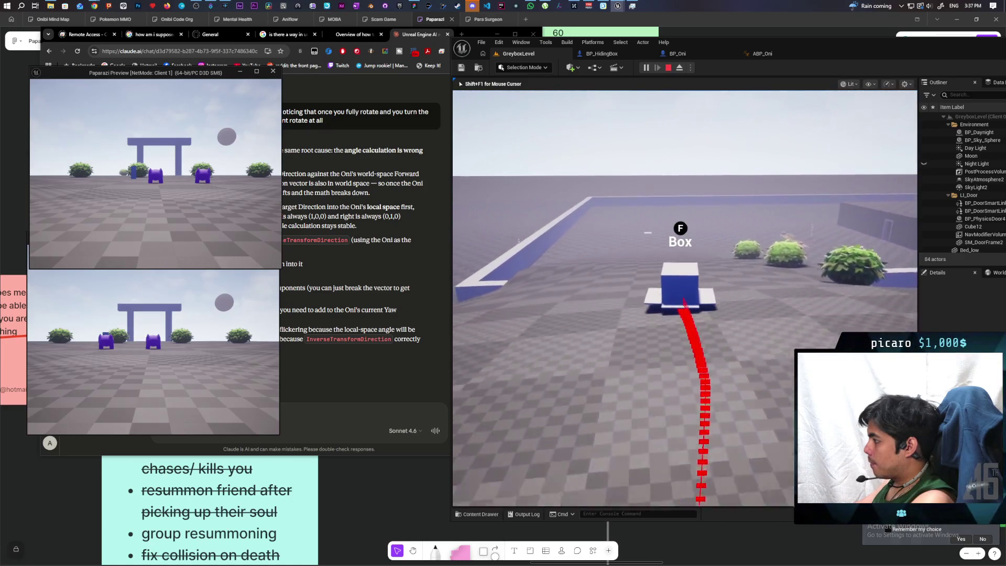
{"action": "key", "text": "w"}
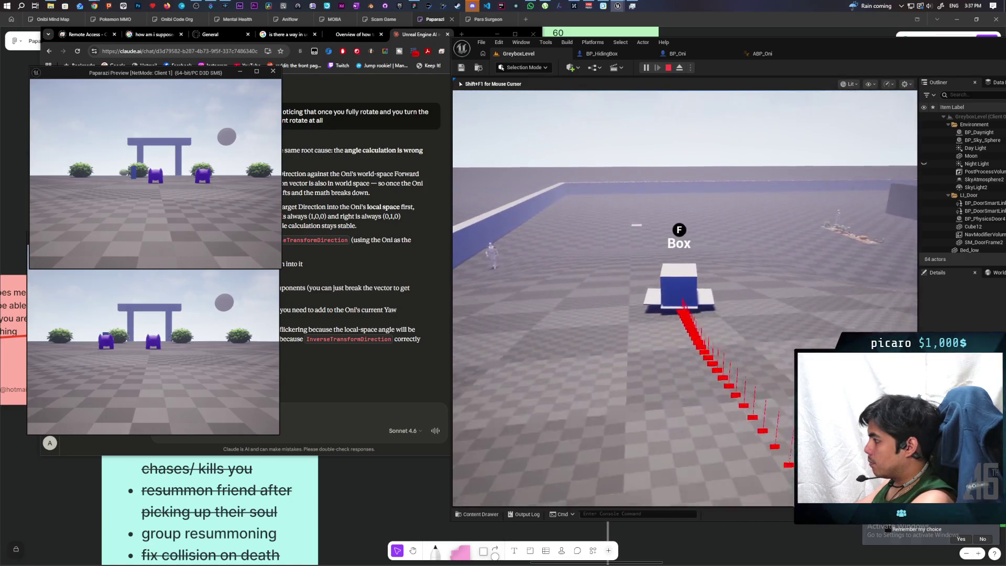
{"action": "key", "text": "w"}
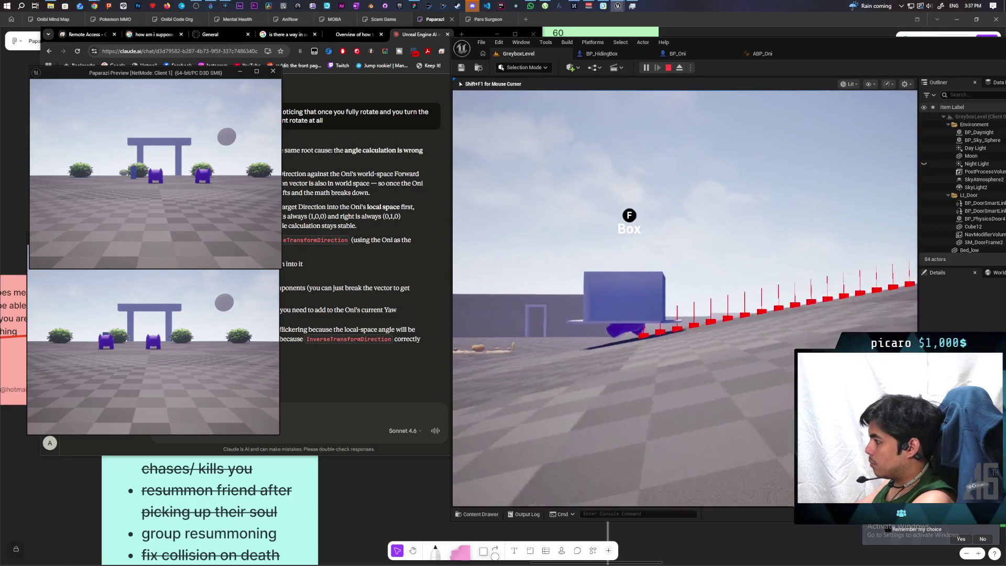
{"action": "key", "text": "w"}
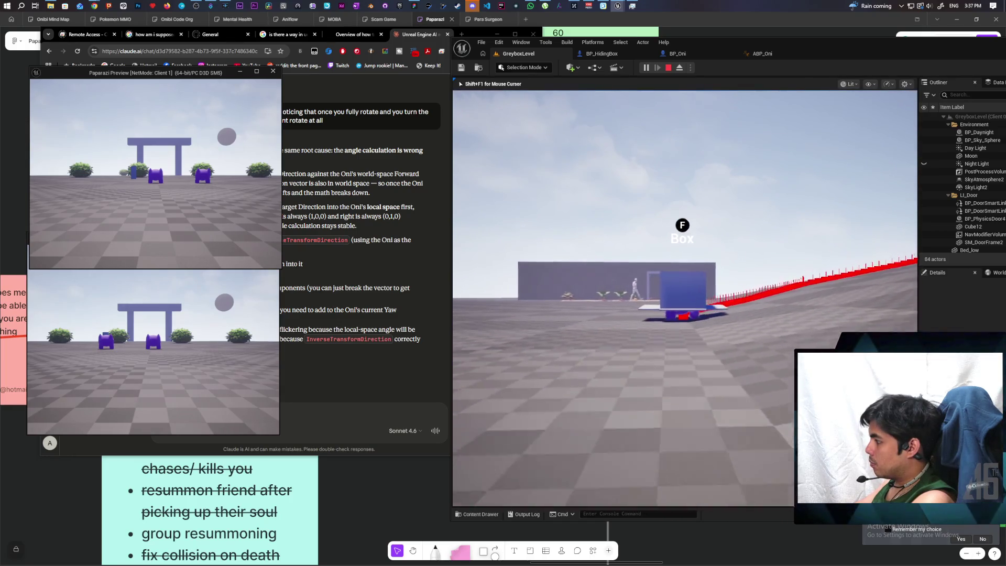
{"action": "key", "text": "s"}
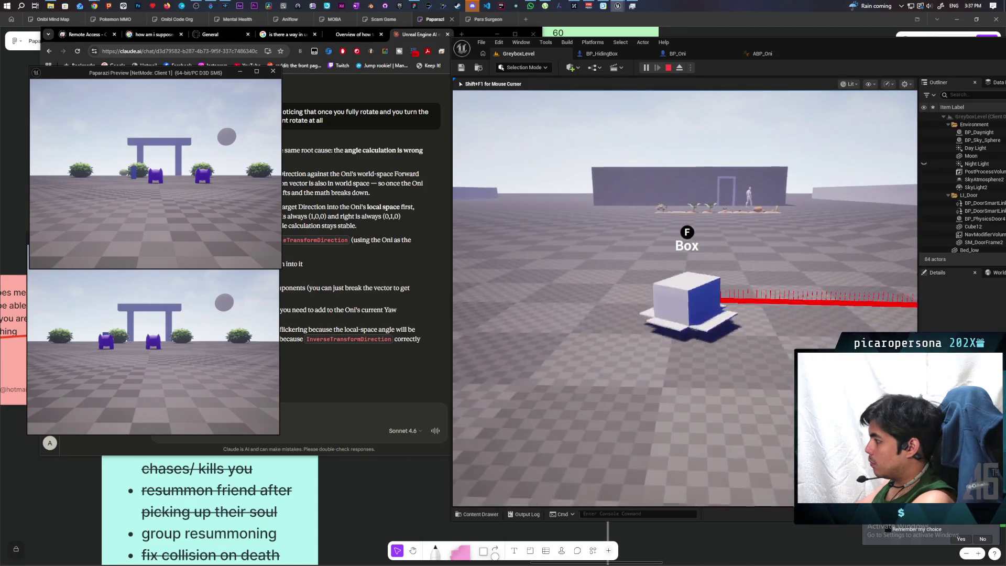
{"action": "key", "text": "s"}
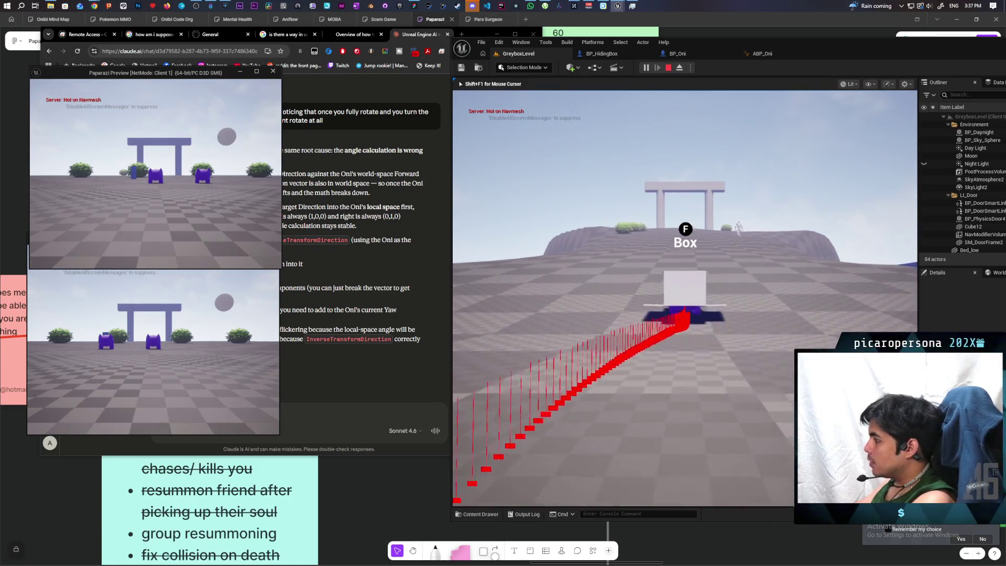
{"action": "key", "text": "w"}
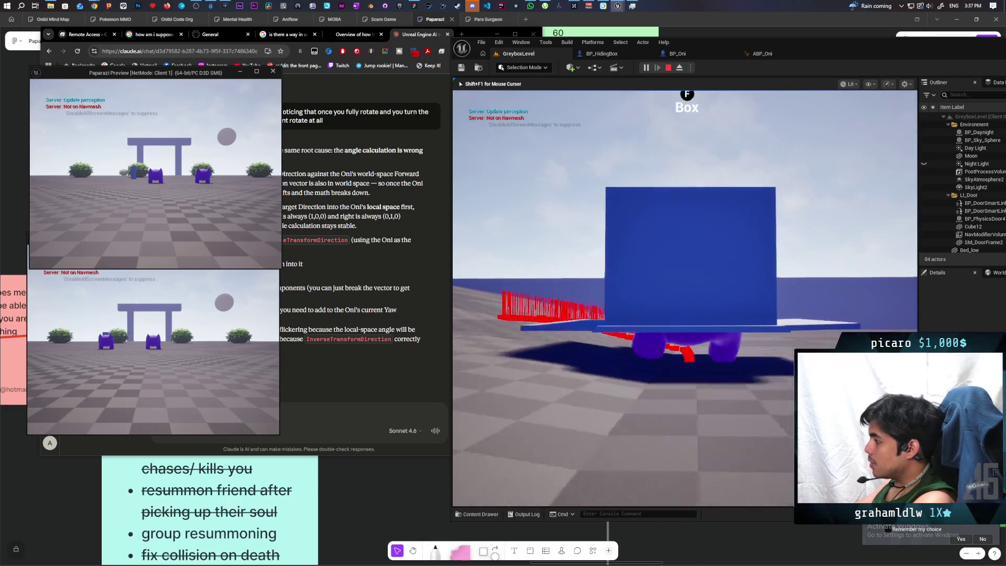
{"action": "key", "text": "s"}
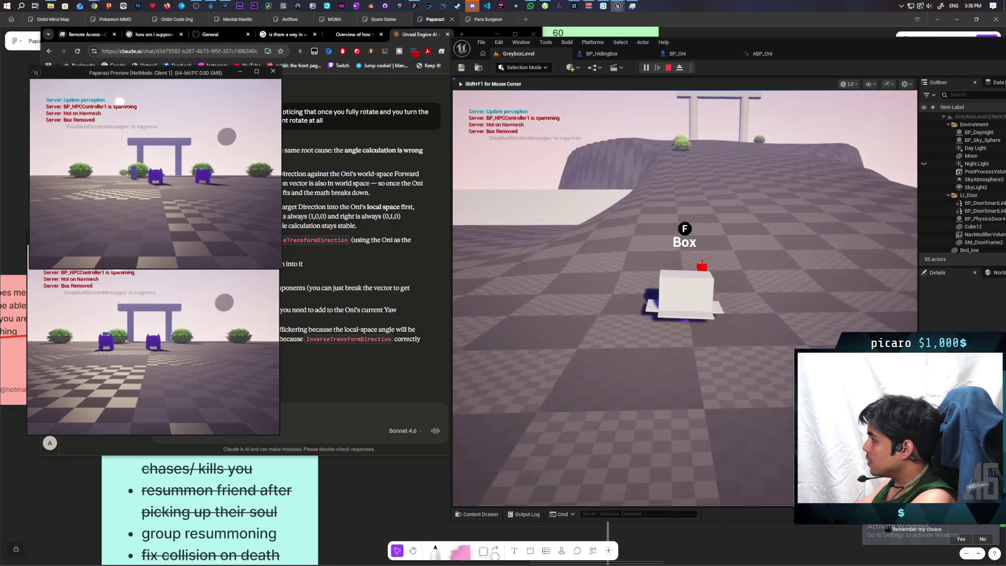
{"action": "key", "text": "Escape"}
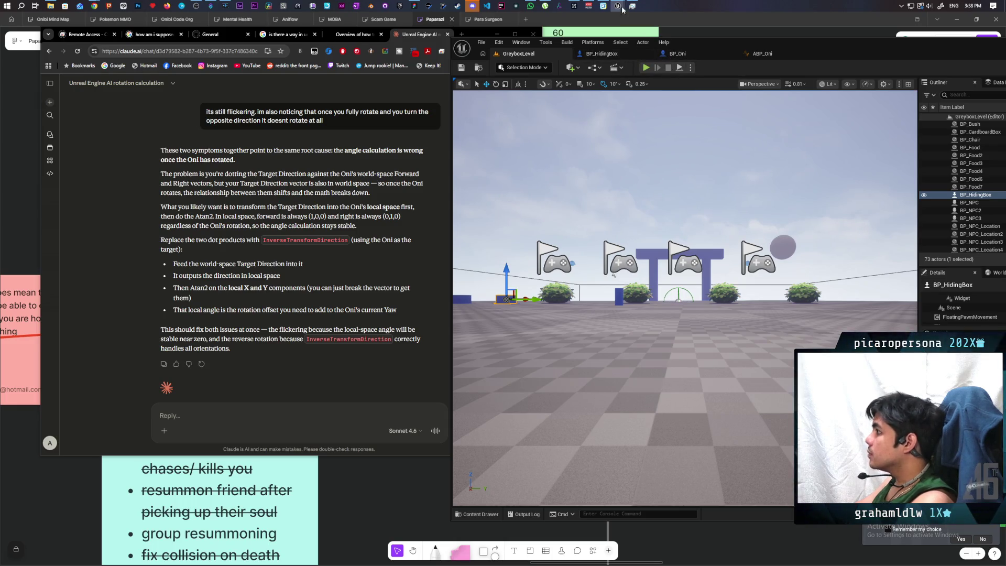
Bring up C_PawnGravity and shift the SET Target Rot node right near Make Rot from ZX
{"action": "left_click", "coordinate": [659, 52]}
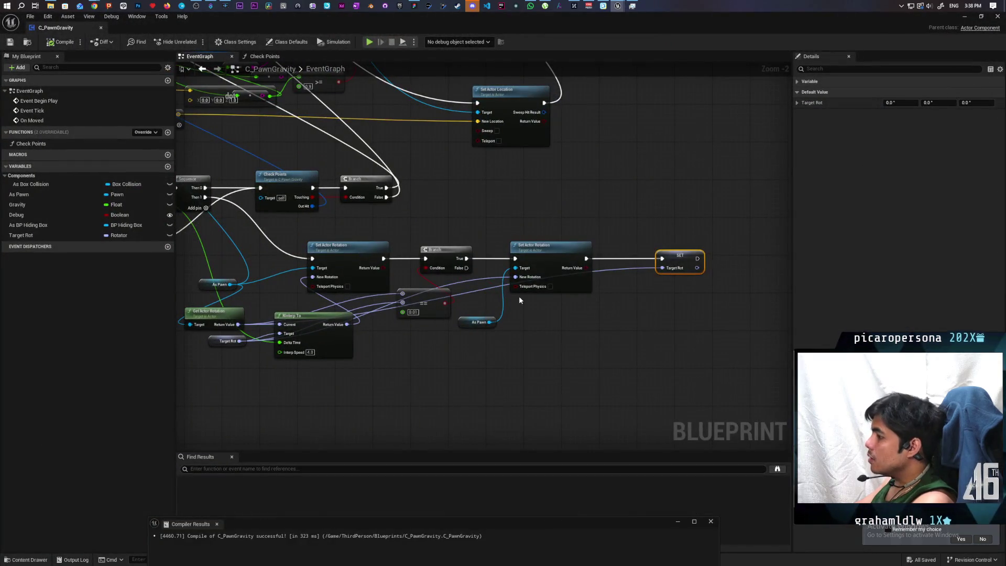
{"action": "left_click_drag", "start_coordinate": [465, 339], "coordinate": [675, 299]}
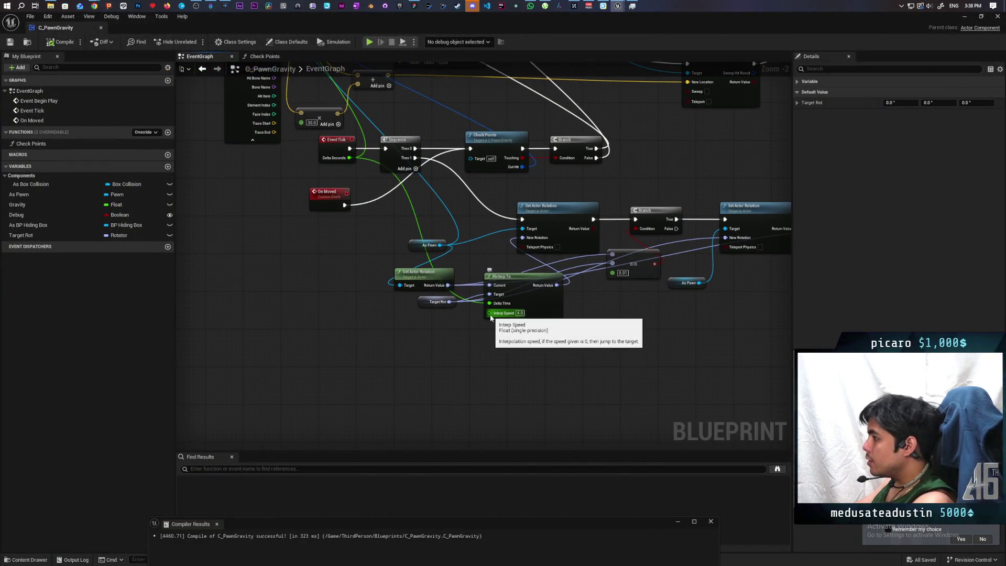
{"action": "mouse_move", "coordinate": [489, 315]}
{"action": "left_mouse_down"}
{"action": "mouse_move", "coordinate": [461, 451]}
{"action": "mouse_move", "coordinate": [492, 503]}
{"action": "mouse_move", "coordinate": [512, 346]}
{"action": "left_mouse_up"}
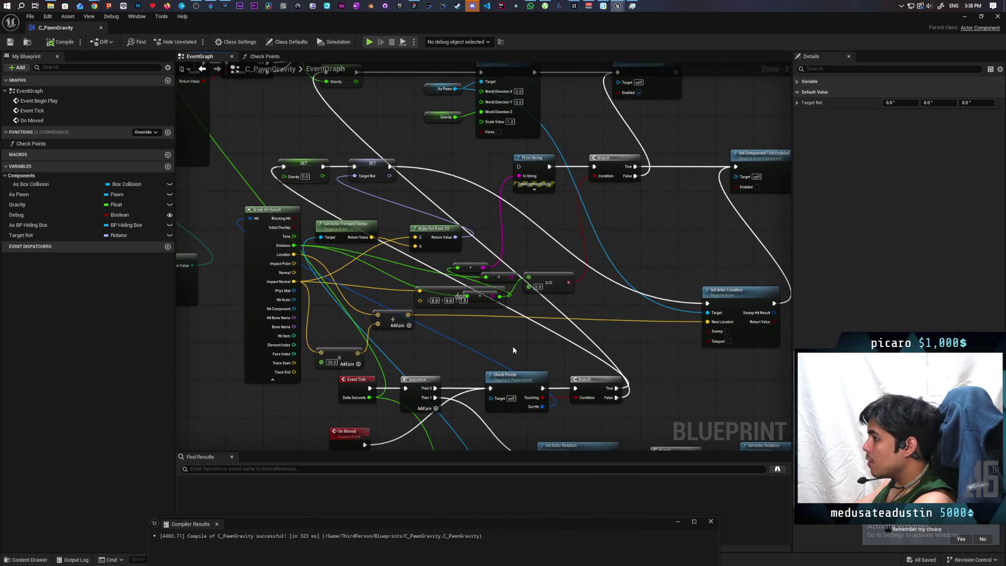
{"action": "mouse_move", "coordinate": [467, 197]}
{"action": "left_mouse_down"}
{"action": "mouse_move", "coordinate": [556, 221]}
{"action": "mouse_move", "coordinate": [503, 194]}
{"action": "mouse_move", "coordinate": [517, 215]}
{"action": "left_mouse_up"}
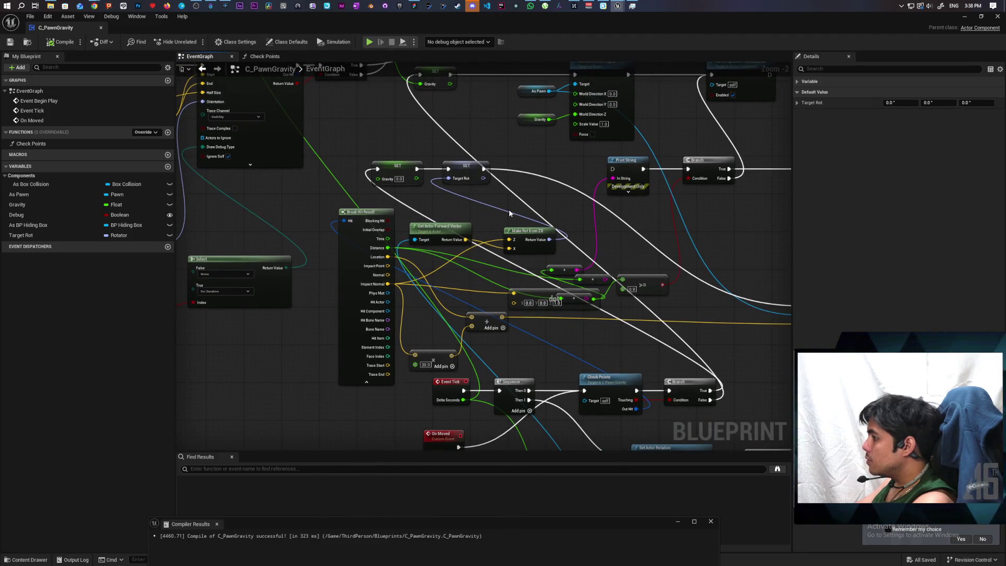
{"action": "mouse_move", "coordinate": [512, 206]}
{"action": "left_mouse_down"}
{"action": "mouse_move", "coordinate": [513, 222]}
{"action": "mouse_move", "coordinate": [417, 209]}
{"action": "left_mouse_up"}
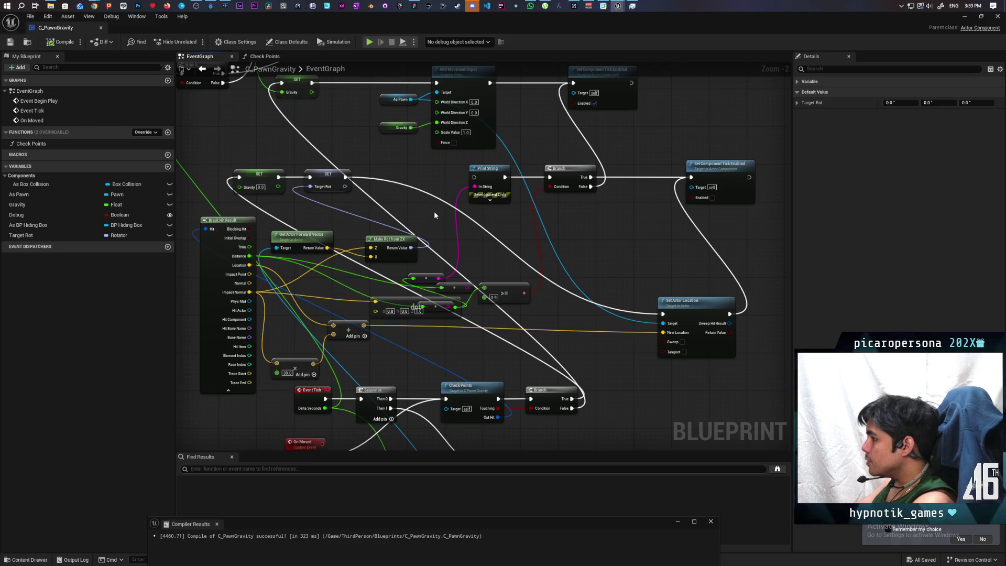
{"action": "left_click_drag", "start_coordinate": [332, 177], "coordinate": [402, 178]}
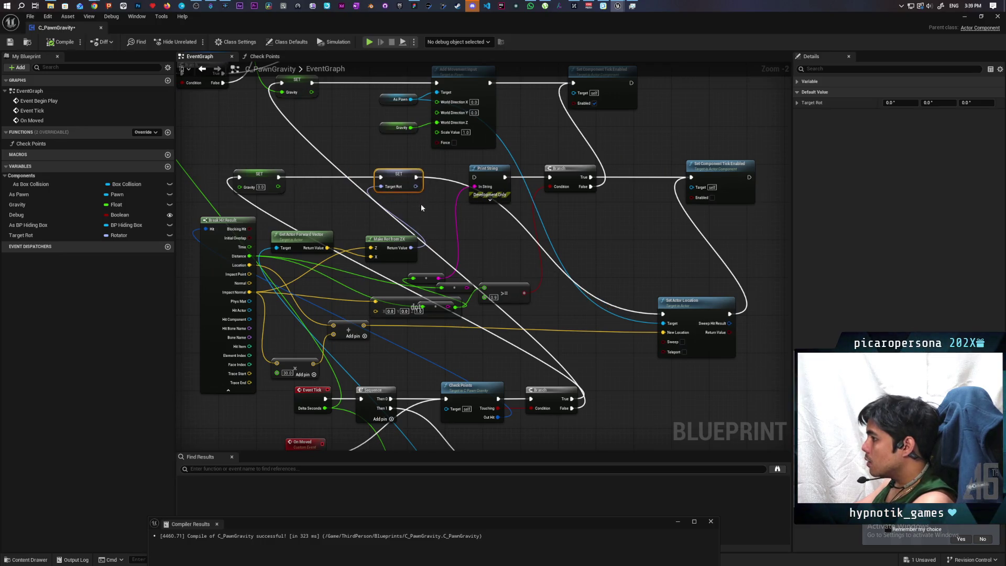
{"action": "mouse_move", "coordinate": [422, 210]}
{"action": "left_mouse_down"}
{"action": "mouse_move", "coordinate": [431, 160]}
{"action": "mouse_move", "coordinate": [506, 179]}
{"action": "mouse_move", "coordinate": [439, 206]}
{"action": "mouse_move", "coordinate": [435, 217]}
{"action": "left_mouse_up"}
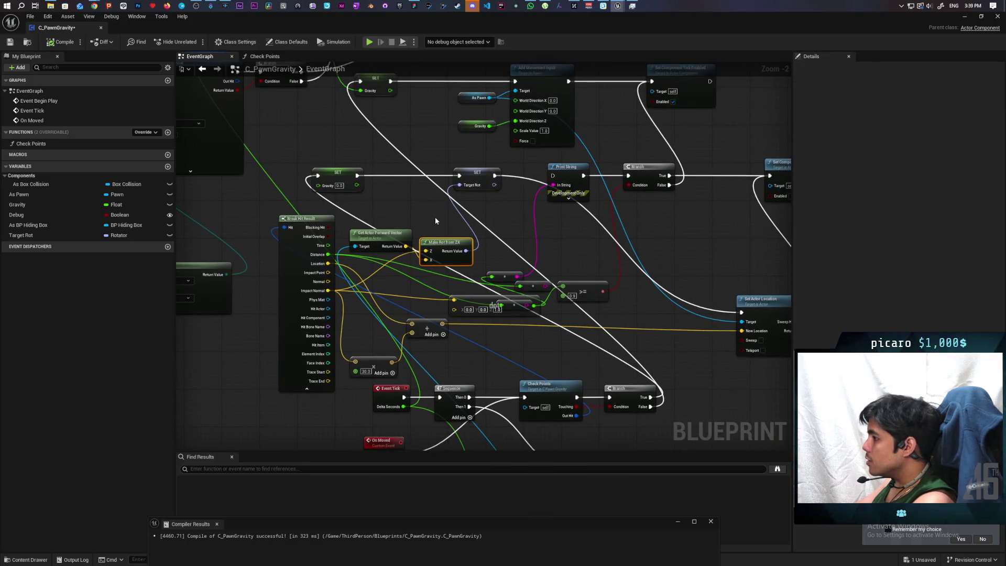
{"action": "scroll", "coordinate": [436, 220], "scroll_direction": "up", "scroll_amount": 2}
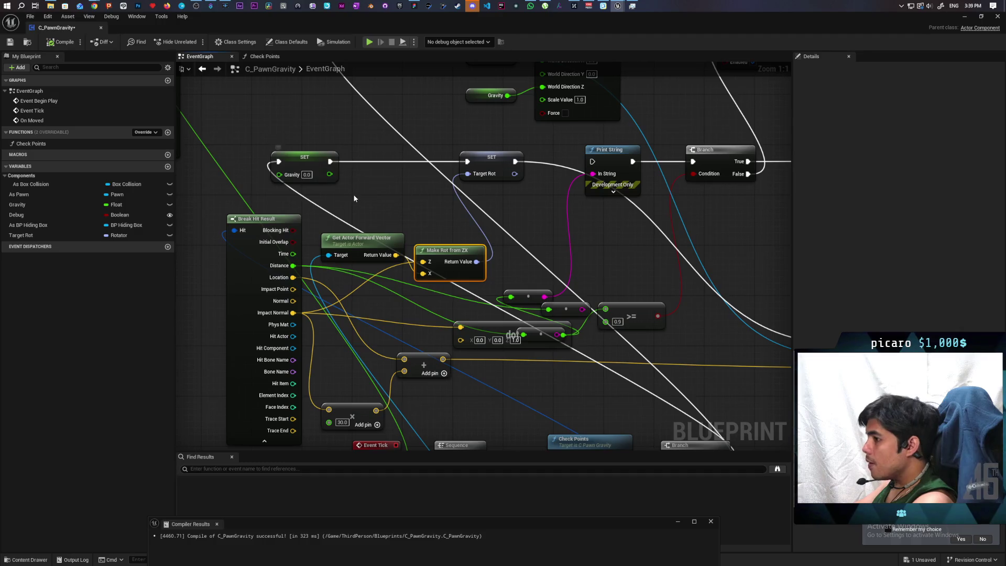
{"action": "left_click_drag", "start_coordinate": [353, 194], "coordinate": [362, 162]}
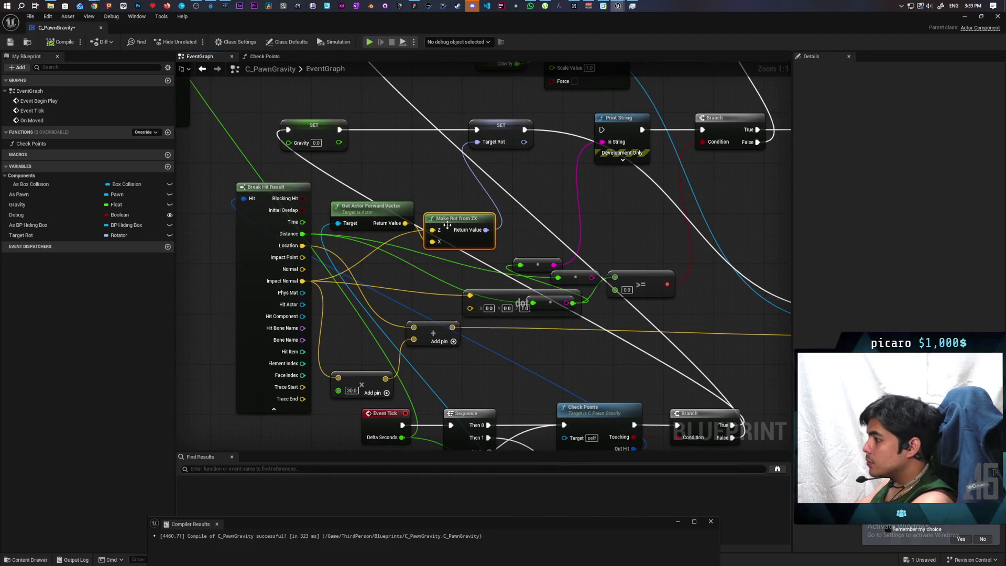
{"action": "mouse_move", "coordinate": [524, 430]}
{"action": "left_mouse_down"}
{"action": "mouse_move", "coordinate": [451, 246]}
{"action": "mouse_move", "coordinate": [456, 325]}
{"action": "mouse_move", "coordinate": [464, 267]}
{"action": "left_mouse_up"}
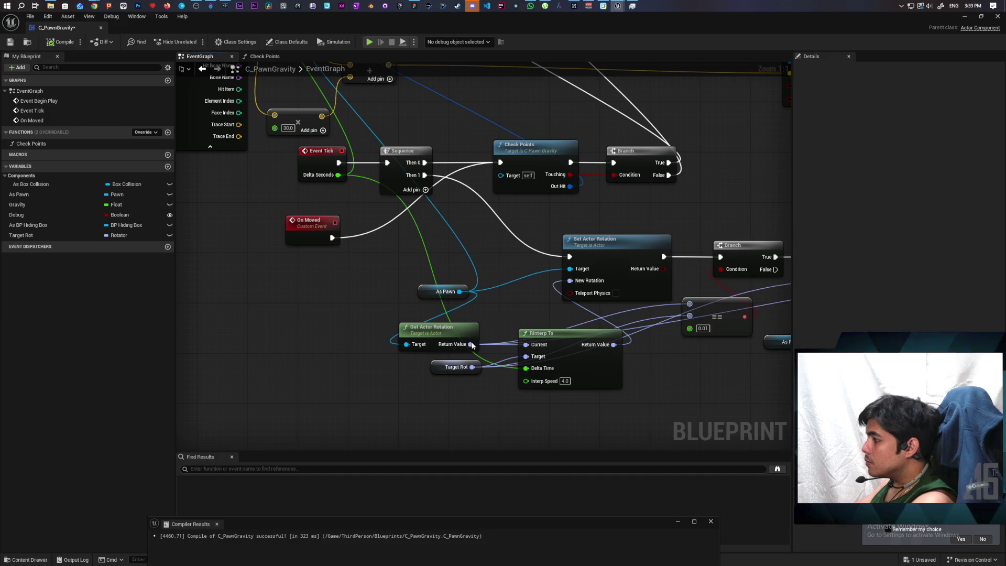
Place As Pawn just before Get Actor Rotation and move both beside SET Target Rot
{"action": "mouse_move", "coordinate": [460, 330]}
{"action": "left_mouse_down"}
{"action": "mouse_move", "coordinate": [426, 317]}
{"action": "mouse_move", "coordinate": [478, 316]}
{"action": "left_mouse_up"}
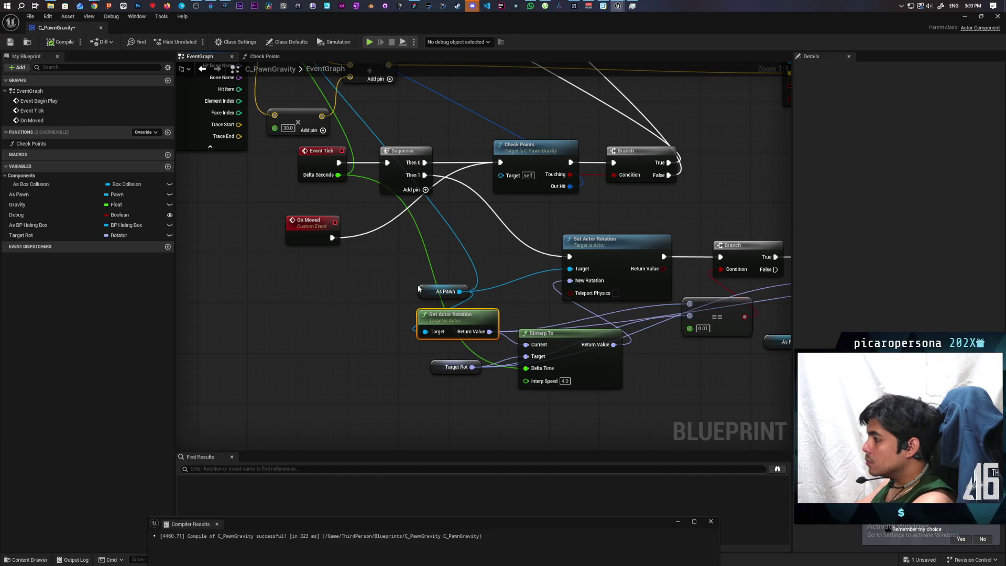
{"action": "mouse_move", "coordinate": [419, 288]}
{"action": "left_mouse_down"}
{"action": "mouse_move", "coordinate": [431, 308]}
{"action": "mouse_move", "coordinate": [415, 285]}
{"action": "left_mouse_up"}
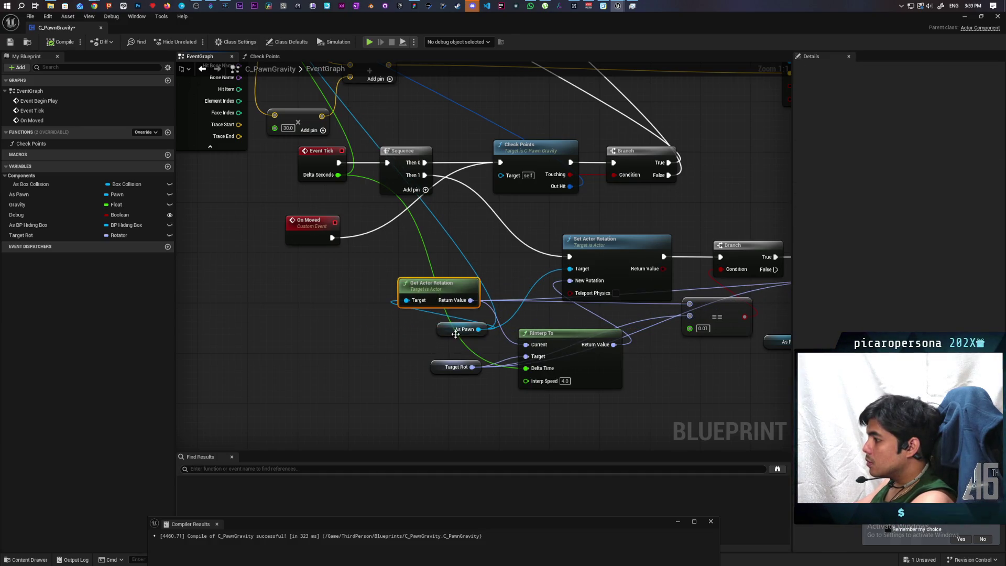
{"action": "mouse_move", "coordinate": [452, 336]}
{"action": "left_mouse_down"}
{"action": "mouse_move", "coordinate": [350, 298]}
{"action": "mouse_move", "coordinate": [357, 304]}
{"action": "left_mouse_up"}
{"action": "left_click", "coordinate": [420, 285], "text": "ctrl"}
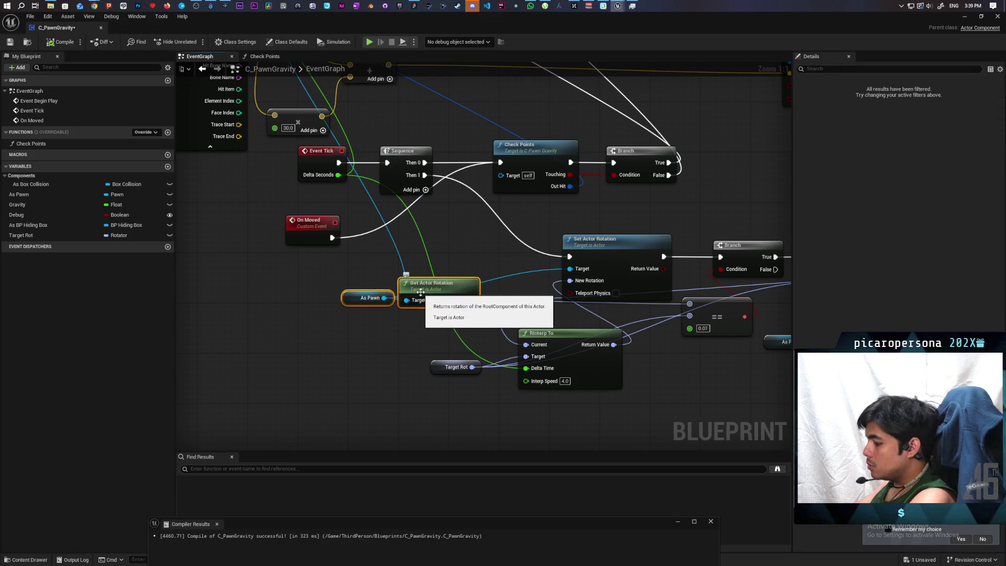
{"action": "mouse_move", "coordinate": [427, 255]}
{"action": "left_mouse_down"}
{"action": "mouse_move", "coordinate": [461, 407]}
{"action": "mouse_move", "coordinate": [461, 320]}
{"action": "mouse_move", "coordinate": [340, 245]}
{"action": "left_mouse_up"}
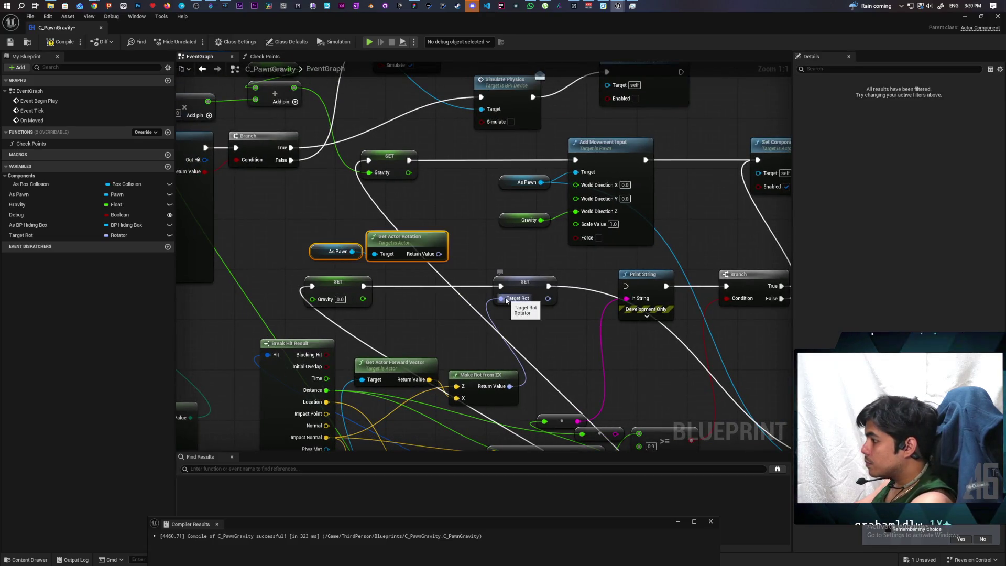
Split Target Rot and Make Rot from ZX's output, wiring roll and pitch into Target Rot X and Y
{"action": "left_click", "coordinate": [524, 283]}
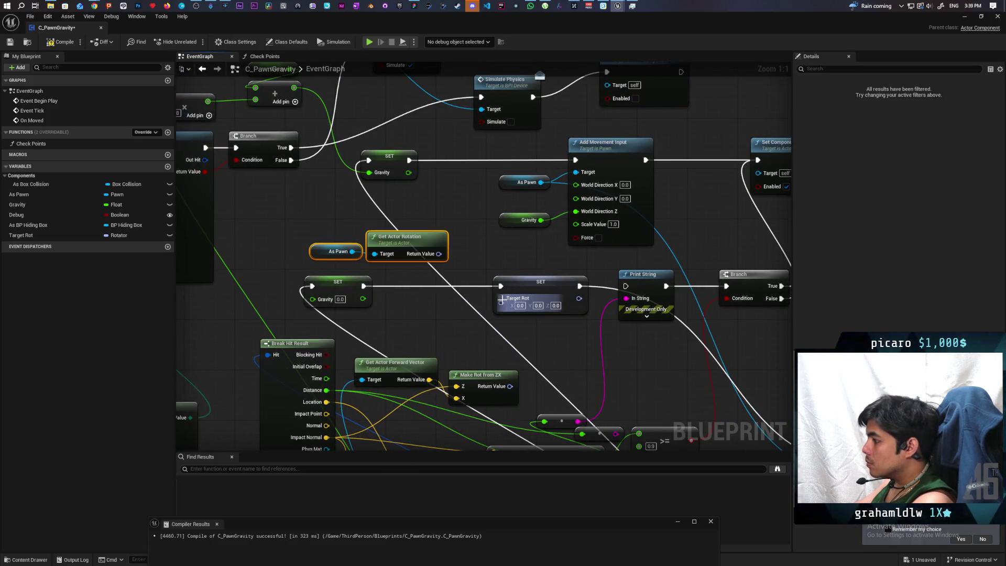
{"action": "left_click", "coordinate": [502, 299], "text": "alt"}
{"action": "right_click", "coordinate": [501, 303]}
{"action": "left_click", "coordinate": [523, 361]}
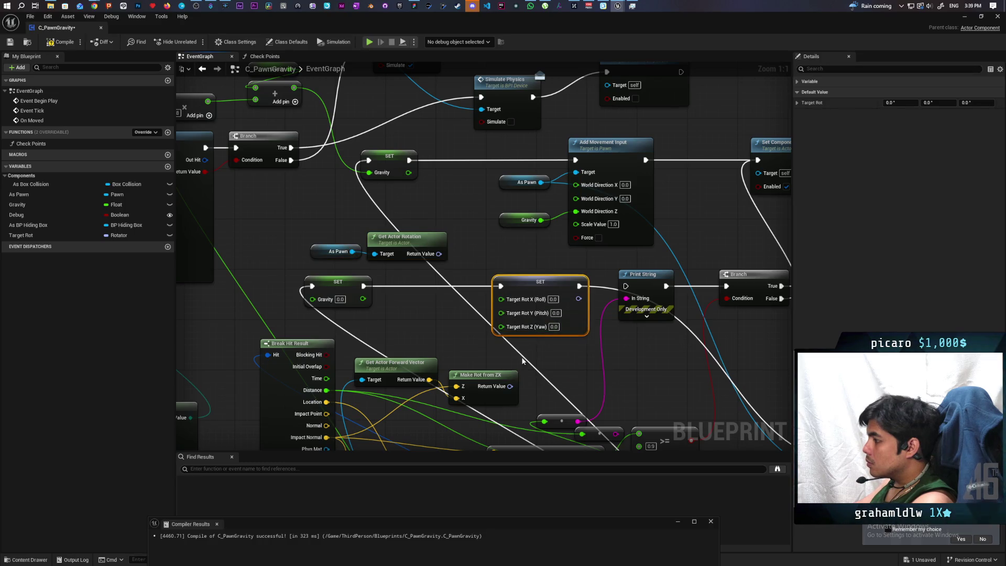
{"action": "right_click", "coordinate": [509, 386]}
{"action": "left_click", "coordinate": [533, 418]}
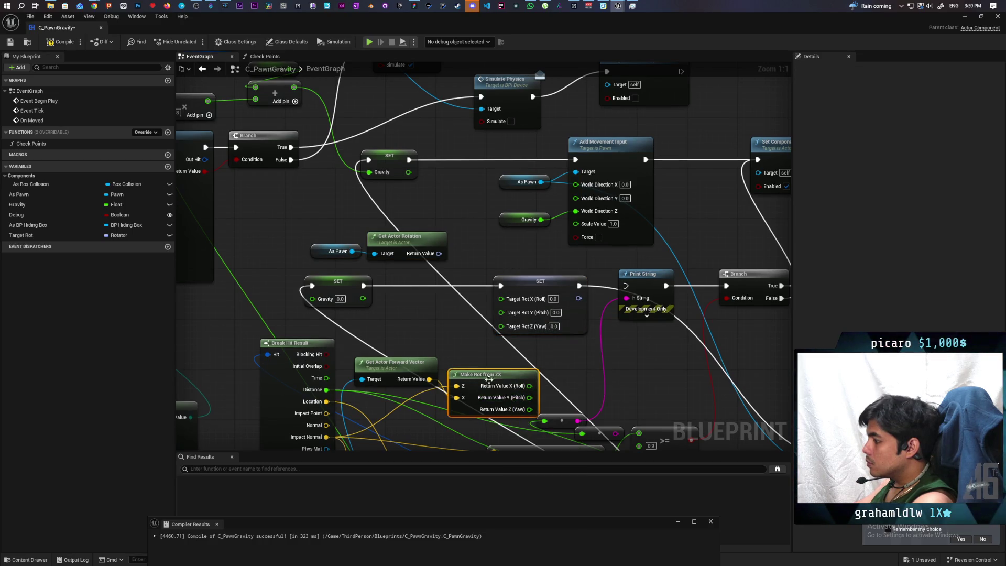
{"action": "mouse_move", "coordinate": [482, 375]}
{"action": "left_mouse_down"}
{"action": "mouse_move", "coordinate": [458, 362]}
{"action": "mouse_move", "coordinate": [501, 300]}
{"action": "left_mouse_up"}
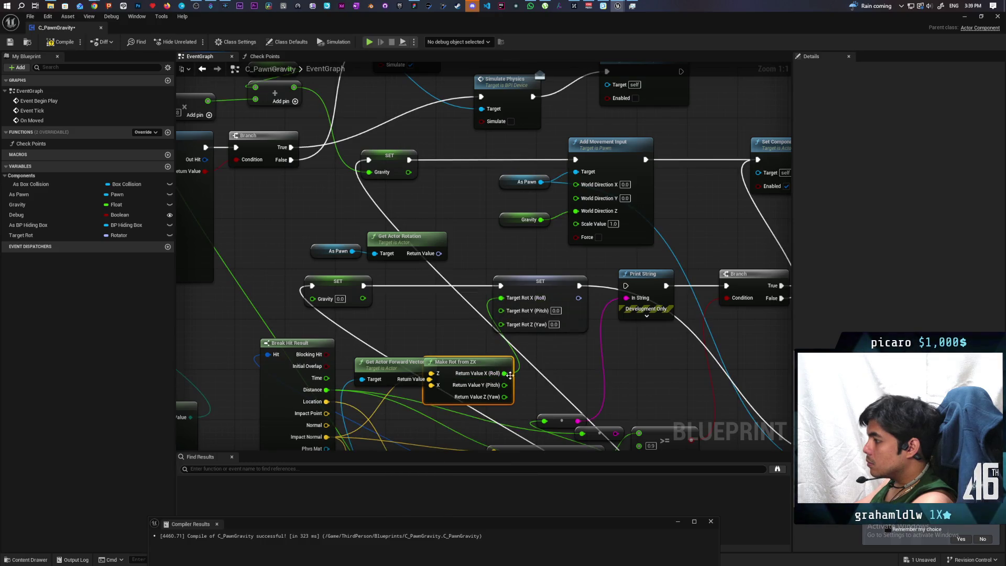
{"action": "left_click_drag", "start_coordinate": [504, 385], "coordinate": [501, 310]}
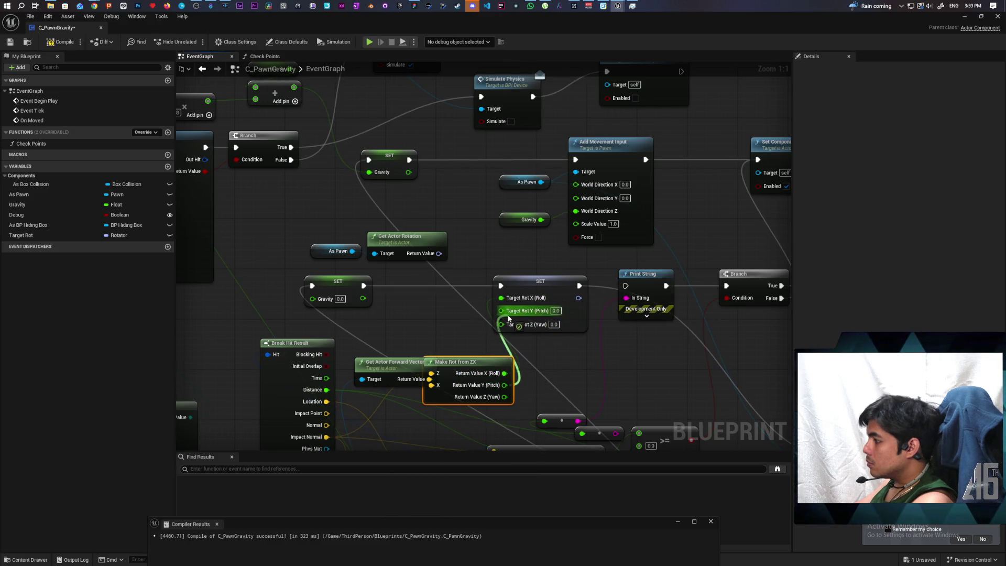
Split the pawn's current rotation, wire its yaw into Target Rot Z, and launch a two-client session
{"action": "right_click", "coordinate": [440, 253]}
{"action": "left_click", "coordinate": [464, 286]}
{"action": "mouse_move", "coordinate": [457, 278]}
{"action": "left_mouse_down"}
{"action": "mouse_move", "coordinate": [478, 320]}
{"action": "mouse_move", "coordinate": [505, 323]}
{"action": "left_mouse_up"}
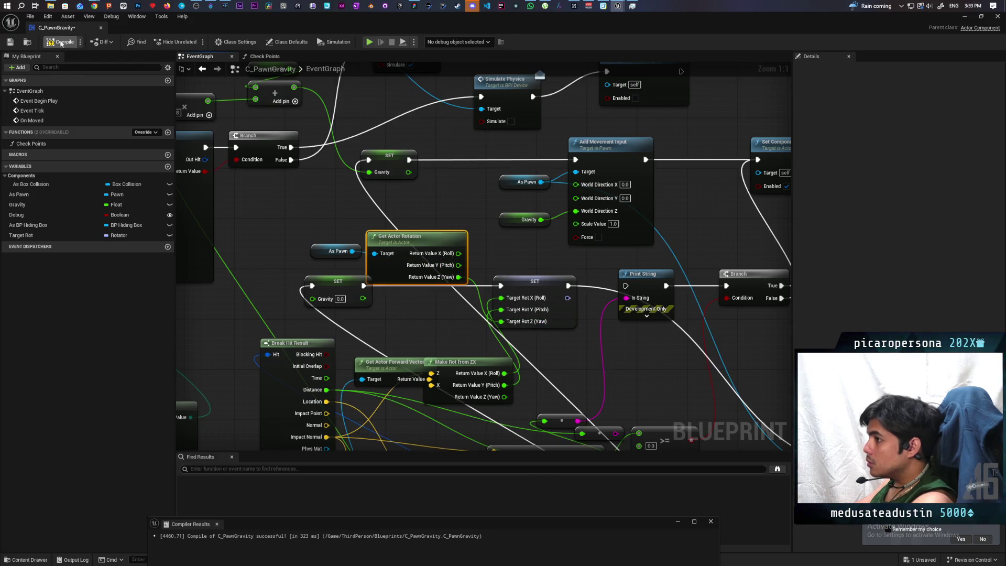
{"action": "left_click", "coordinate": [965, 19]}
{"action": "left_click", "coordinate": [647, 69]}
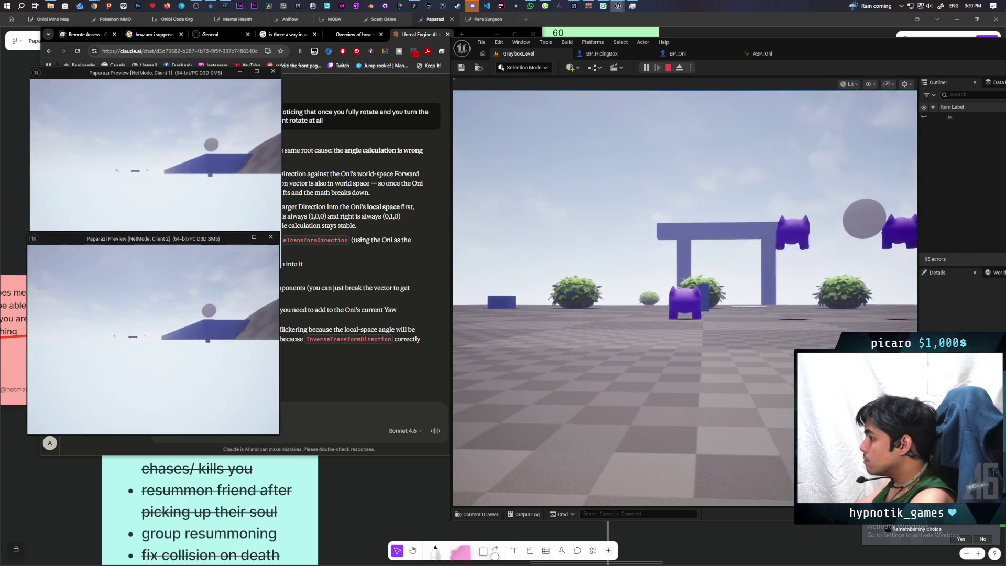
Walk the pawn to the Box in the two-client session, then stop and reopen the C_PawnGravity Target Rot wiring
{"action": "key", "text": "w"}
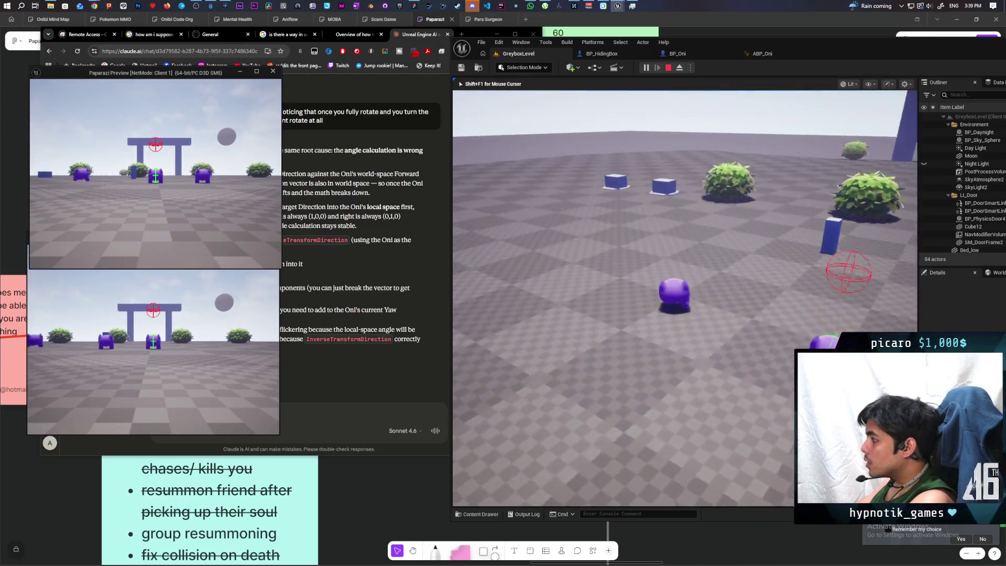
{"action": "key", "text": "w"}
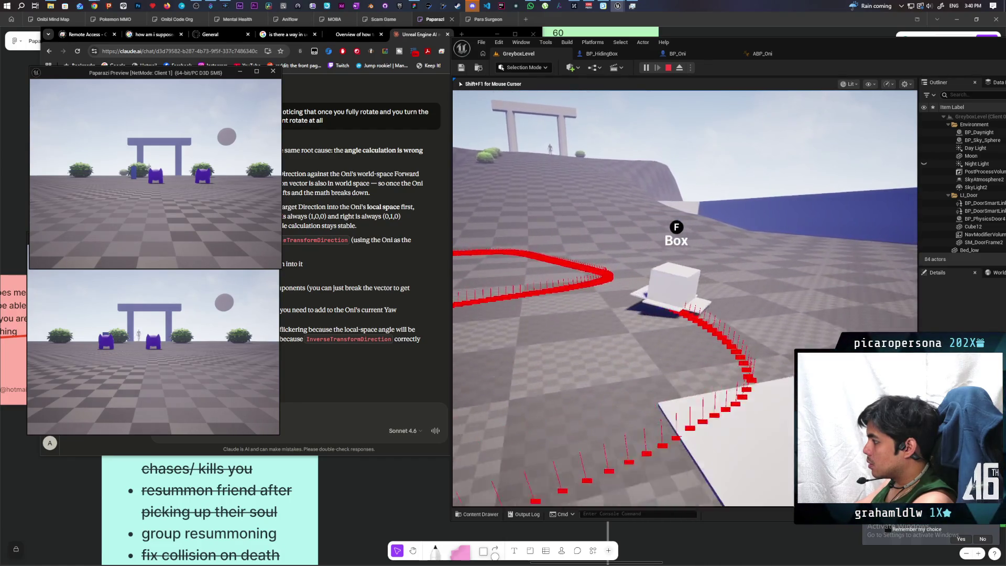
{"action": "key", "text": "Escape"}
{"action": "mouse_move", "coordinate": [611, 6]}
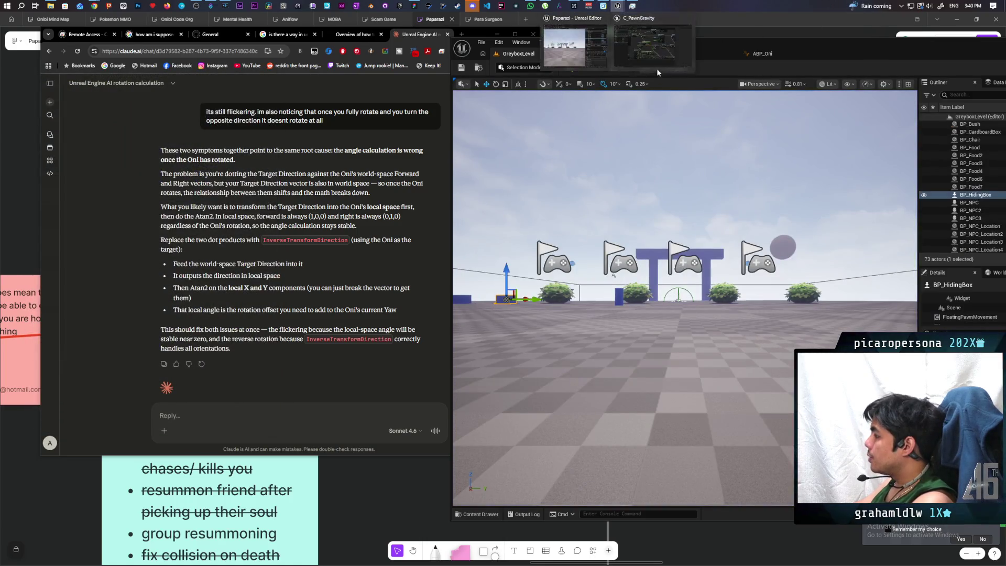
{"action": "left_click", "coordinate": [656, 68]}
{"action": "mouse_move", "coordinate": [480, 200]}
{"action": "left_mouse_down"}
{"action": "mouse_move", "coordinate": [524, 196]}
{"action": "mouse_move", "coordinate": [521, 177]}
{"action": "left_mouse_up"}
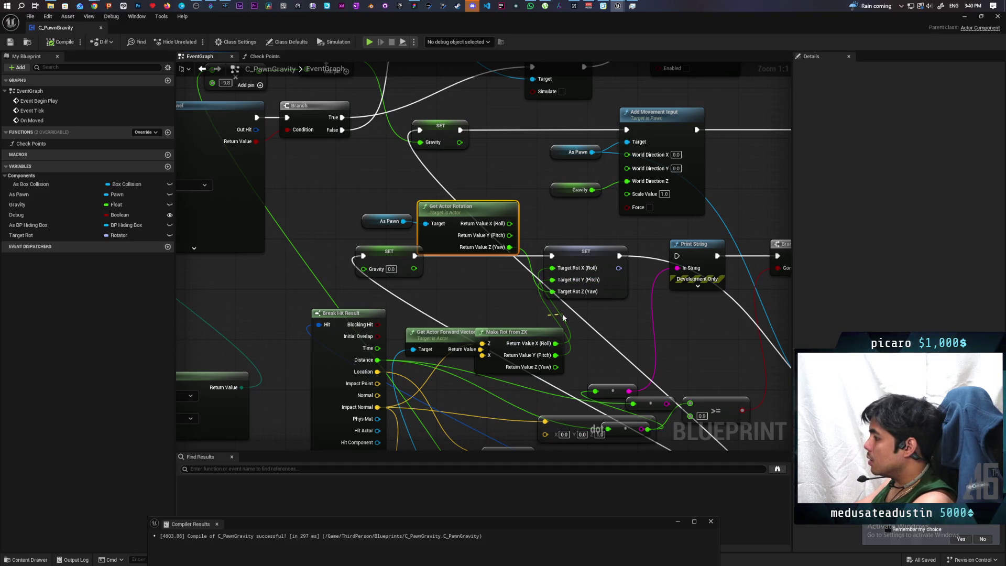
Cut the X/Y wires, delete As Pawn and Get Actor Rotation, and recombine Target Rot into one rotator
{"action": "left_click_drag", "start_coordinate": [563, 318], "coordinate": [554, 308]}
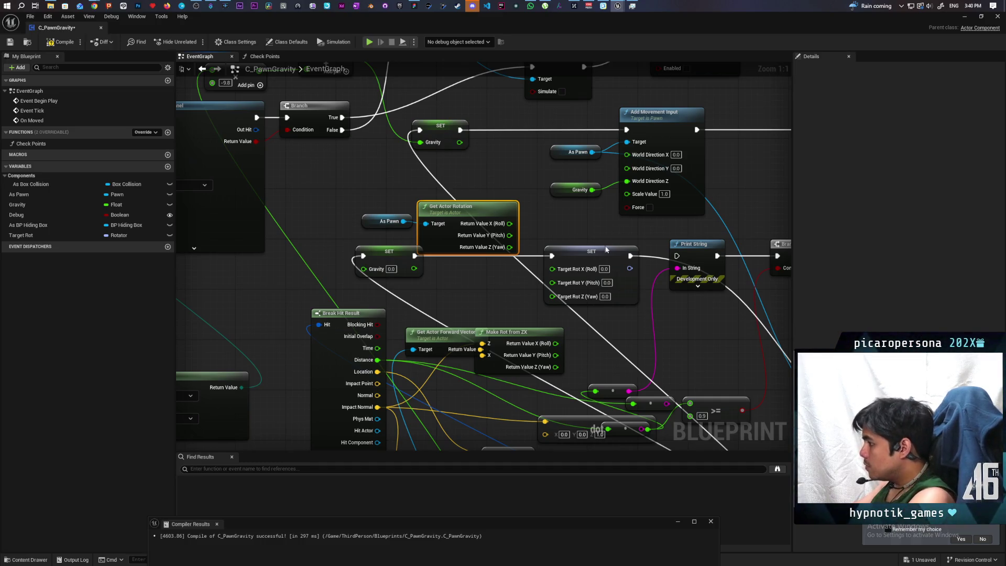
{"action": "left_click_drag", "start_coordinate": [453, 221], "coordinate": [452, 224]}
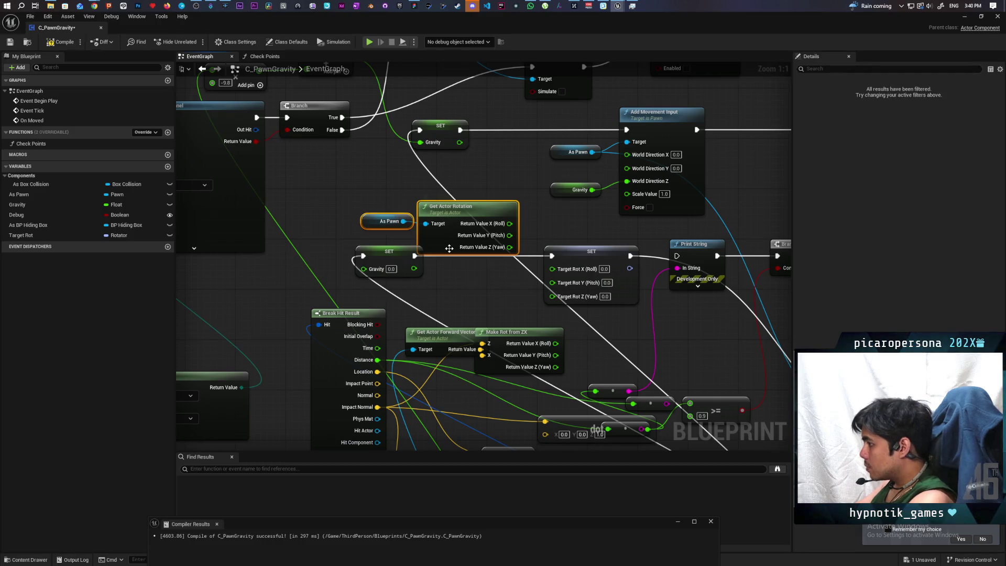
{"action": "key", "text": "Delete"}
{"action": "right_click", "coordinate": [554, 269]}
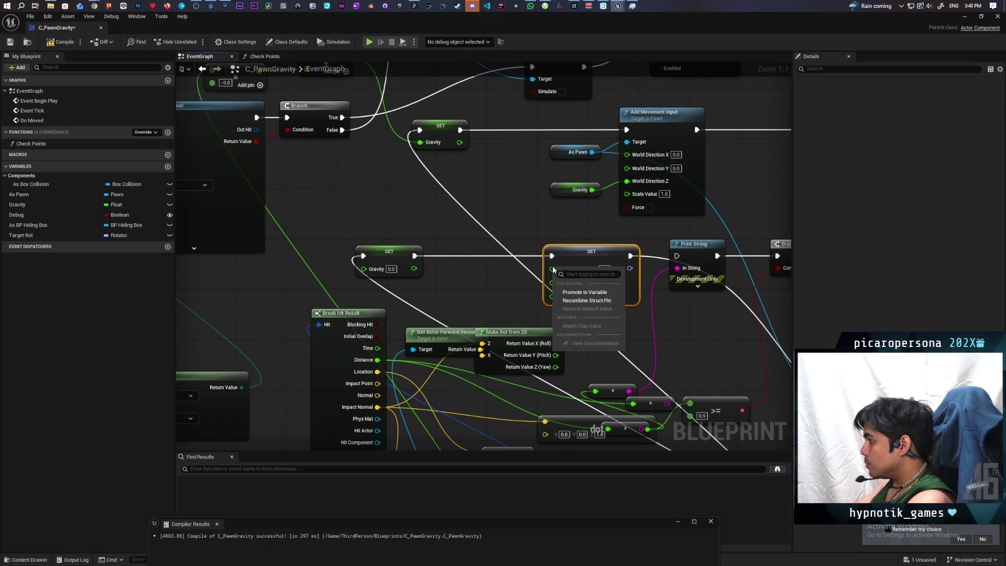
{"action": "left_click", "coordinate": [576, 300]}
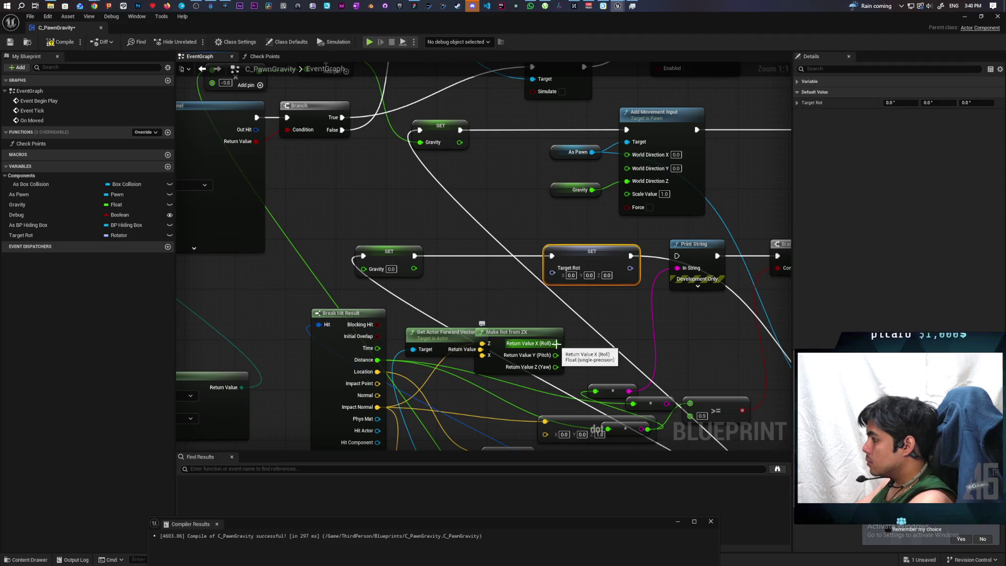
Recombine Make Rot from ZX's output, wire its Return Value into Target Rot, and launch a two-client session
{"action": "right_click", "coordinate": [560, 349]}
{"action": "key", "text": "Escape"}
{"action": "right_click", "coordinate": [558, 367]}
{"action": "left_click", "coordinate": [580, 399]}
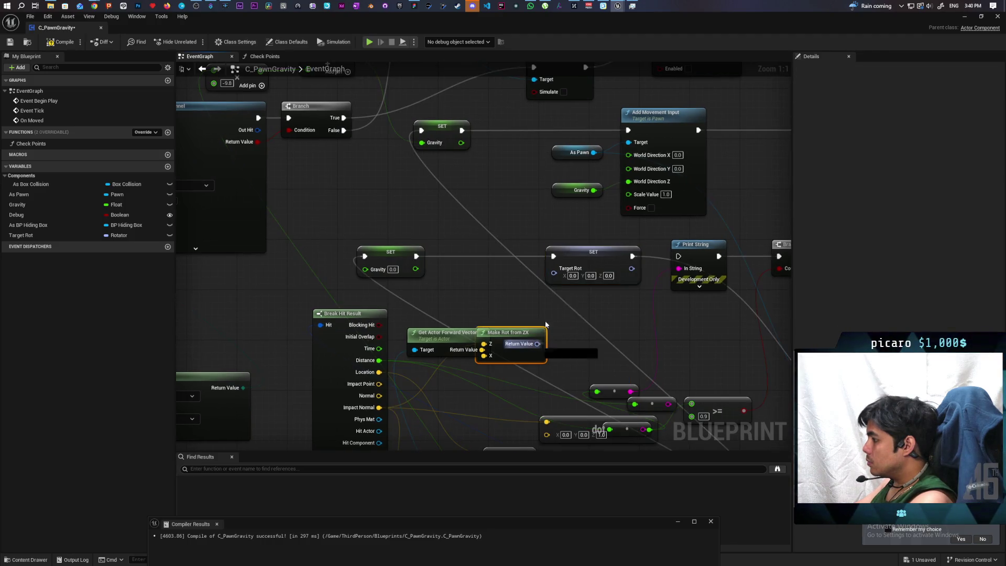
{"action": "left_click_drag", "start_coordinate": [554, 278], "coordinate": [554, 273]}
{"action": "left_click_drag", "start_coordinate": [521, 342], "coordinate": [546, 336]}
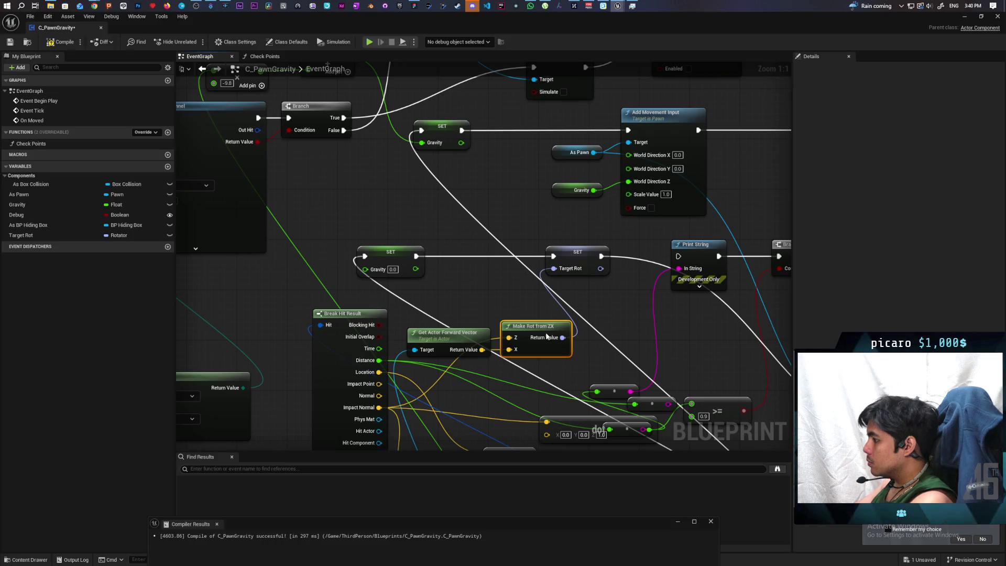
{"action": "left_click_drag", "start_coordinate": [429, 292], "coordinate": [402, 186]}
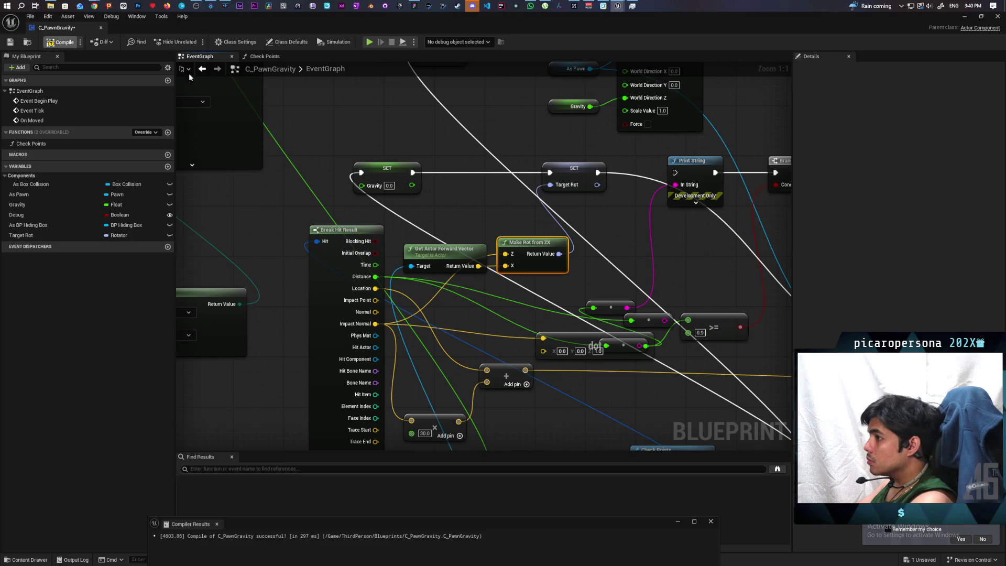
{"action": "left_click", "coordinate": [967, 18]}
{"action": "left_click", "coordinate": [647, 68]}
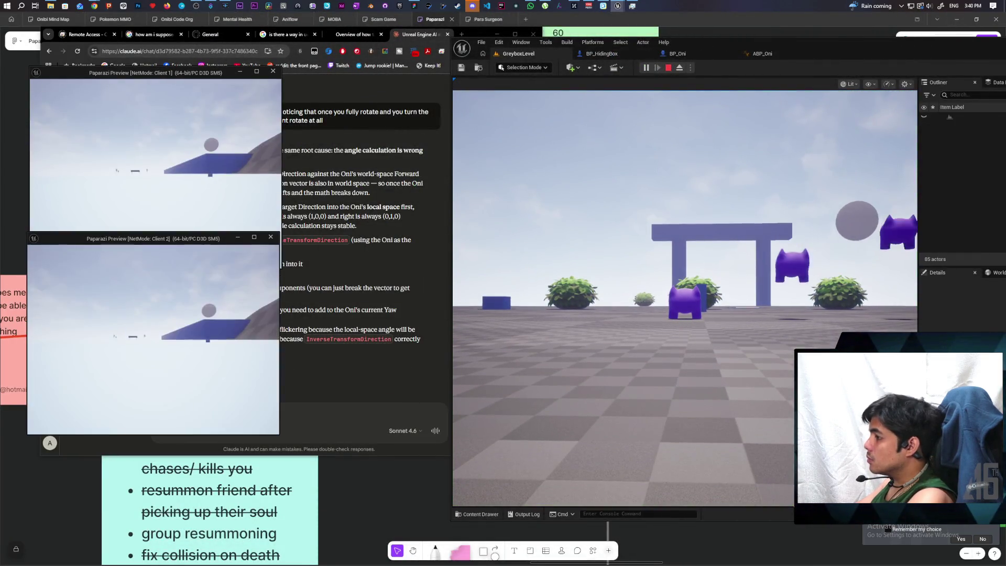
Take control of the game view and drive the box pawn forward toward the Box
{"action": "left_click", "coordinate": [642, 260]}
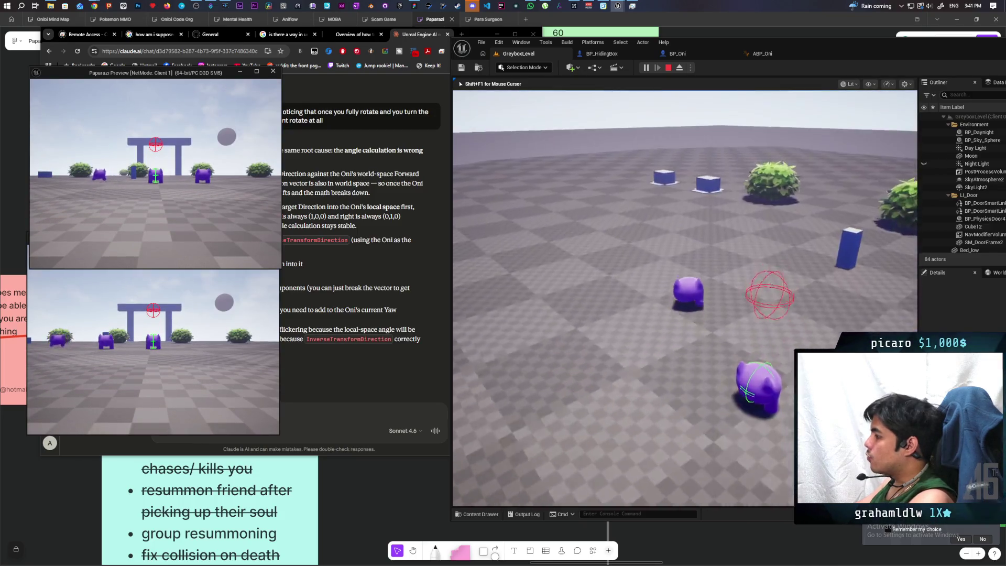
{"action": "key", "text": "w"}
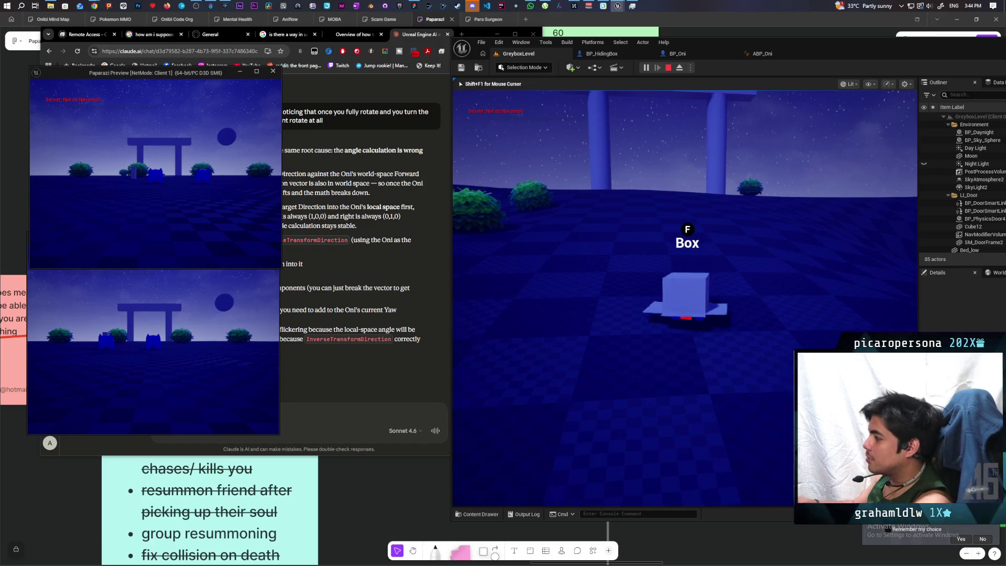
Drive the gravity box across the floor toward the archway, turning and tilting the view
{"action": "key", "text": "w"}
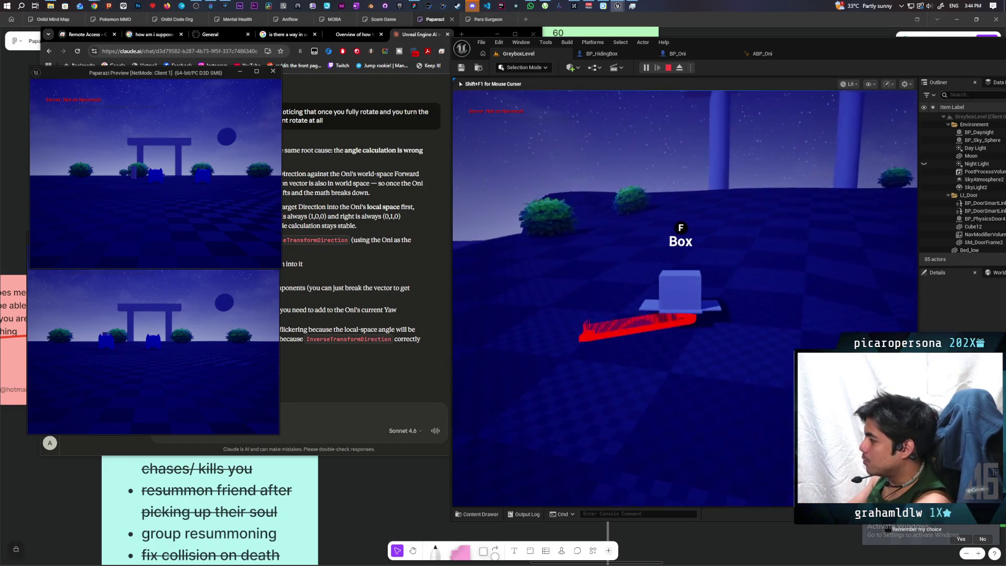
{"action": "key", "text": "w"}
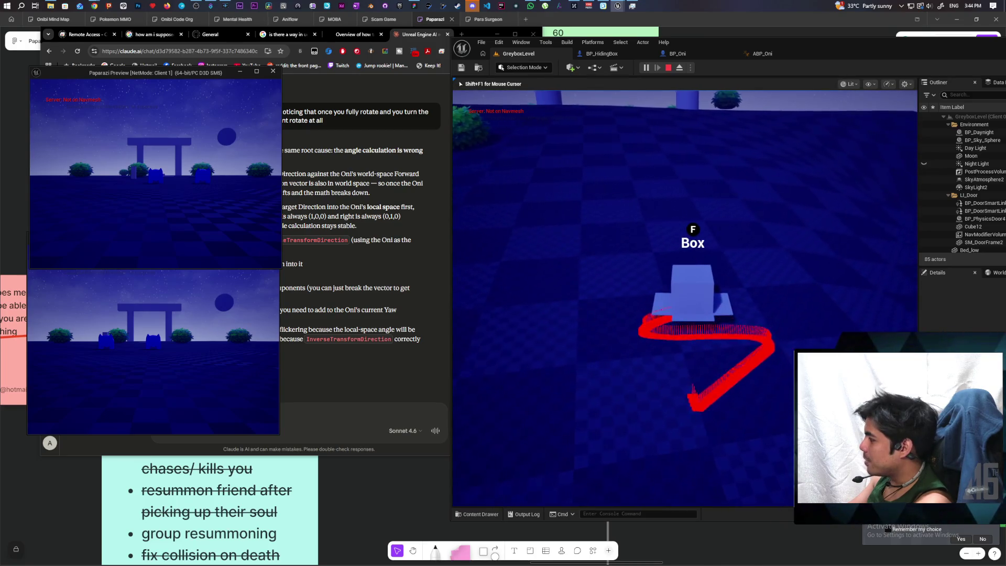
{"action": "key", "text": "w"}
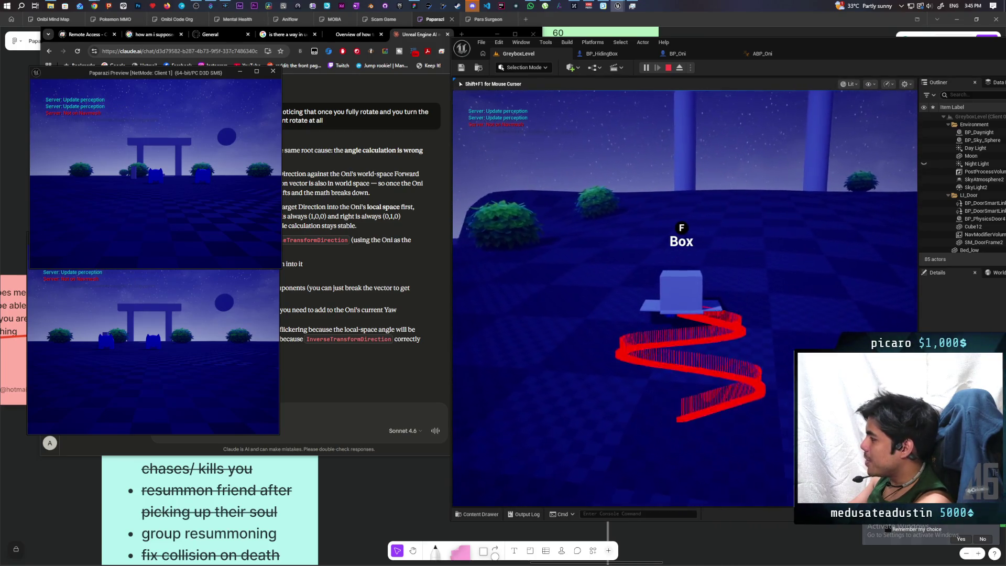
{"action": "key", "text": "w"}
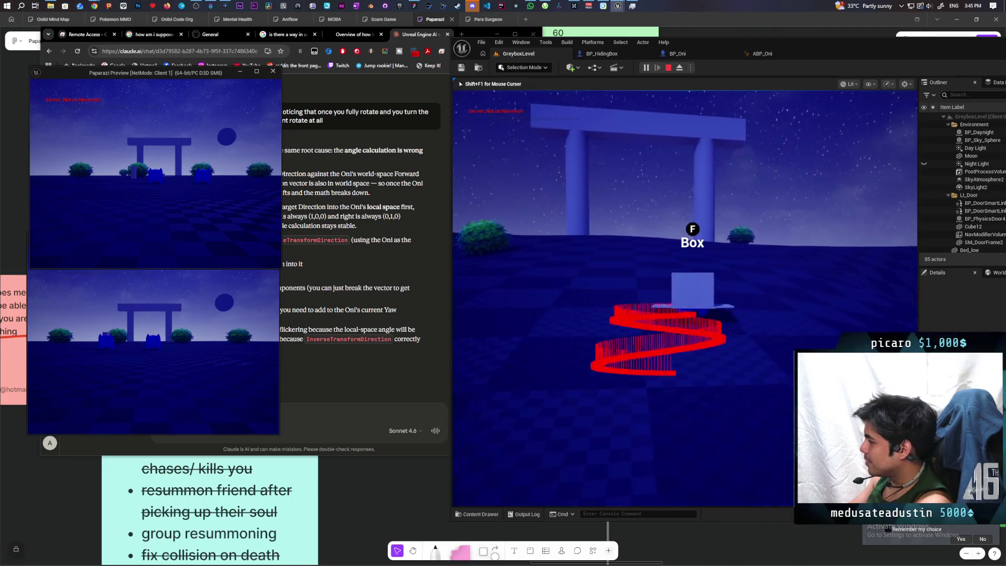
{"action": "key", "text": "a"}
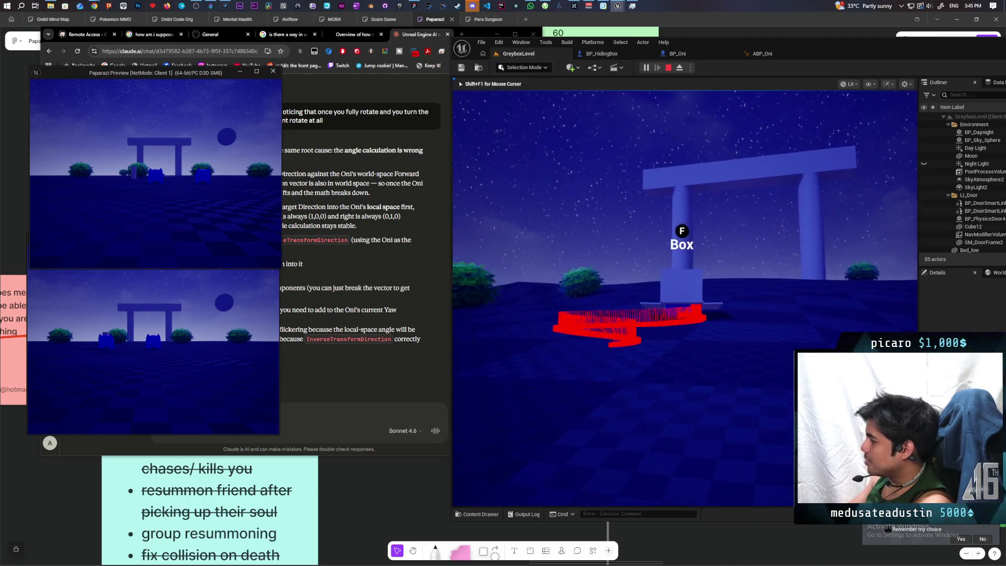
{"action": "key", "text": "w"}
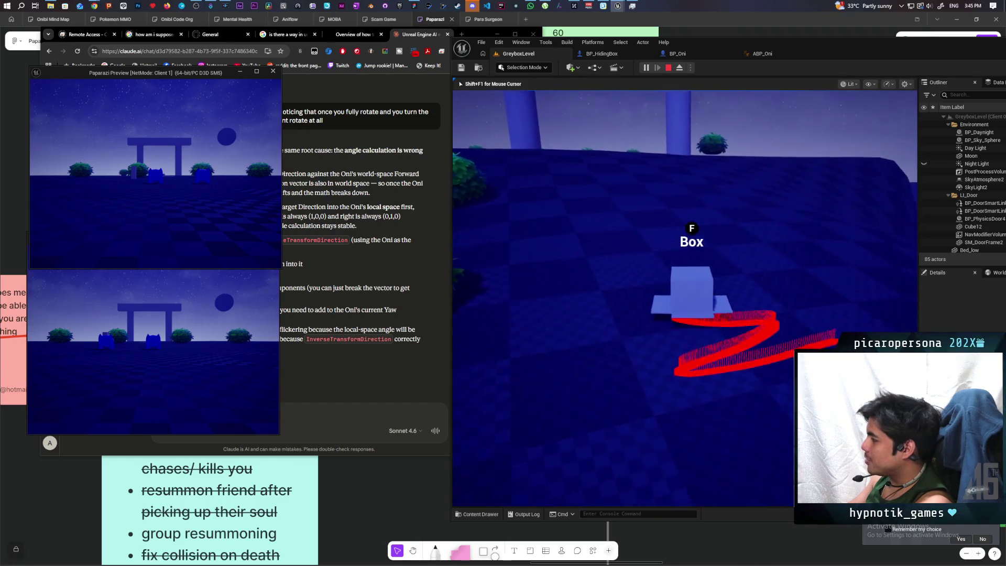
Turn the box back to the archway, push into the bush, reverse out, and stop playing
{"action": "key", "text": "d"}
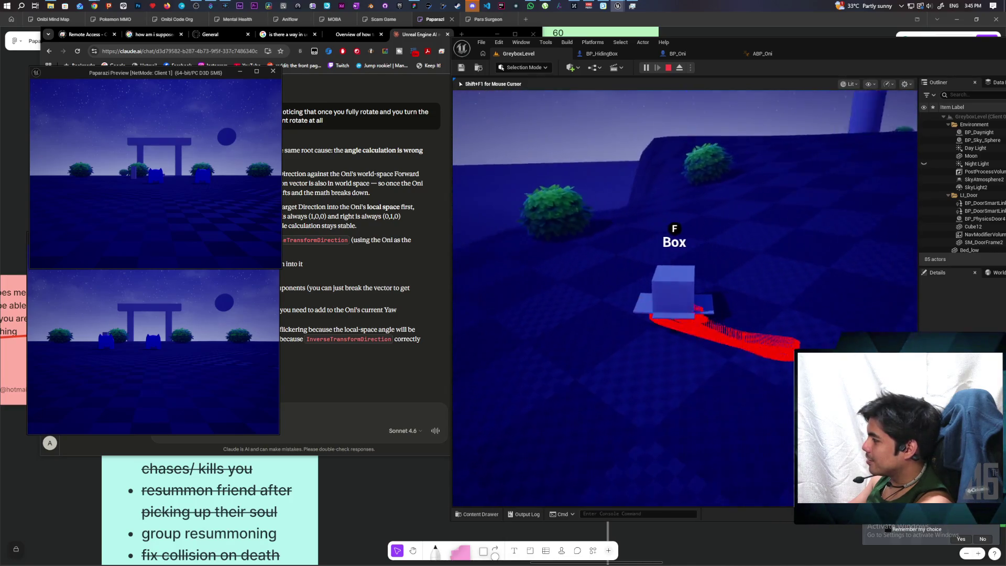
{"action": "key", "text": "w"}
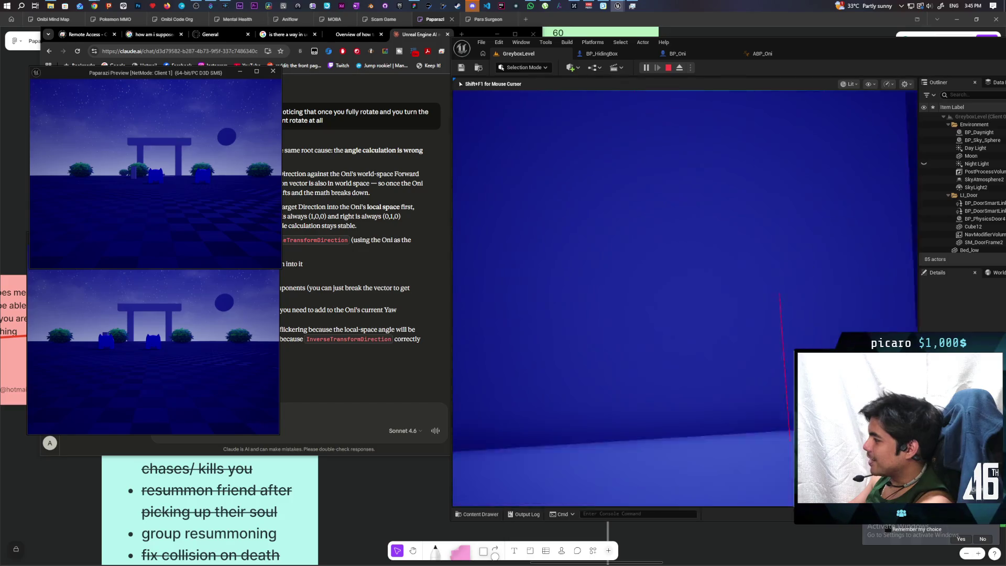
{"action": "key", "text": "s"}
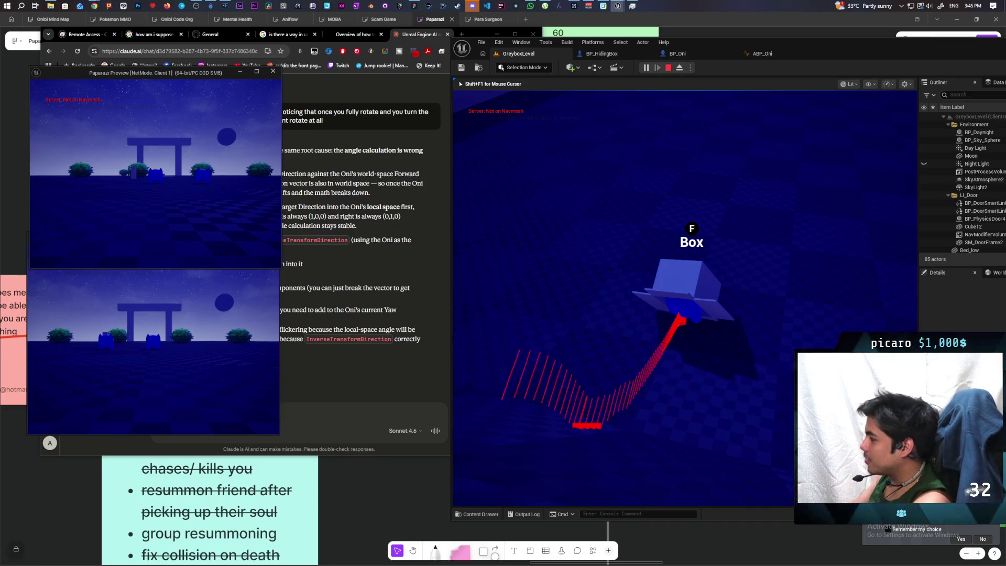
{"action": "key", "text": "Escape"}
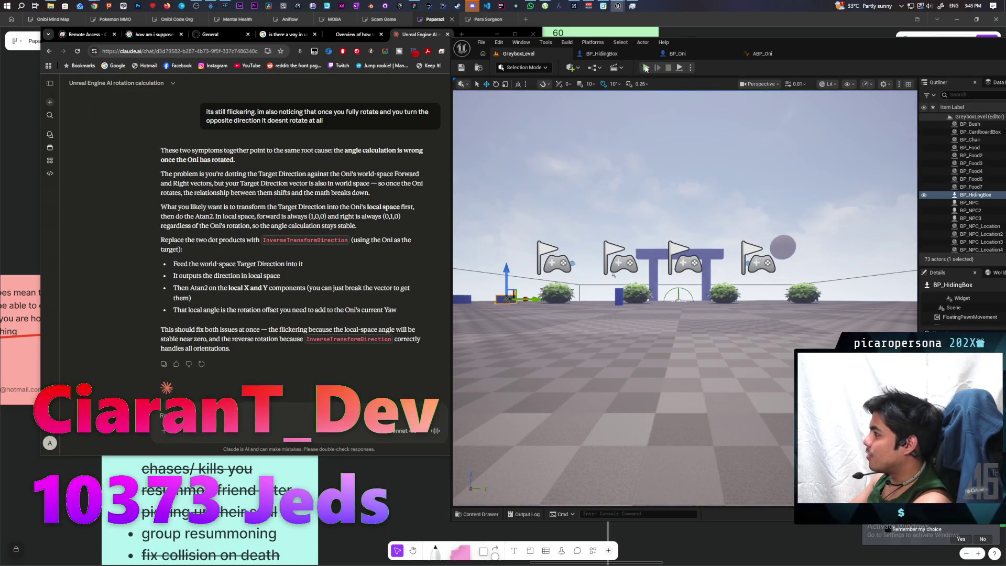
{"action": "key", "text": "alt+p"}
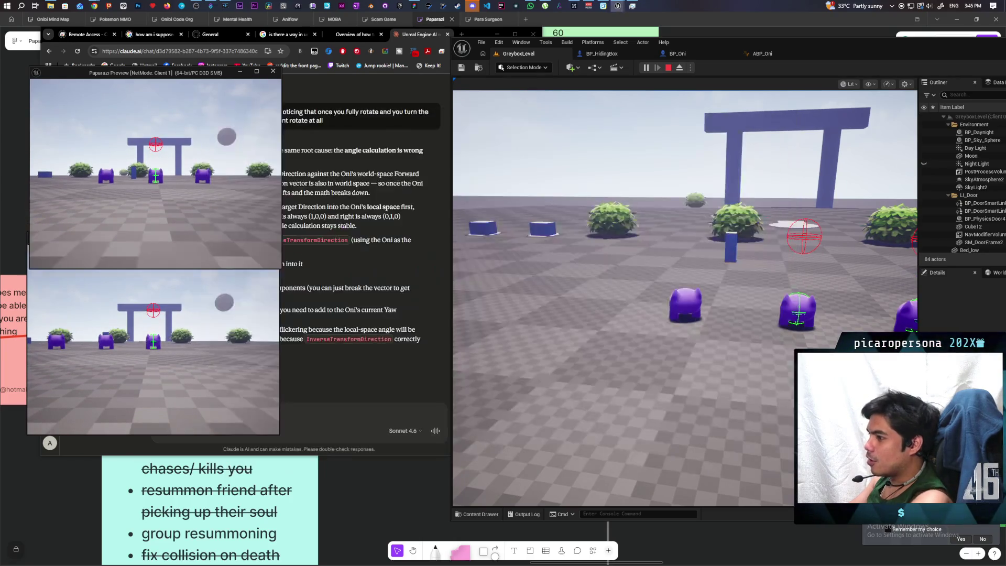
{"action": "key", "text": "w"}
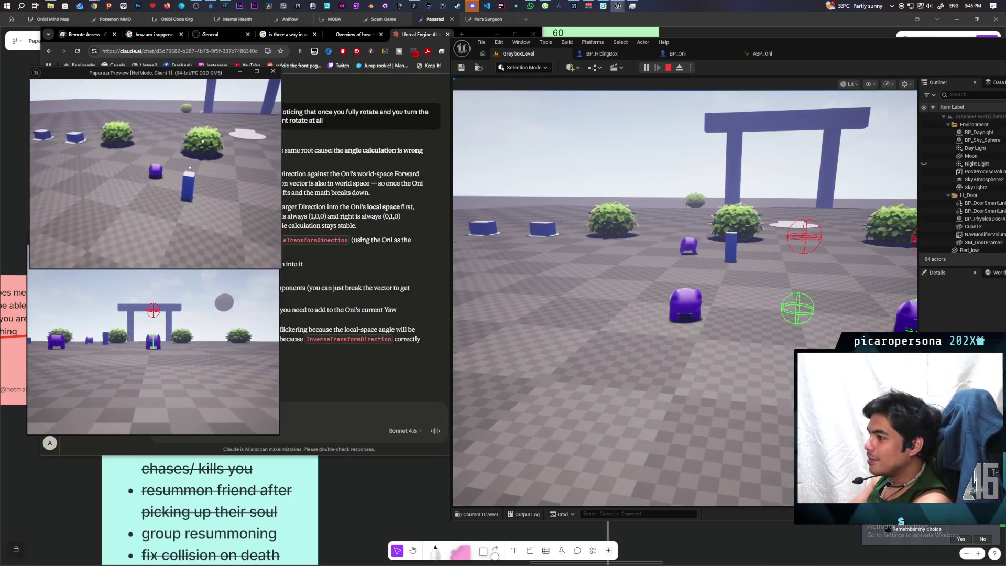
{"action": "key", "text": "w"}
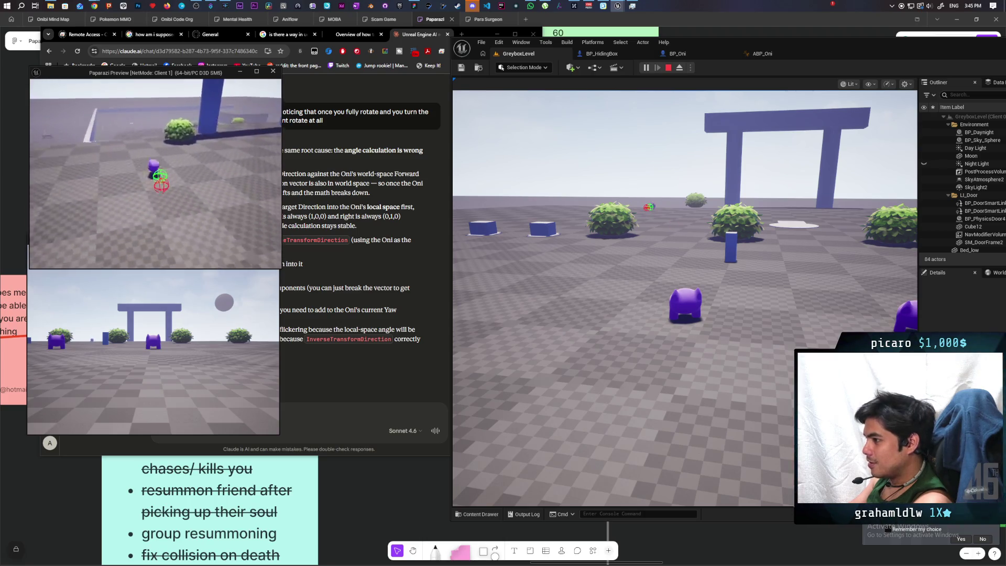
{"action": "key", "text": "w"}
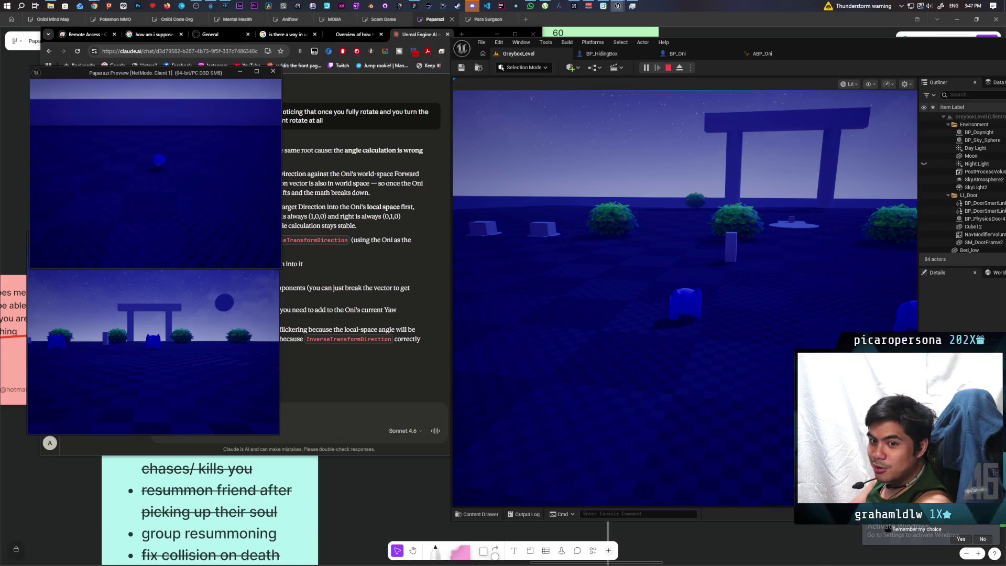
{"action": "key", "text": "Escape"}
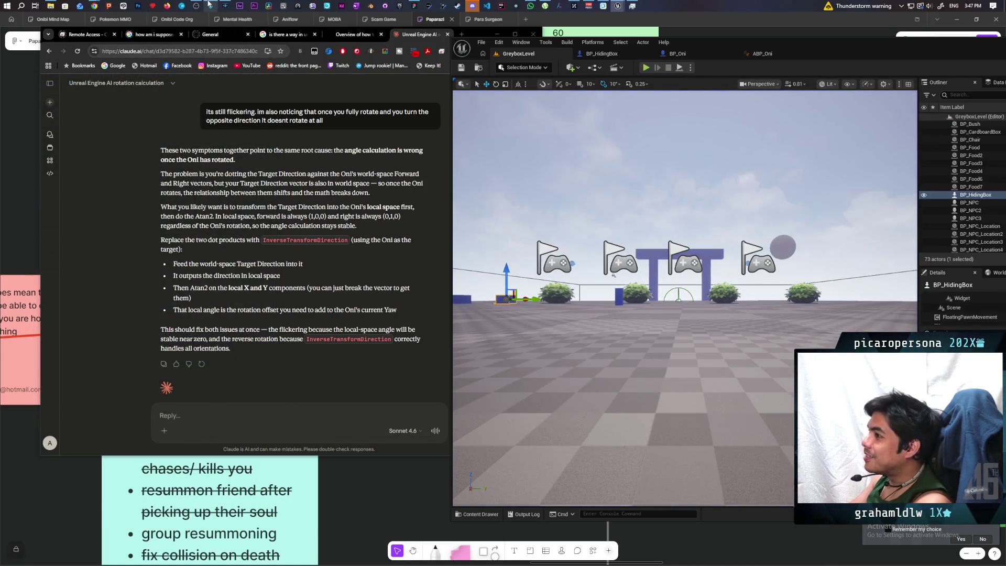
In Streamer.bot, show the mynamejed action's triggers and sub-actions from the Actions list
{"action": "left_click", "coordinate": [210, 5]}
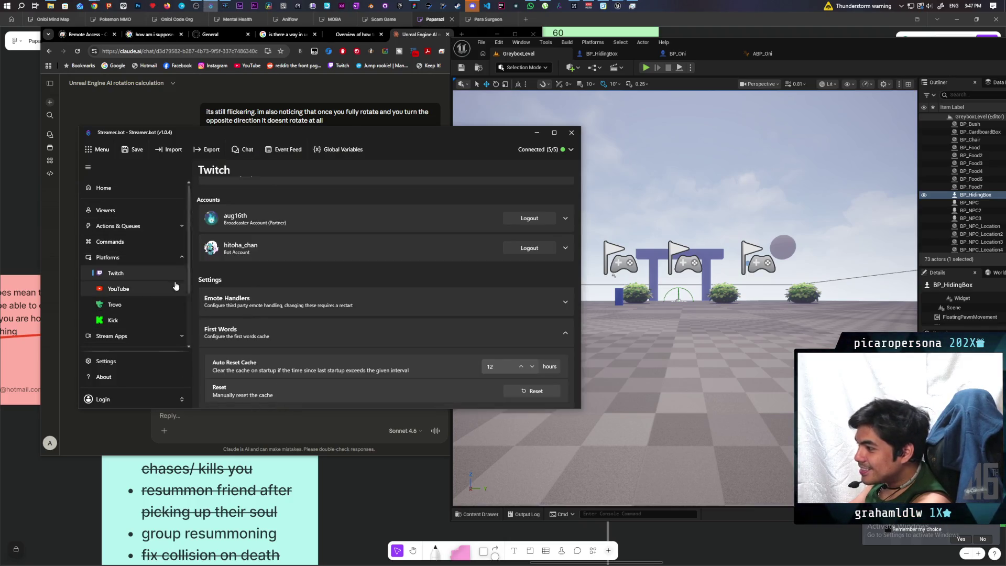
{"action": "left_click", "coordinate": [118, 226]}
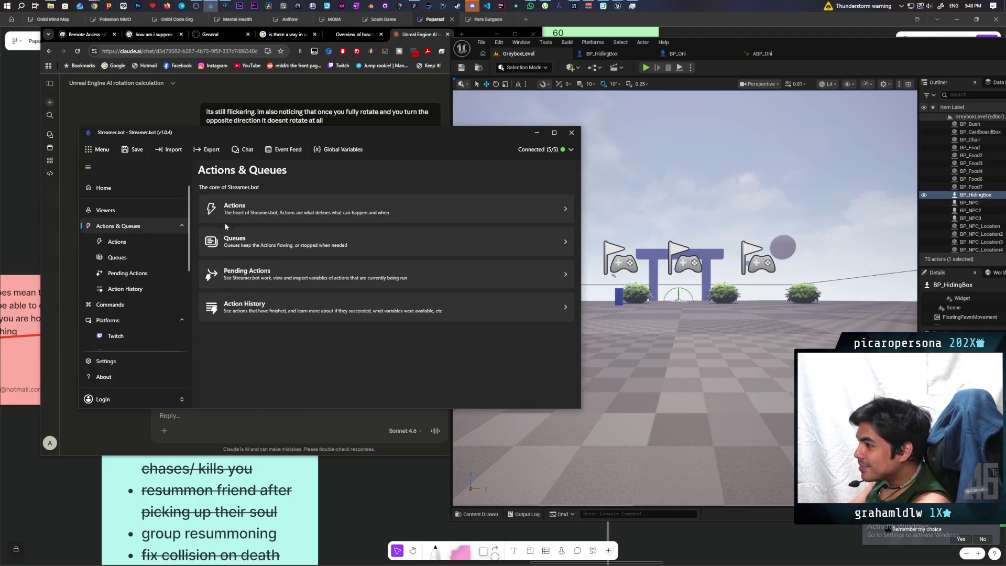
{"action": "left_click", "coordinate": [244, 212]}
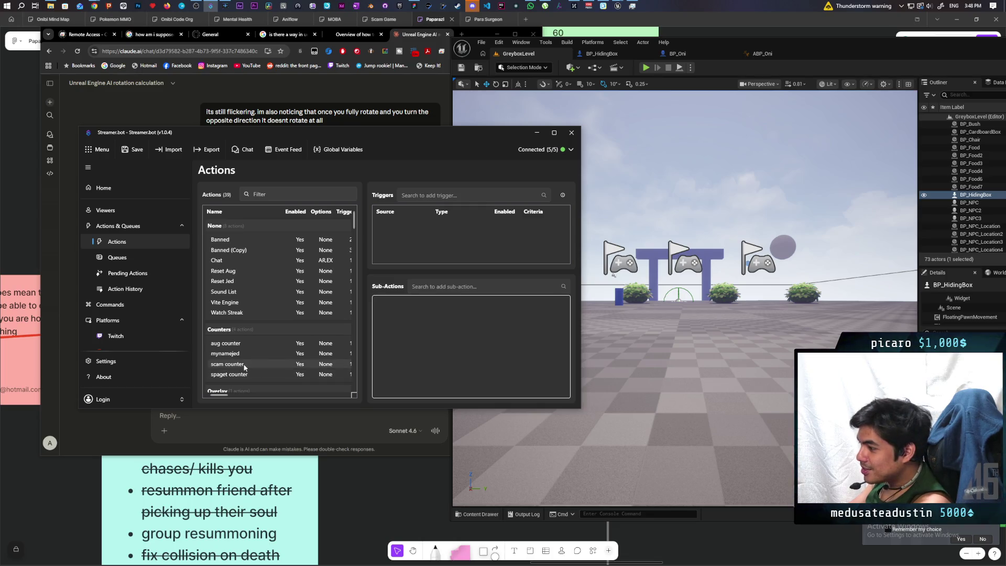
{"action": "left_click", "coordinate": [243, 354]}
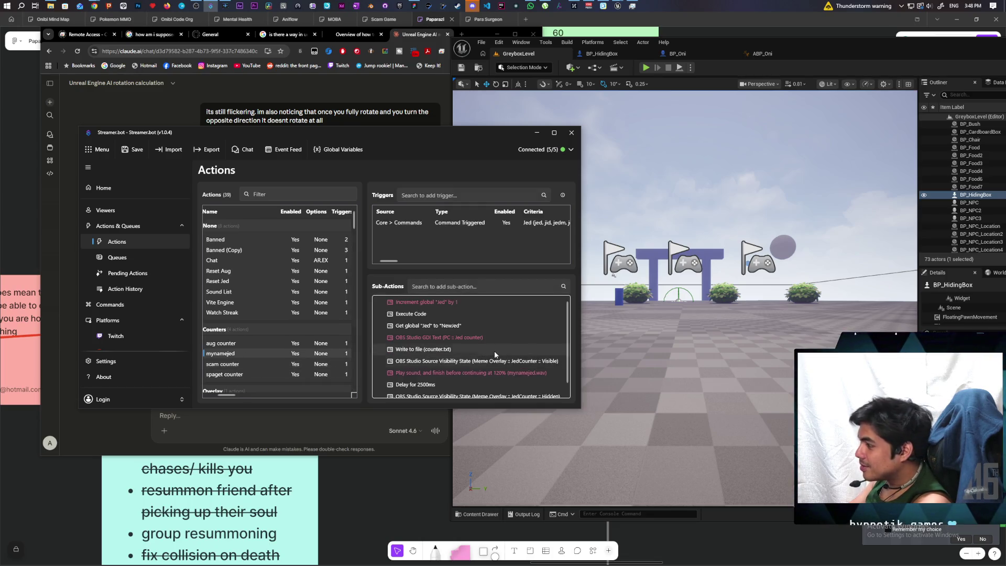
{"action": "scroll", "coordinate": [493, 340], "scroll_direction": "down", "scroll_amount": 1}
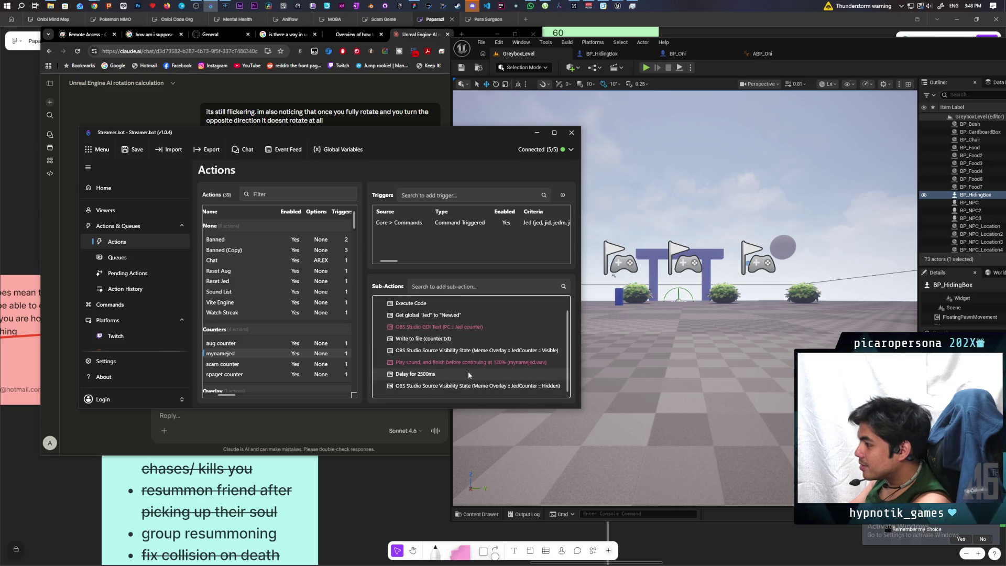
{"action": "scroll", "coordinate": [468, 367], "scroll_direction": "up", "scroll_amount": 1}
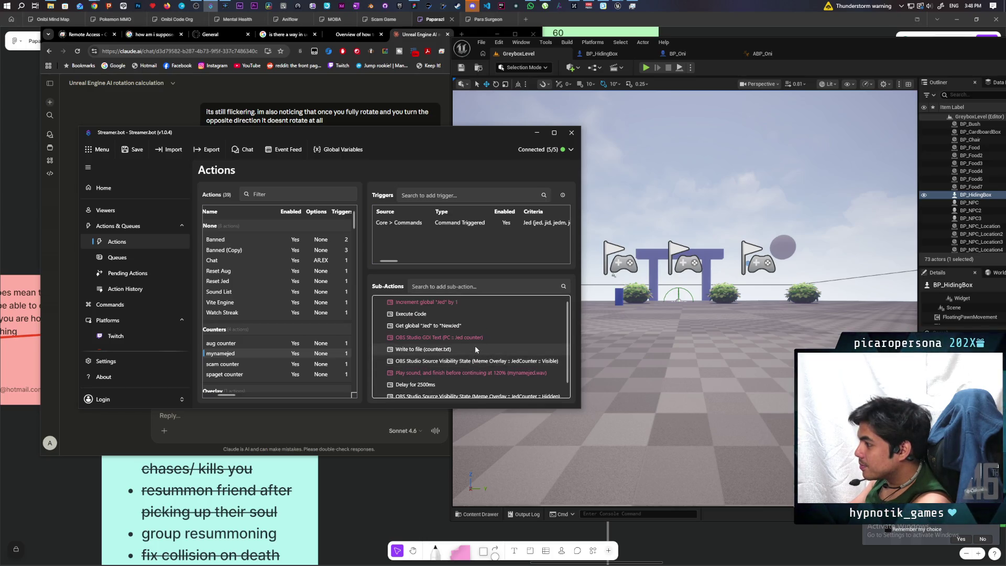
Enable the mynamejed Play sound sub-action, save, and close Streamer.bot
{"action": "right_click", "coordinate": [480, 373]}
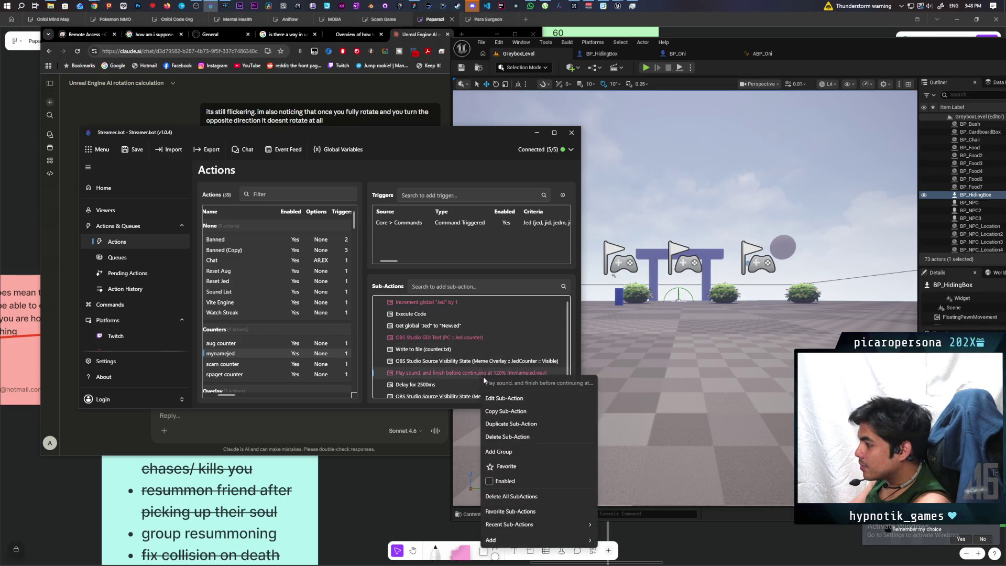
{"action": "left_click", "coordinate": [489, 481]}
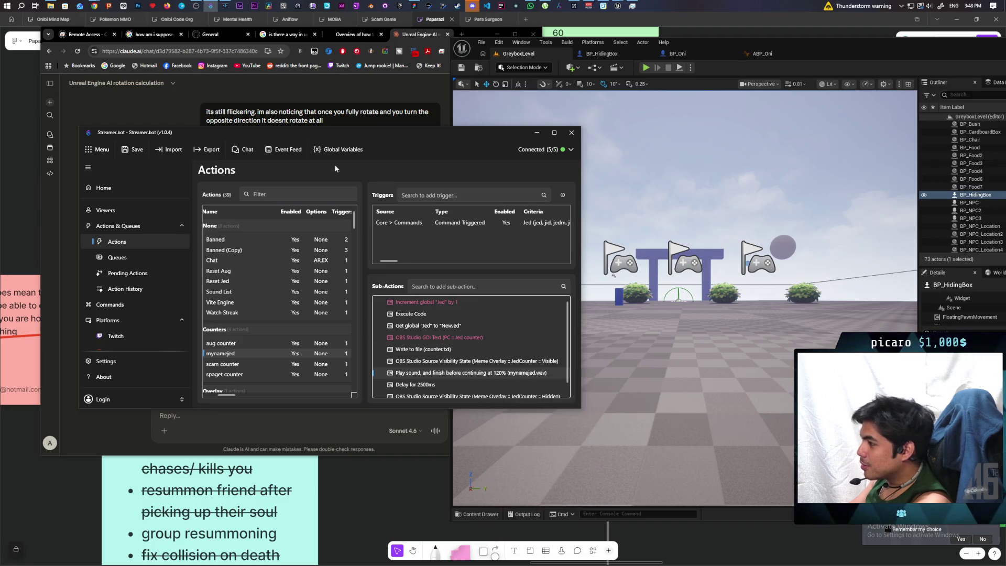
{"action": "left_click", "coordinate": [134, 152]}
{"action": "left_click", "coordinate": [571, 133]}
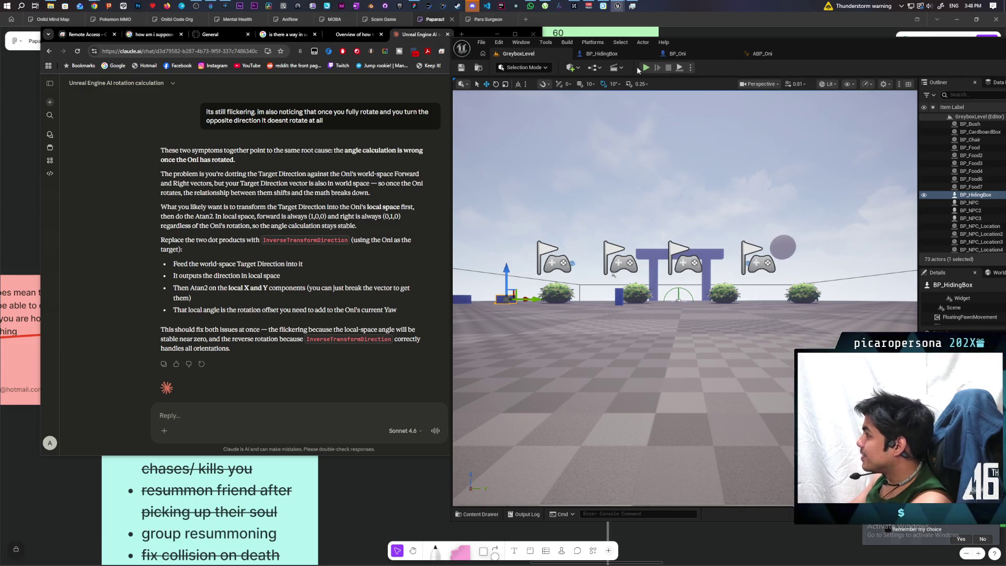
Launch a two-client play session and walk the pawn up to the blue Box
{"action": "left_click", "coordinate": [646, 67]}
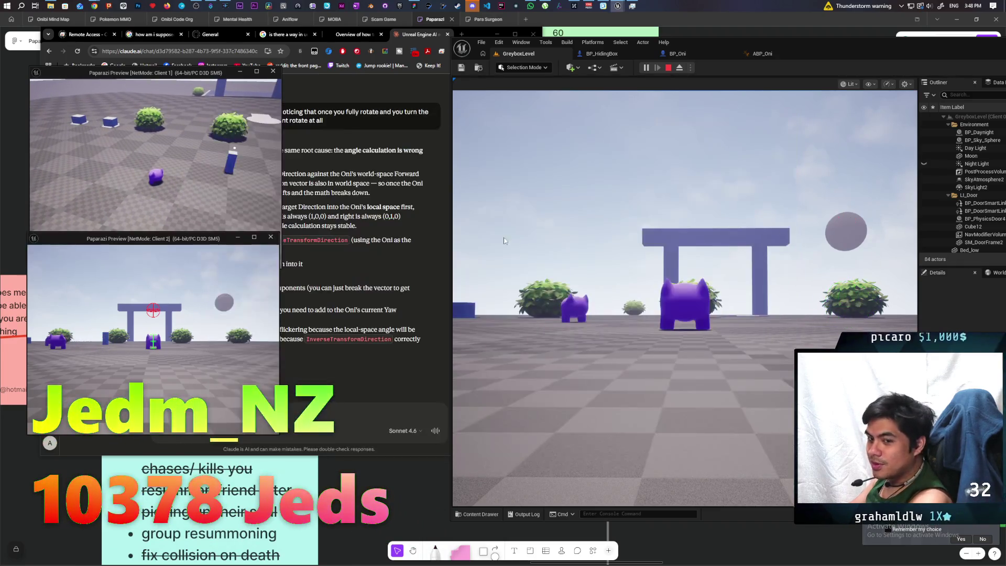
{"action": "key", "text": "w"}
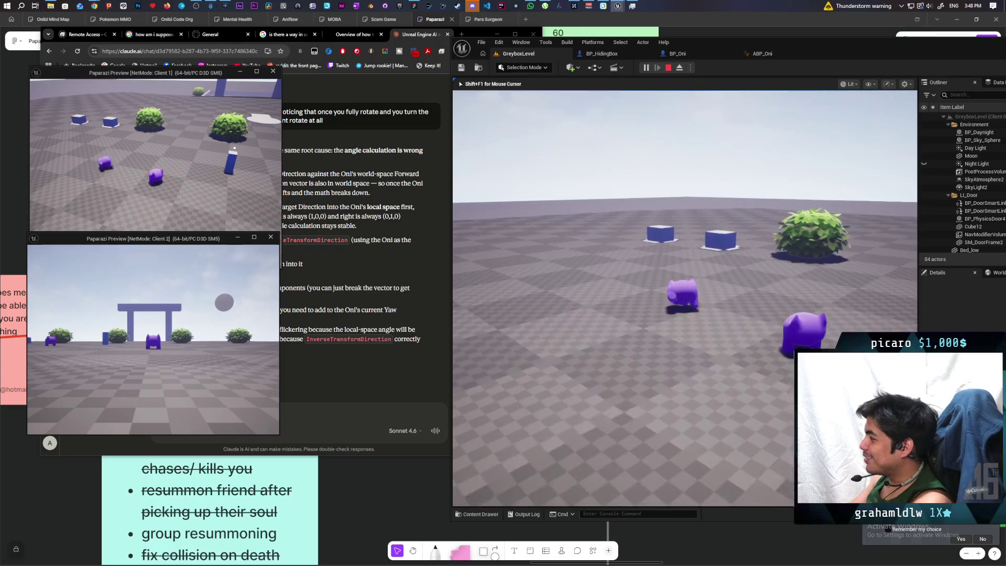
{"action": "key", "text": "space"}
{"action": "key", "text": "w"}
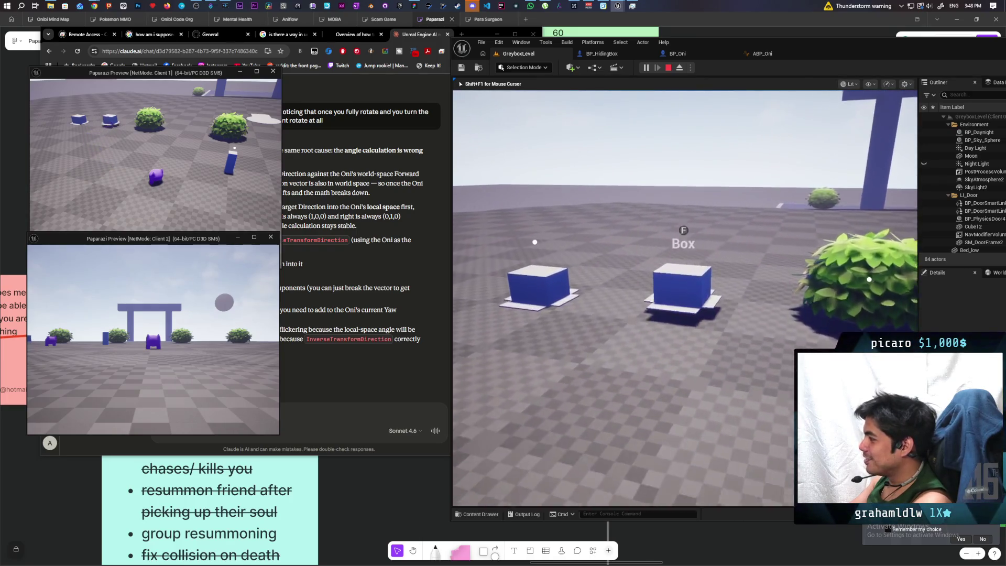
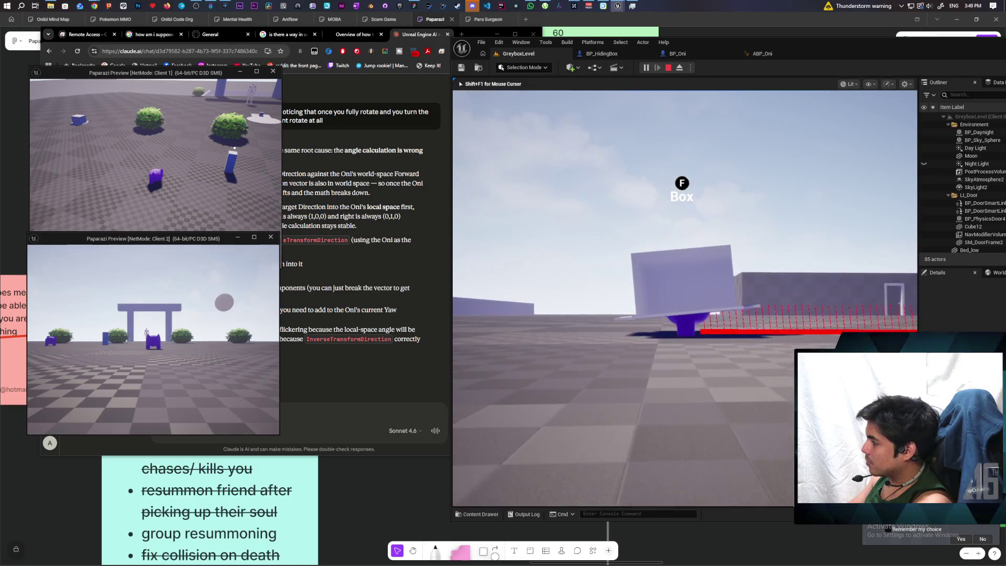
Stop the play session and cycle through the BP_HidingBox and BP_Oni blueprint tabs
{"action": "key", "text": "Escape"}
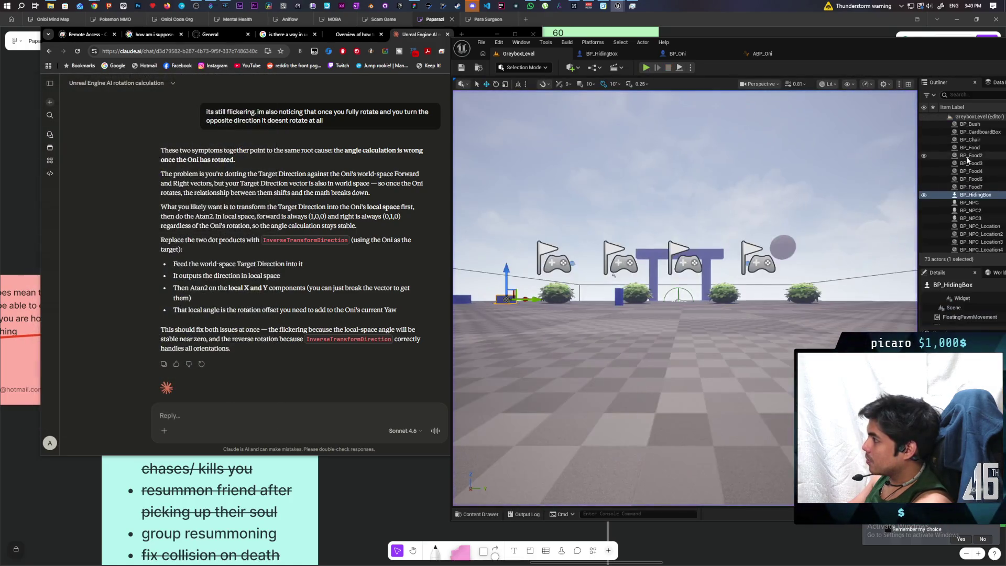
{"action": "left_click", "coordinate": [624, 54]}
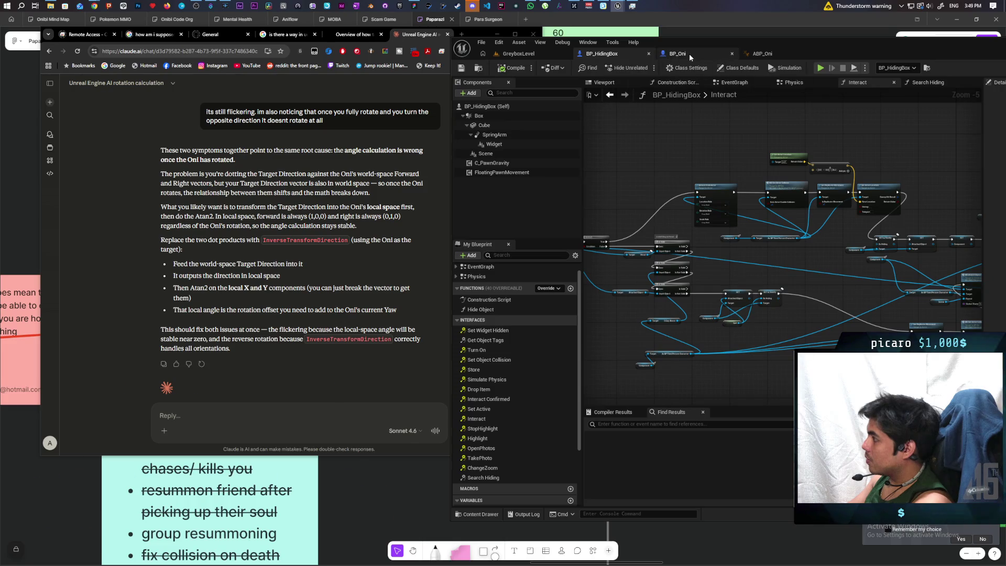
{"action": "left_click", "coordinate": [690, 53]}
{"action": "left_click", "coordinate": [617, 56]}
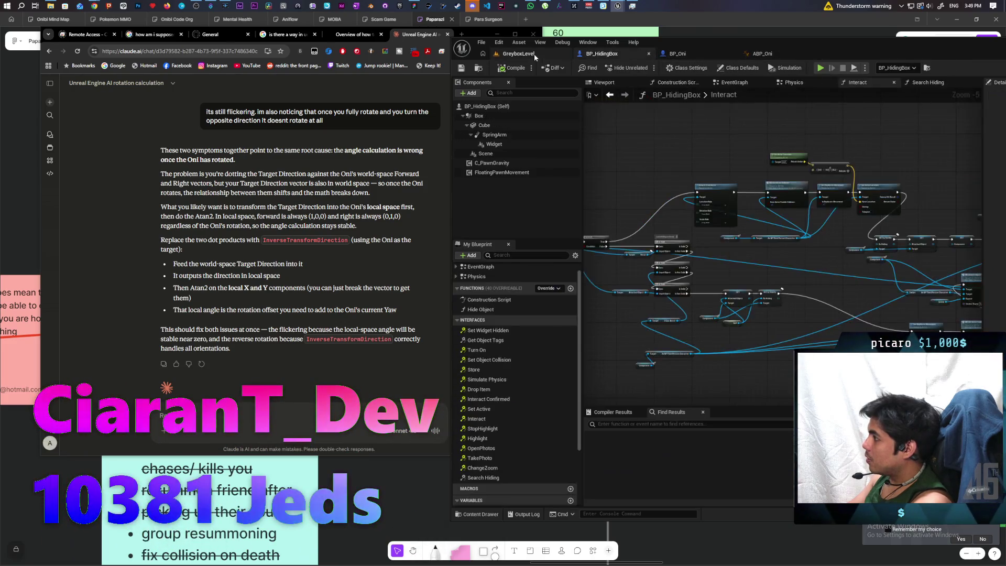
{"action": "left_click", "coordinate": [518, 54]}
In C_PawnGravity's EventGraph, select the SET Target Rot node and bring Add Movement Input into view
{"action": "left_click", "coordinate": [678, 71]}
{"action": "scroll", "coordinate": [659, 240], "scroll_direction": "down", "scroll_amount": 3}
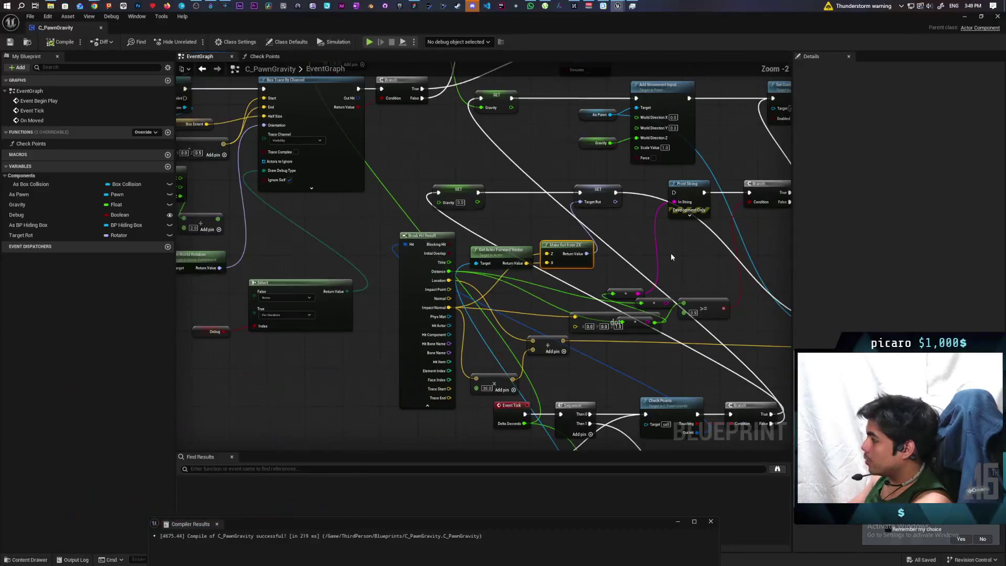
{"action": "scroll", "coordinate": [527, 234], "scroll_direction": "down", "scroll_amount": 2}
{"action": "mouse_move", "coordinate": [477, 193]}
{"action": "left_mouse_down"}
{"action": "mouse_move", "coordinate": [470, 179]}
{"action": "mouse_move", "coordinate": [410, 165]}
{"action": "left_mouse_up"}
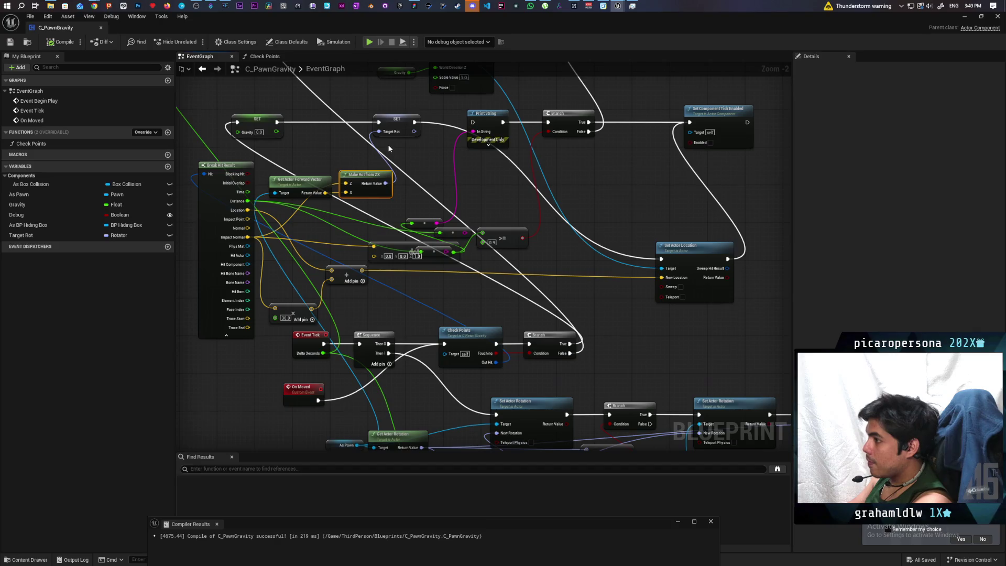
{"action": "left_click", "coordinate": [401, 126]}
{"action": "mouse_move", "coordinate": [634, 305]}
{"action": "left_mouse_down"}
{"action": "mouse_move", "coordinate": [435, 184]}
{"action": "mouse_move", "coordinate": [458, 202]}
{"action": "mouse_move", "coordinate": [514, 213]}
{"action": "mouse_move", "coordinate": [503, 293]}
{"action": "mouse_move", "coordinate": [551, 342]}
{"action": "mouse_move", "coordinate": [583, 351]}
{"action": "mouse_move", "coordinate": [585, 333]}
{"action": "left_mouse_up"}
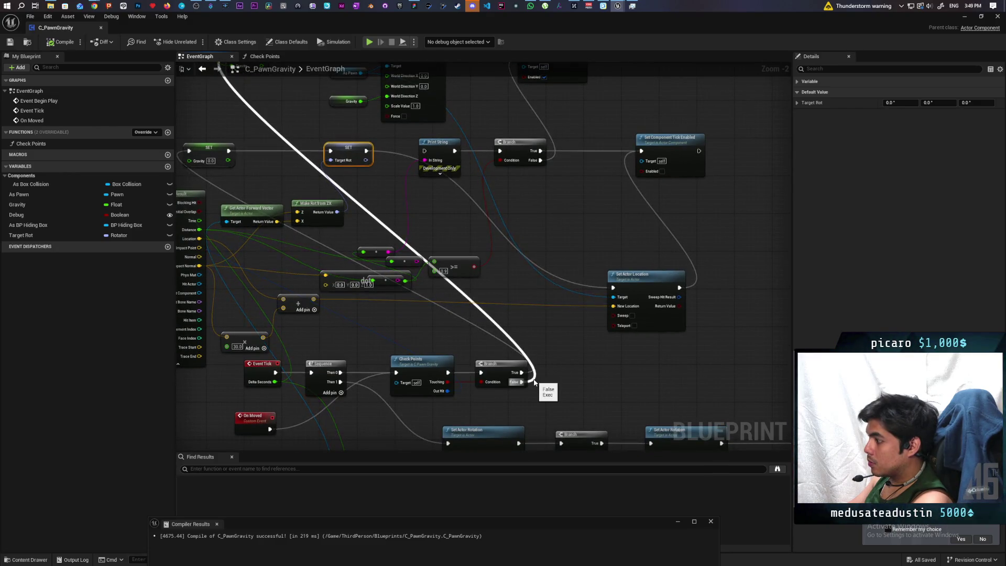
{"action": "left_click_drag", "start_coordinate": [505, 230], "coordinate": [511, 340]}
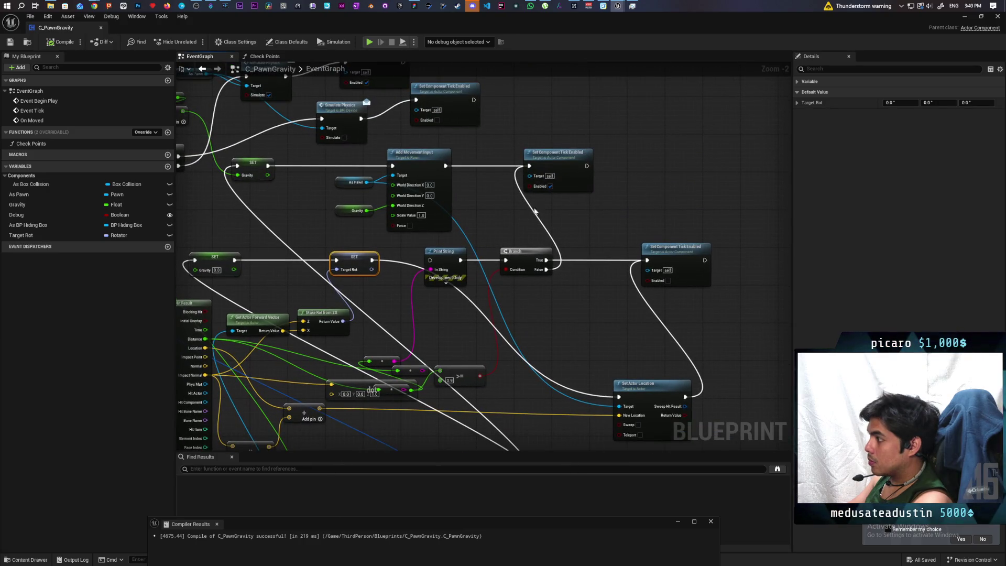
{"action": "left_click_drag", "start_coordinate": [500, 219], "coordinate": [560, 195]}
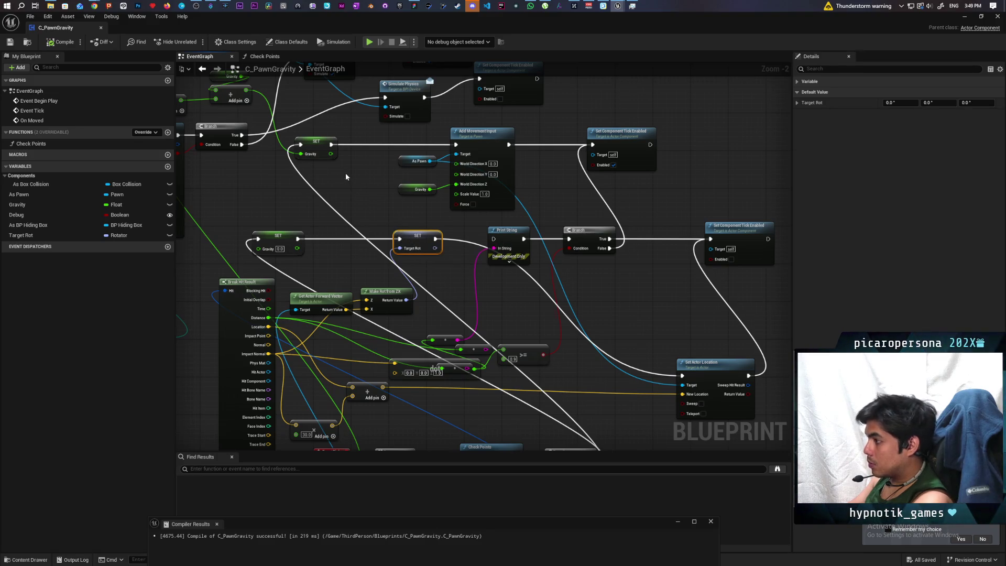
Paste a SET Target Rot copy before Add Movement Input, wire Make Rot from ZX into it, and save
{"action": "key", "text": "ctrl+v"}
{"action": "mouse_move", "coordinate": [406, 302]}
{"action": "left_mouse_down"}
{"action": "mouse_move", "coordinate": [349, 190]}
{"action": "mouse_move", "coordinate": [384, 158]}
{"action": "mouse_move", "coordinate": [383, 141]}
{"action": "mouse_move", "coordinate": [456, 146]}
{"action": "left_mouse_up"}
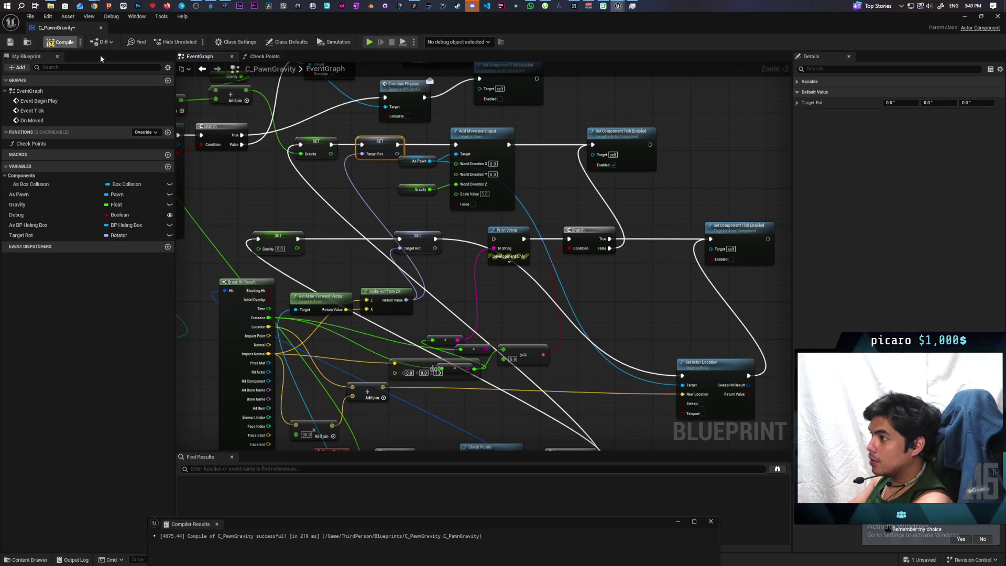
{"action": "key", "text": "ctrl+s"}
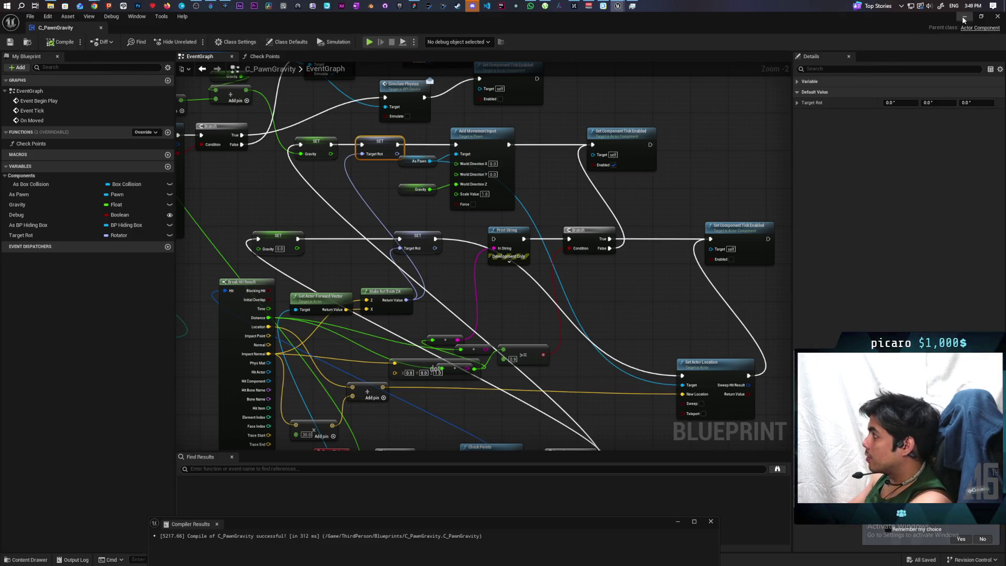
{"action": "left_click", "coordinate": [963, 19]}
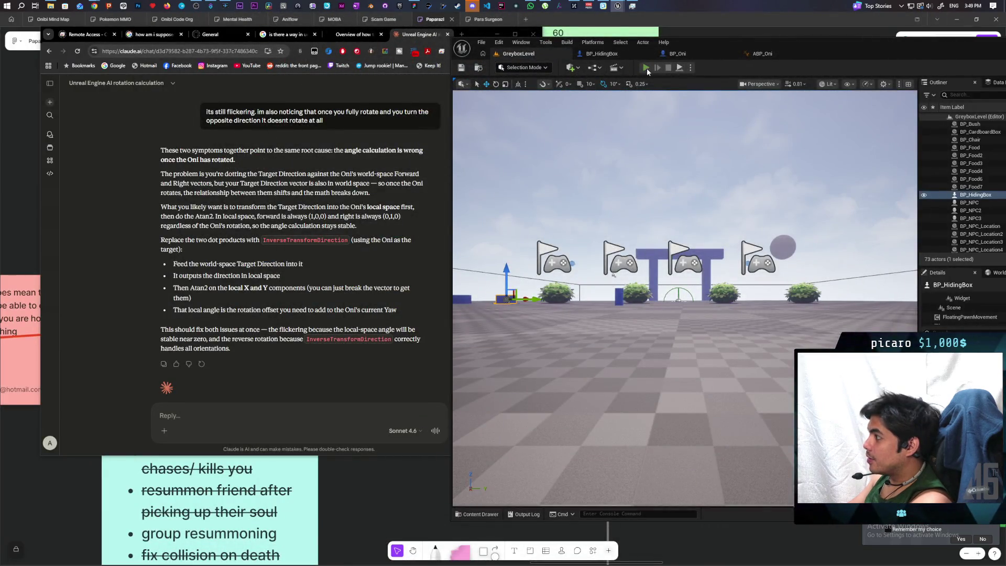
{"action": "key", "text": "alt+p"}
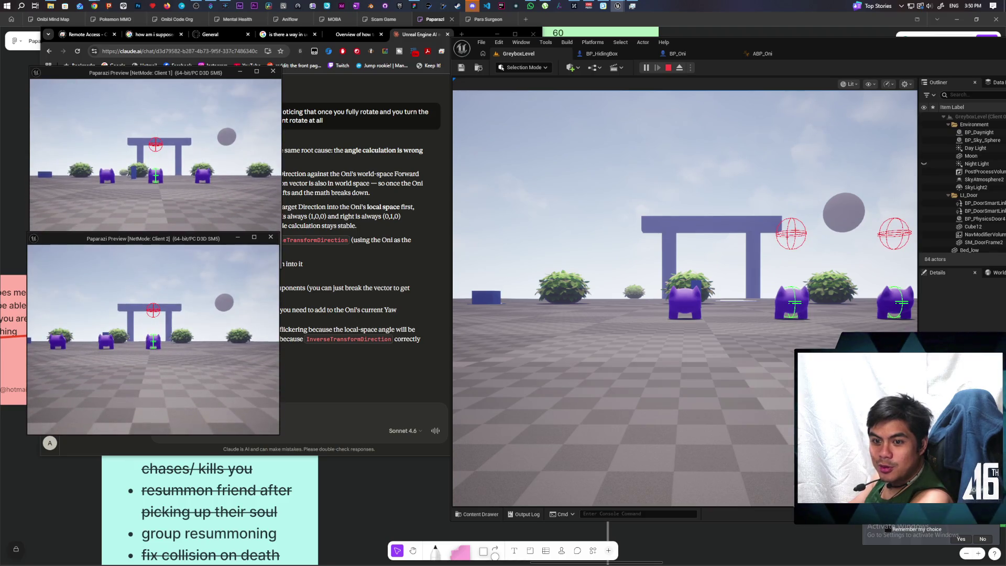
{"action": "left_click", "coordinate": [553, 212]}
{"action": "mouse_move", "coordinate": [685, 297]}
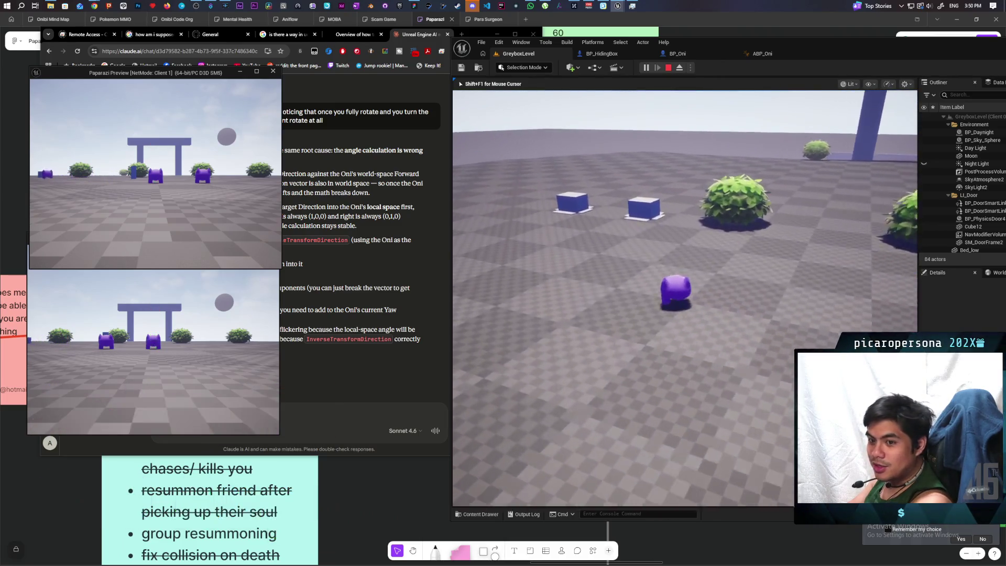
{"action": "key", "text": "w"}
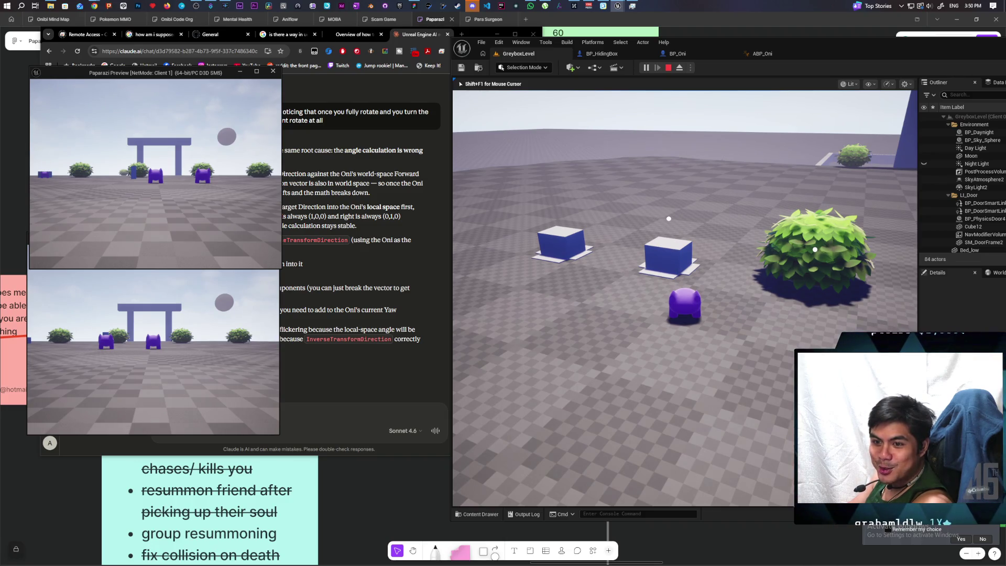
{"action": "key", "text": "w"}
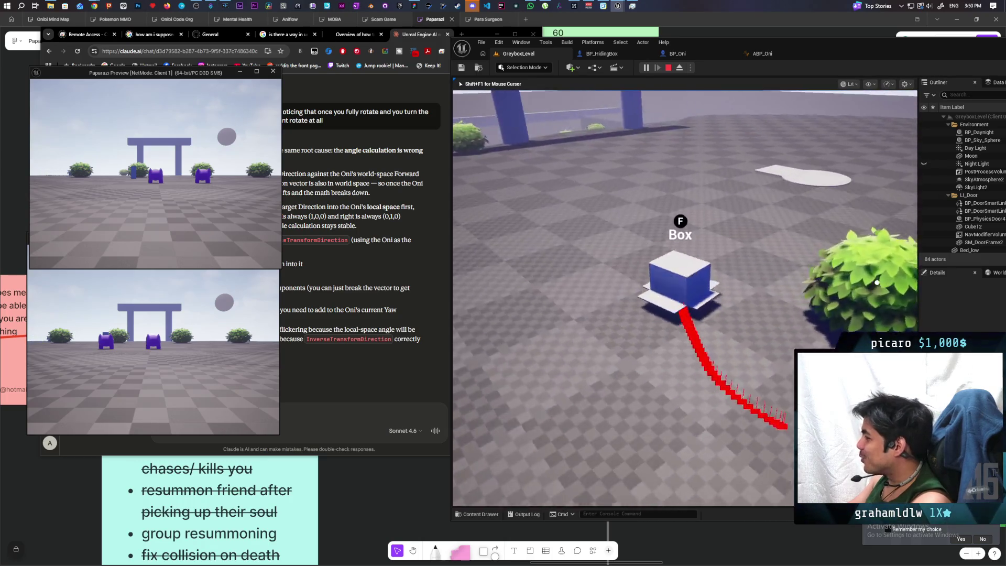
{"action": "mouse_move", "coordinate": [877, 283]}
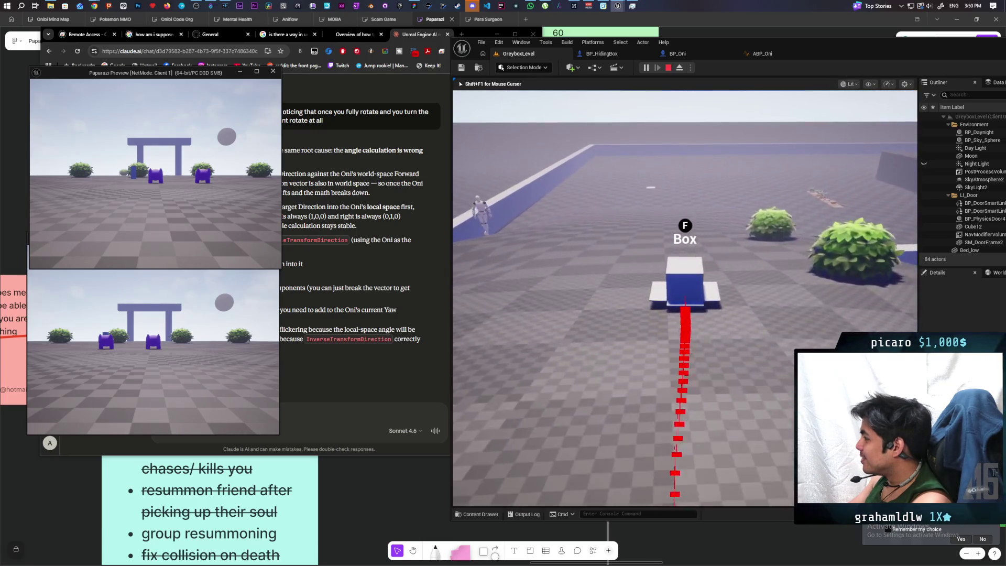
{"action": "key", "text": "f"}
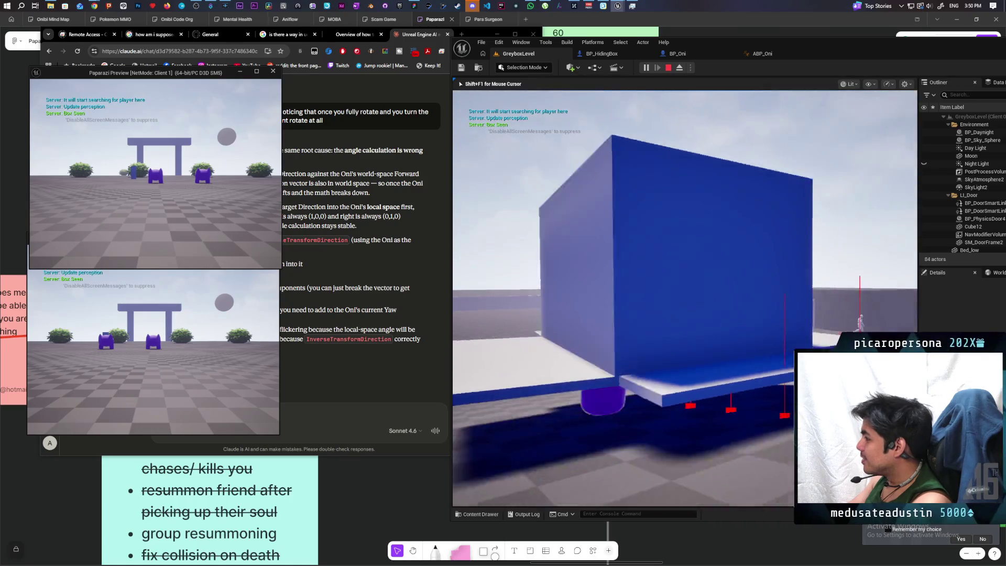
{"action": "key", "text": "f"}
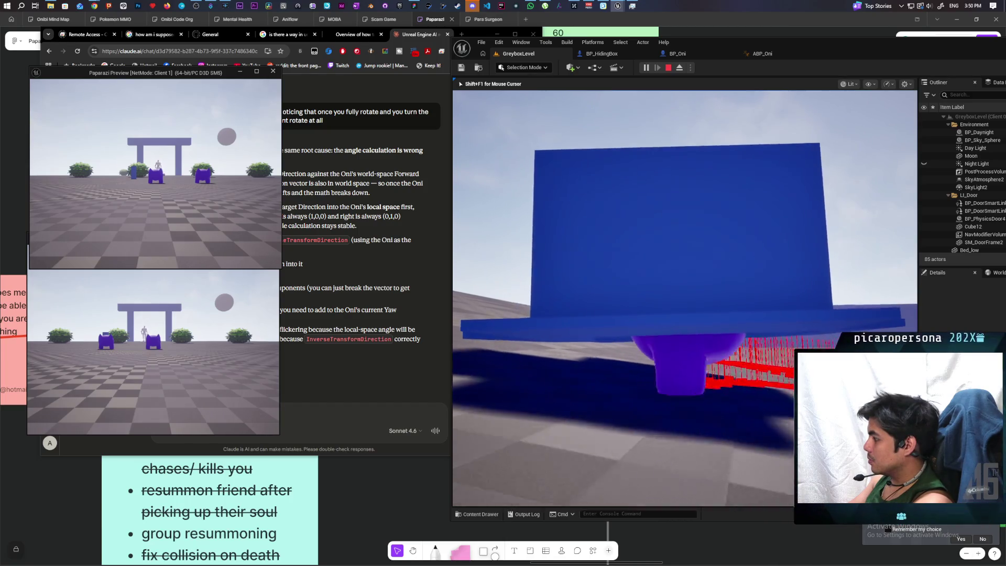
{"action": "key", "text": "f"}
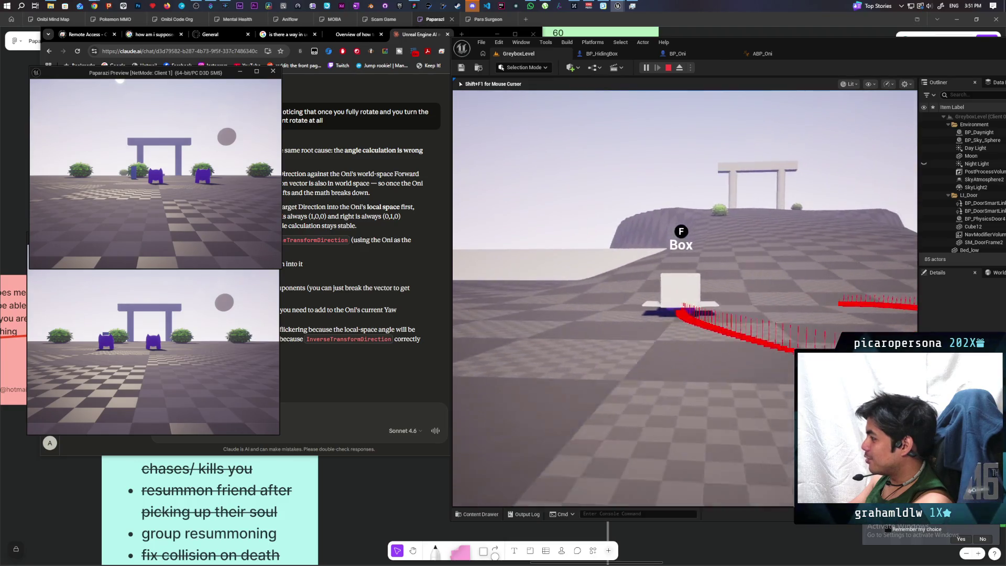
{"action": "key", "text": "f"}
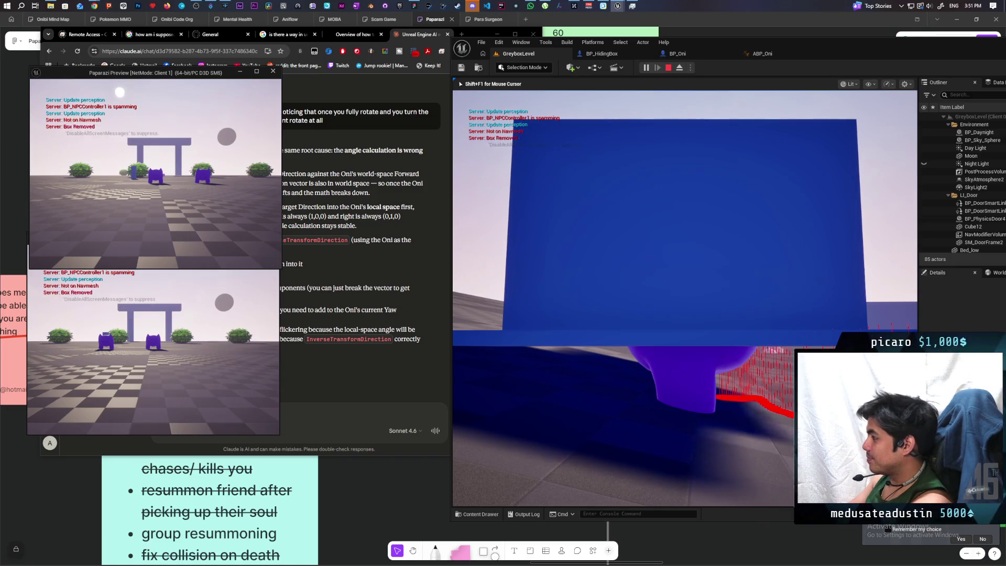
{"action": "key", "text": "f"}
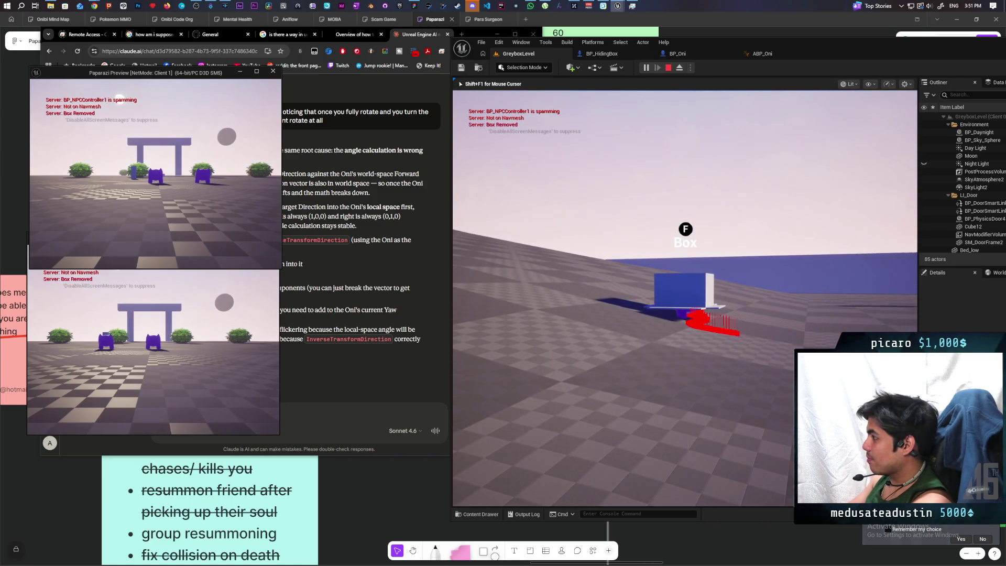
{"action": "key", "text": "Escape"}
{"action": "mouse_move", "coordinate": [618, 6]}
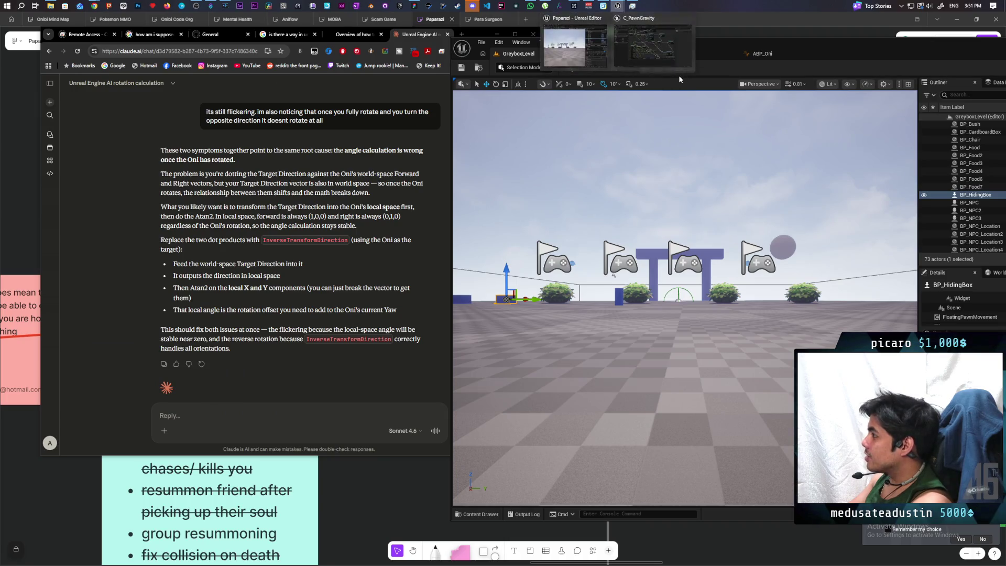
Open C_PawnGravity's Check Points function and delete the Capsule Trace By Channel node
{"action": "left_click", "coordinate": [670, 53]}
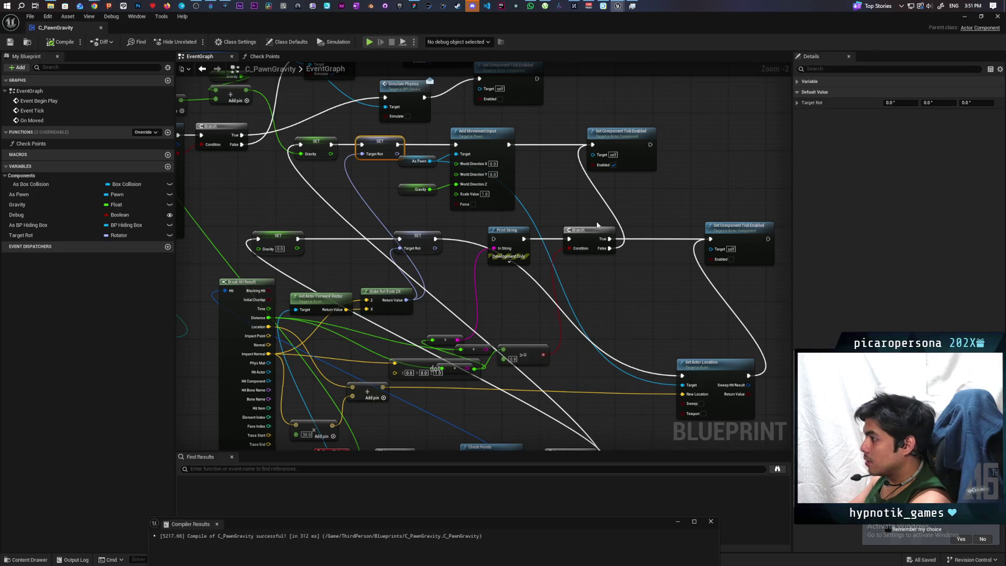
{"action": "scroll", "coordinate": [475, 240], "scroll_direction": "down", "scroll_amount": 8}
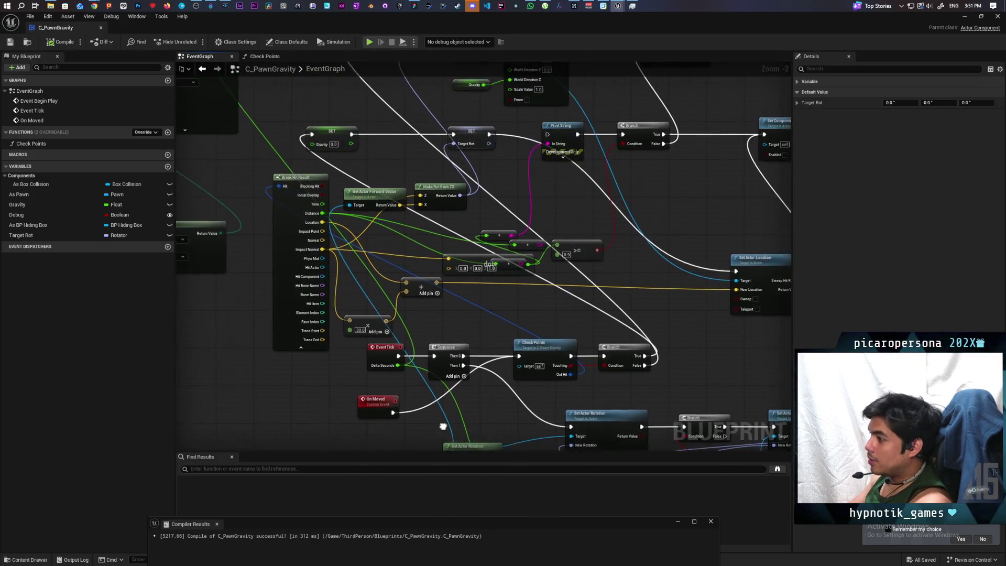
{"action": "scroll", "coordinate": [452, 314], "scroll_direction": "up", "scroll_amount": 5}
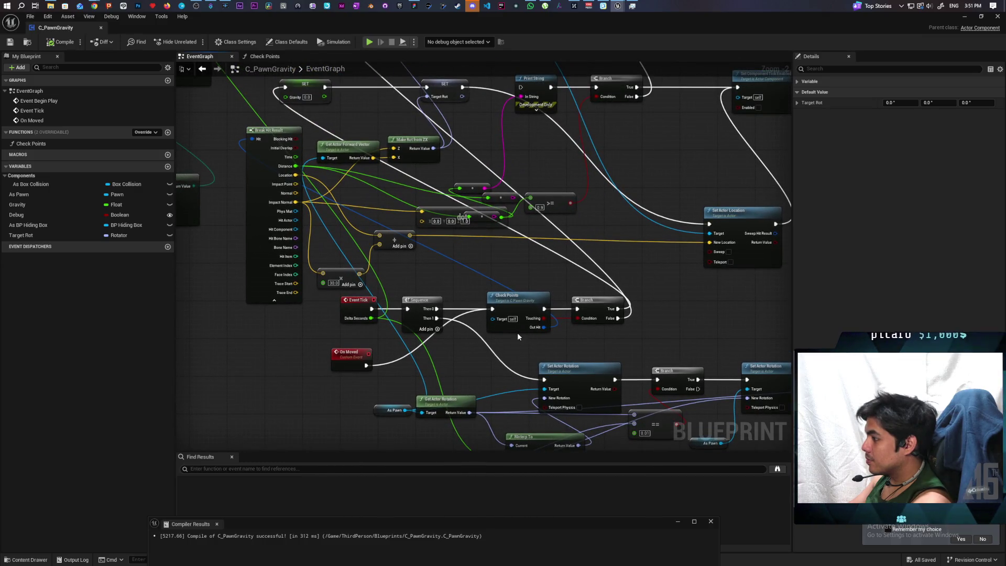
{"action": "double_click", "coordinate": [518, 302]}
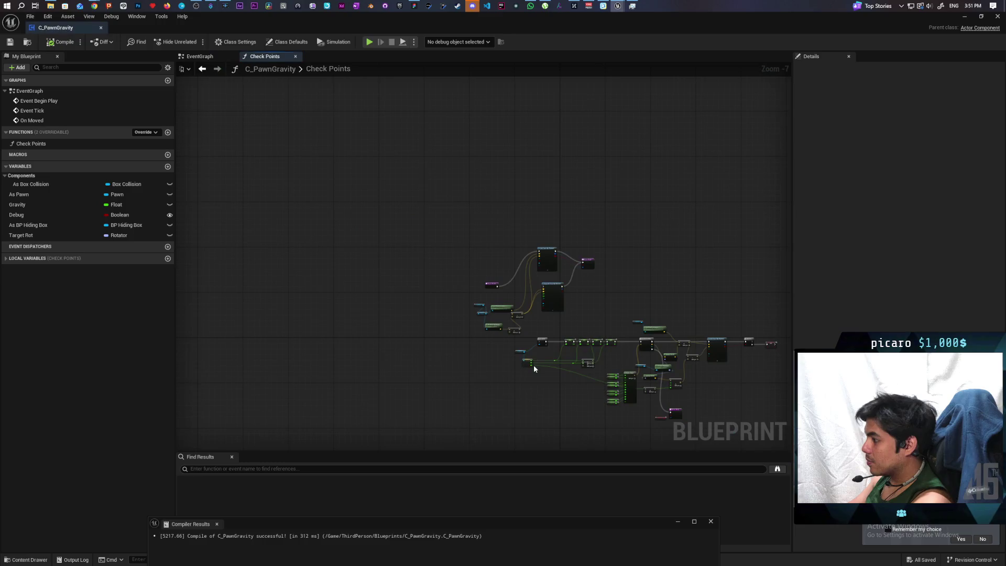
{"action": "scroll", "coordinate": [575, 298], "scroll_direction": "up", "scroll_amount": 3}
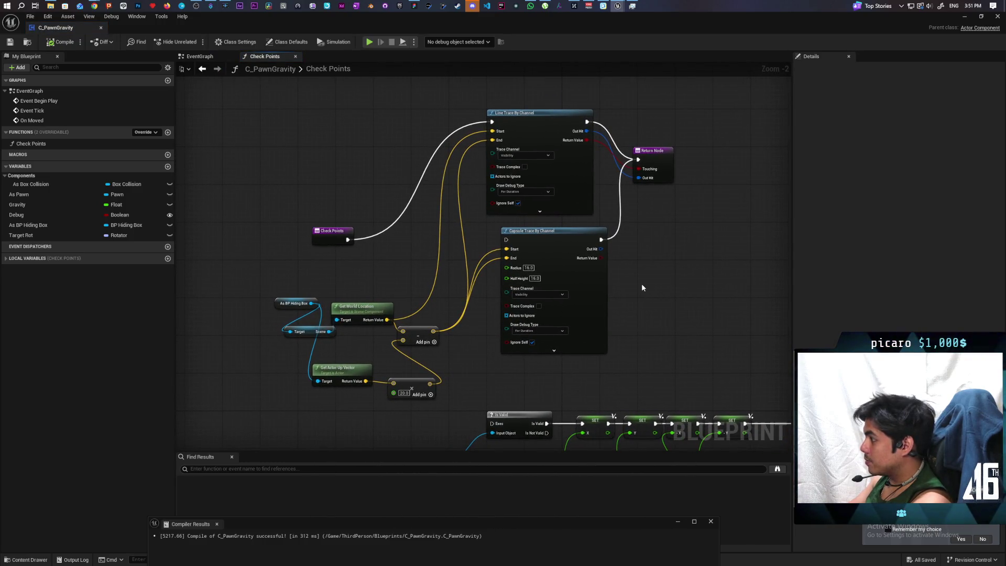
{"action": "mouse_move", "coordinate": [652, 272]}
{"action": "left_mouse_down"}
{"action": "mouse_move", "coordinate": [580, 331]}
{"action": "mouse_move", "coordinate": [594, 309]}
{"action": "mouse_move", "coordinate": [596, 322]}
{"action": "mouse_move", "coordinate": [529, 354]}
{"action": "left_mouse_up"}
{"action": "key", "text": "Delete"}
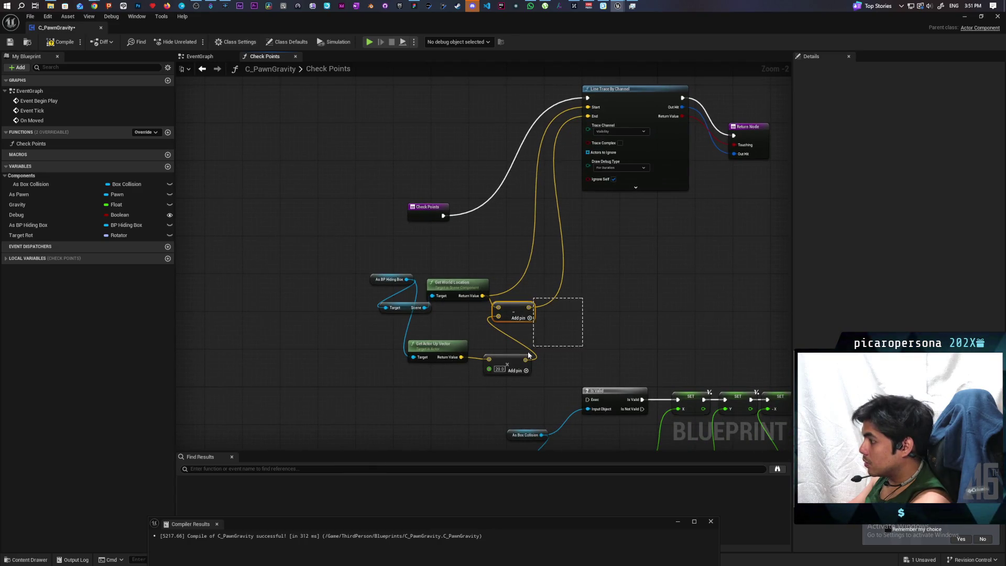
Rearrange the Add, Get World Location and As BP Hiding Box nodes, and add Get Actor Forward Vector
{"action": "mouse_move", "coordinate": [528, 314]}
{"action": "left_mouse_down"}
{"action": "mouse_move", "coordinate": [674, 304]}
{"action": "mouse_move", "coordinate": [649, 317]}
{"action": "left_mouse_up"}
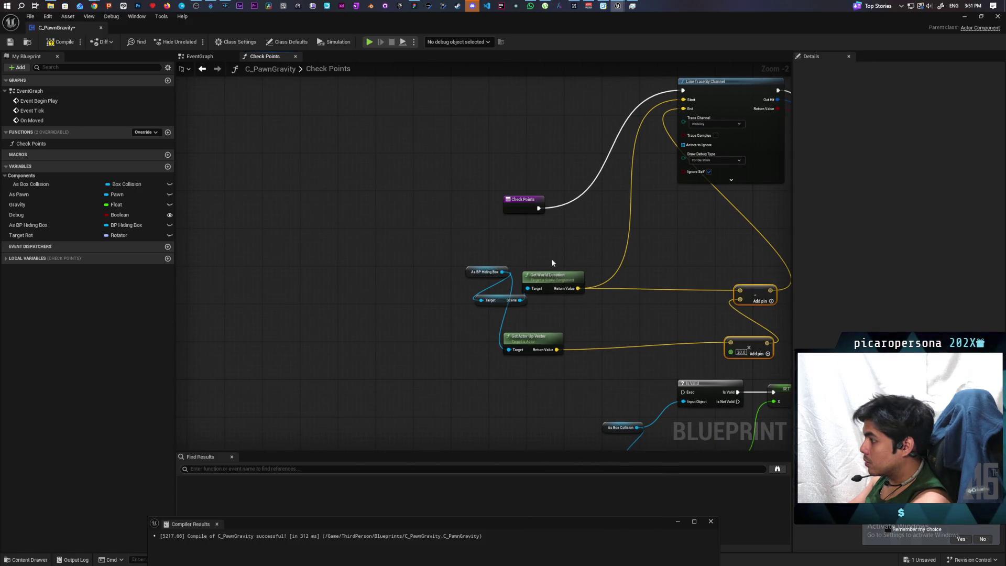
{"action": "left_click_drag", "start_coordinate": [553, 279], "coordinate": [548, 245]}
{"action": "mouse_move", "coordinate": [472, 267]}
{"action": "left_mouse_down"}
{"action": "mouse_move", "coordinate": [527, 308]}
{"action": "mouse_move", "coordinate": [460, 294]}
{"action": "left_mouse_up"}
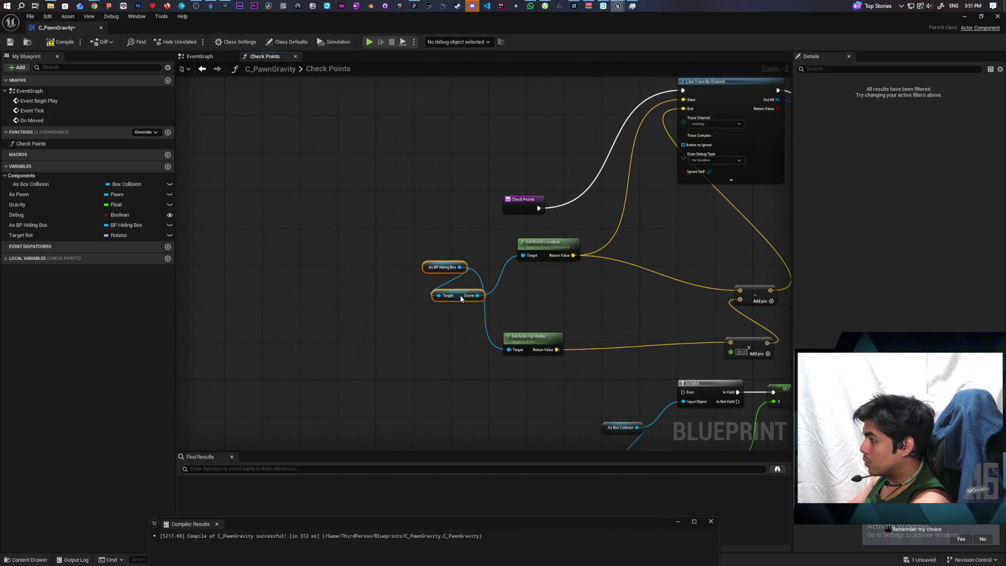
{"action": "left_click", "coordinate": [578, 335]}
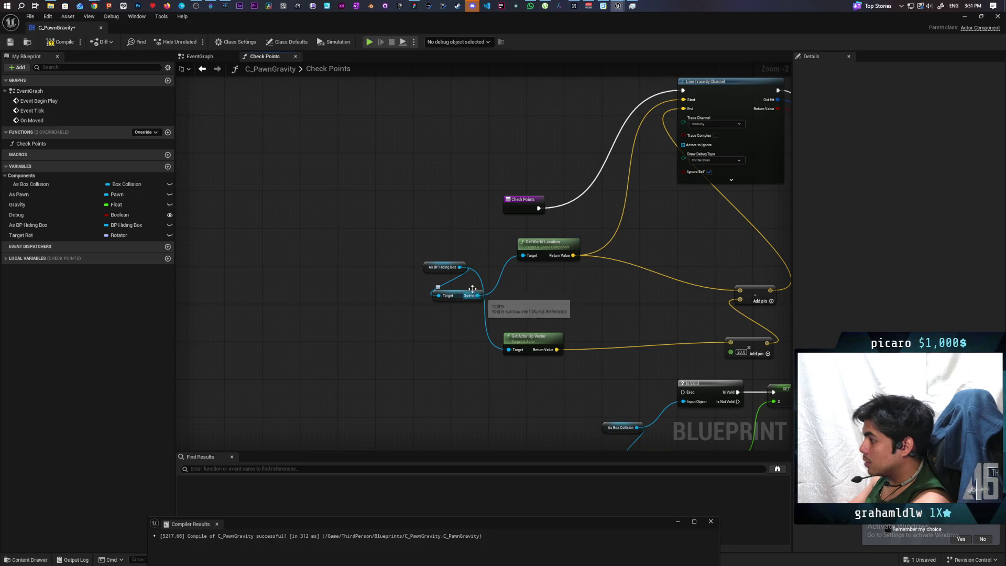
{"action": "left_click_drag", "start_coordinate": [460, 268], "coordinate": [524, 289]}
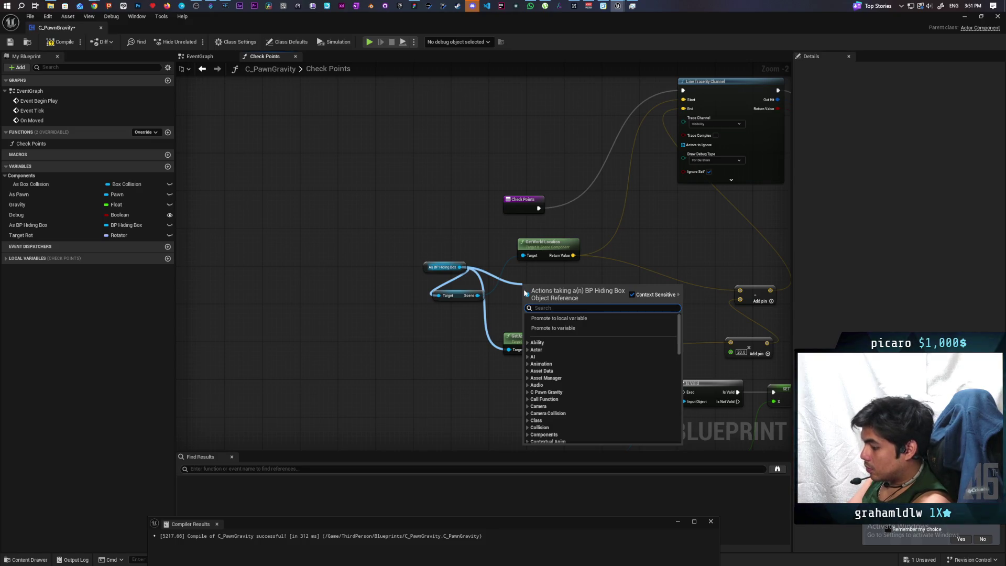
{"action": "type", "text": "forward"}
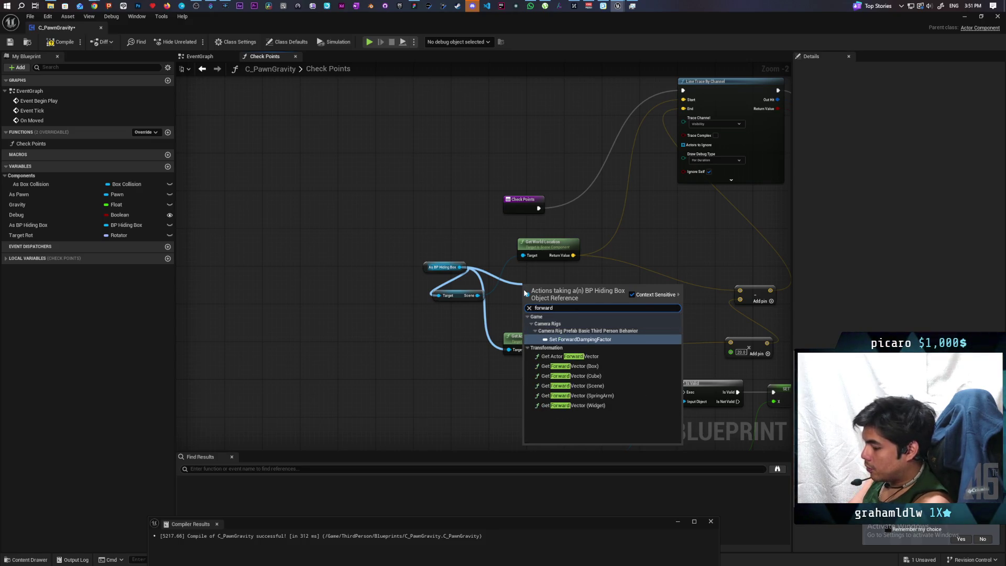
{"action": "type", "text": " vector"}
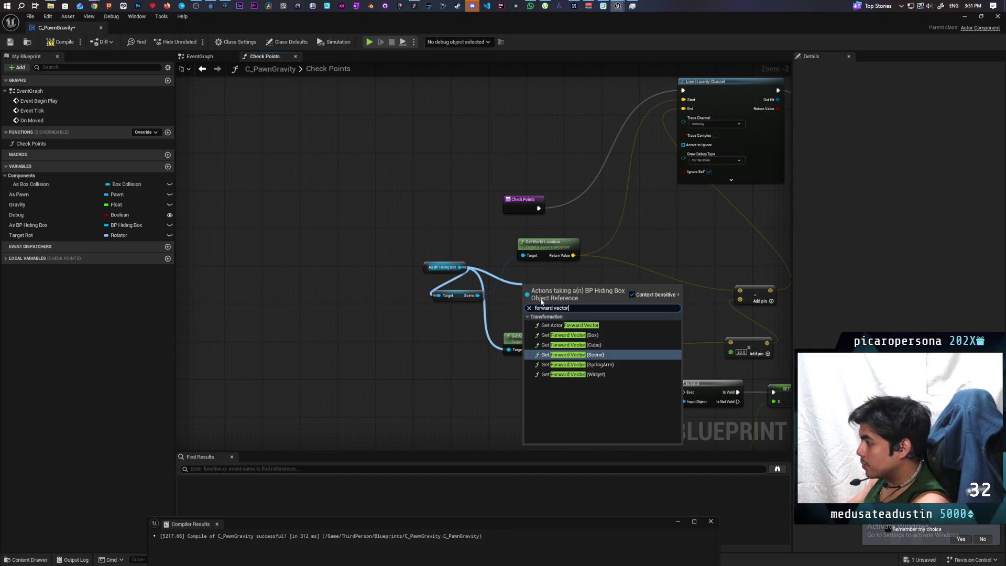
{"action": "left_click", "coordinate": [581, 324]}
Multiply the forward vector by a single float of 50
{"action": "mouse_move", "coordinate": [565, 299]}
{"action": "left_mouse_down"}
{"action": "mouse_move", "coordinate": [546, 299]}
{"action": "mouse_move", "coordinate": [573, 294]}
{"action": "left_mouse_up"}
{"action": "type", "text": "multiply"}
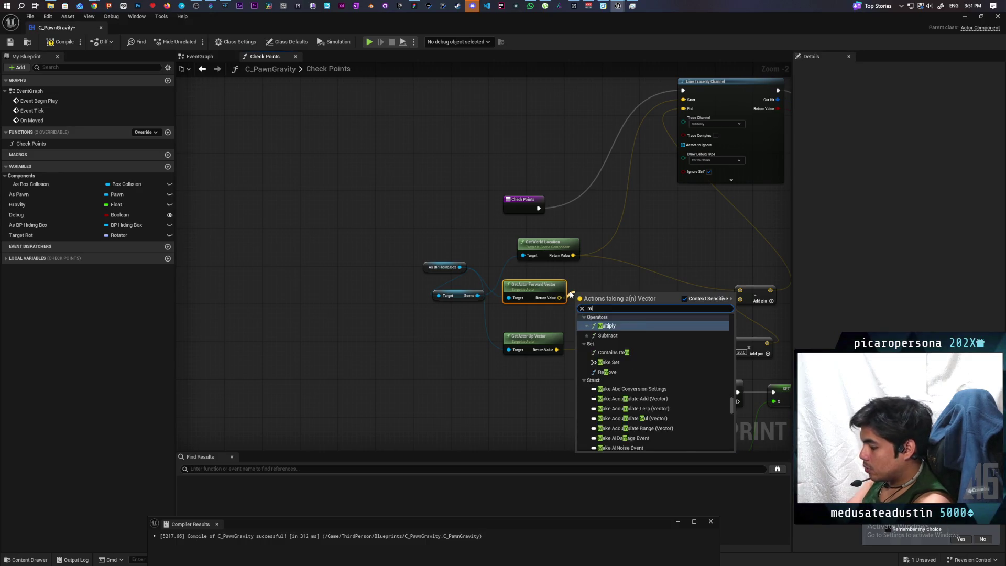
{"action": "key", "text": "Return"}
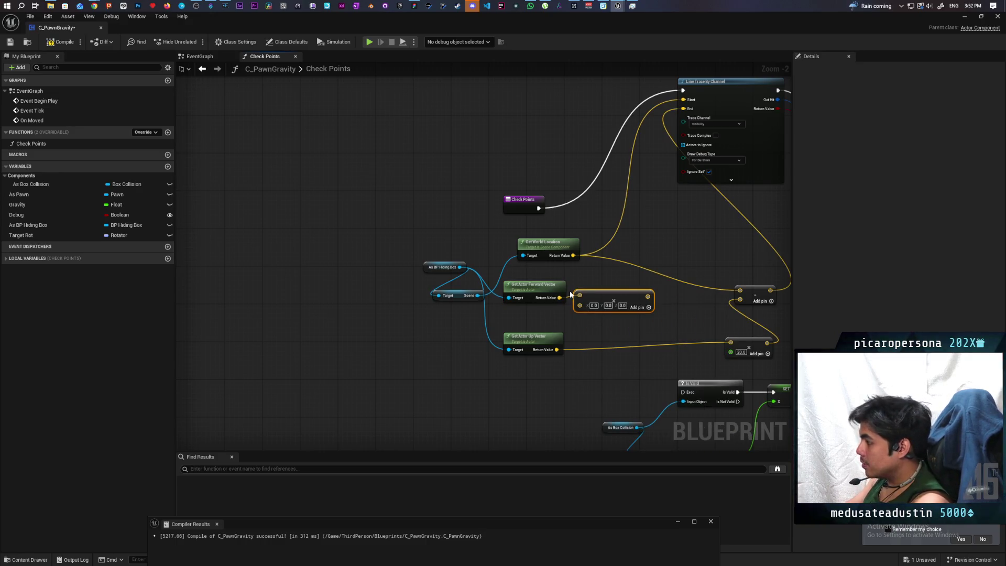
{"action": "right_click", "coordinate": [590, 306]}
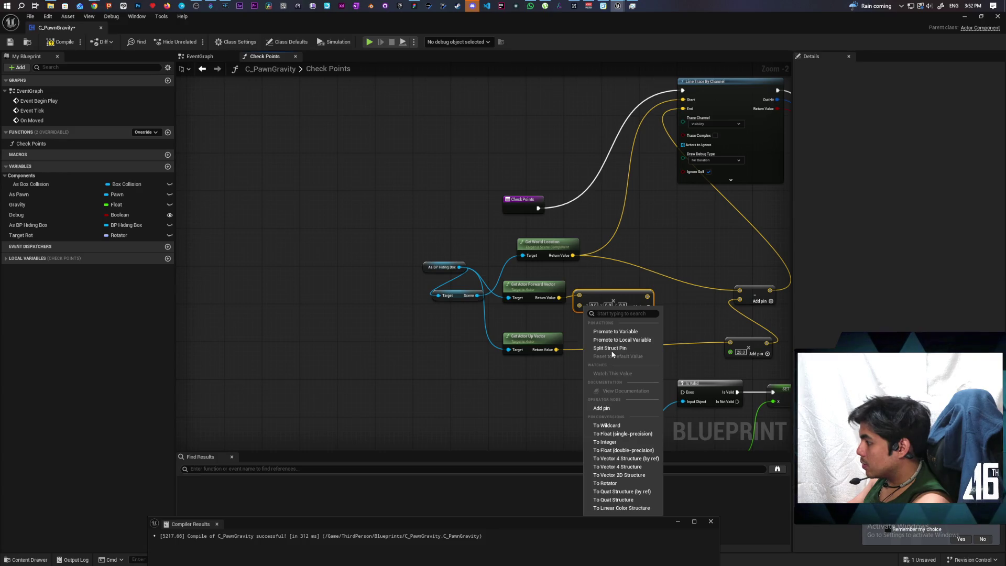
{"action": "left_click", "coordinate": [615, 435]}
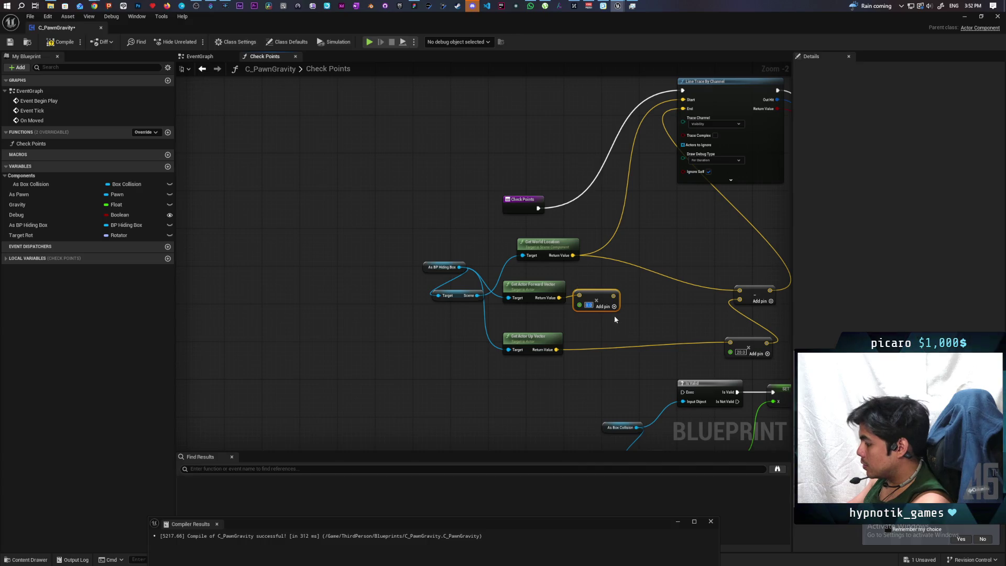
{"action": "type", "text": "50"}
{"action": "left_click", "coordinate": [580, 269]}
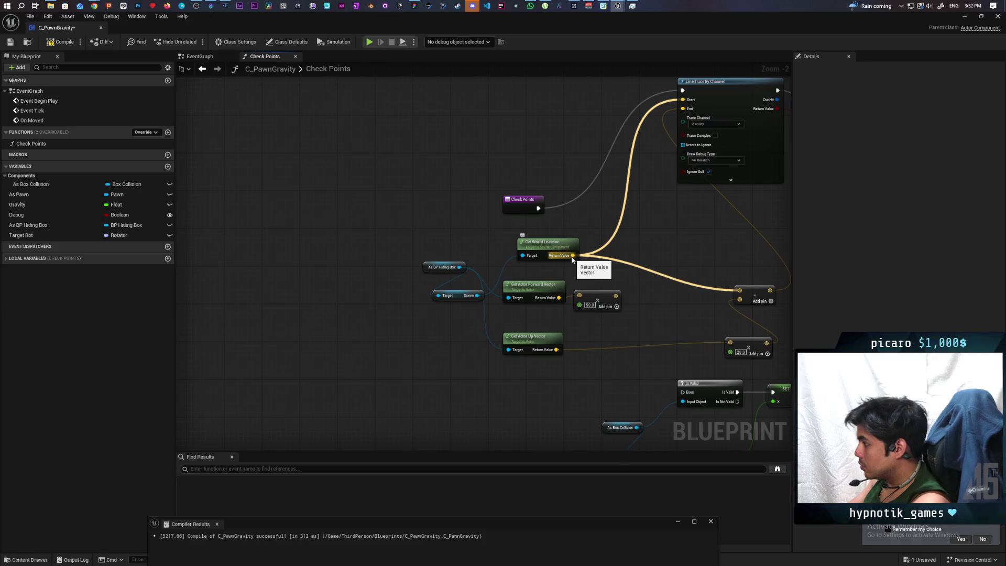
Add the scaled forward vector to Get World Location for the trace start, then launch a multiplayer play test
{"action": "left_click_drag", "start_coordinate": [633, 300], "coordinate": [633, 301]}
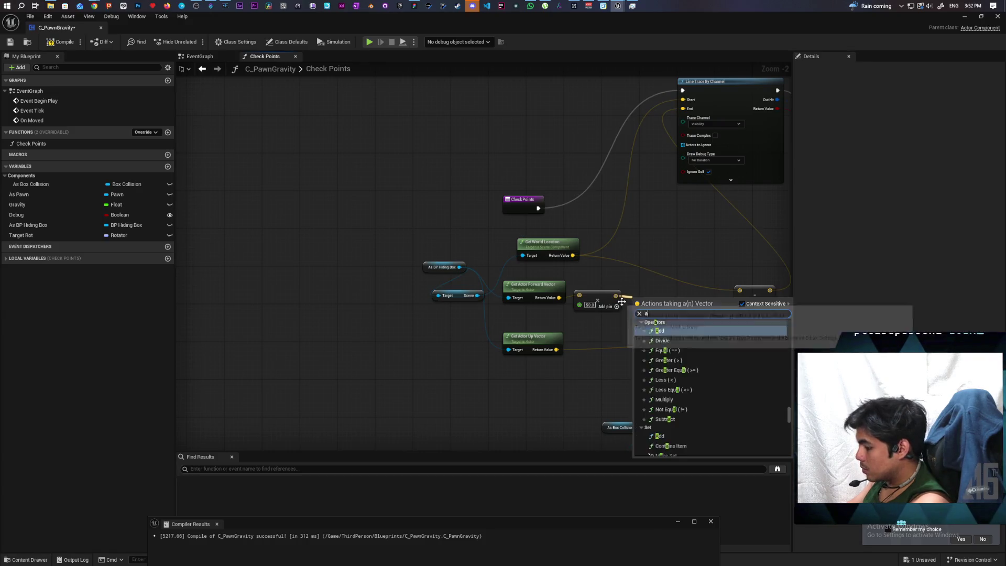
{"action": "type", "text": "+"}
{"action": "key", "text": "Return"}
{"action": "mouse_move", "coordinate": [572, 255]}
{"action": "left_mouse_down"}
{"action": "mouse_move", "coordinate": [704, 301]}
{"action": "mouse_move", "coordinate": [647, 264]}
{"action": "mouse_move", "coordinate": [593, 265]}
{"action": "mouse_move", "coordinate": [617, 262]}
{"action": "left_mouse_up"}
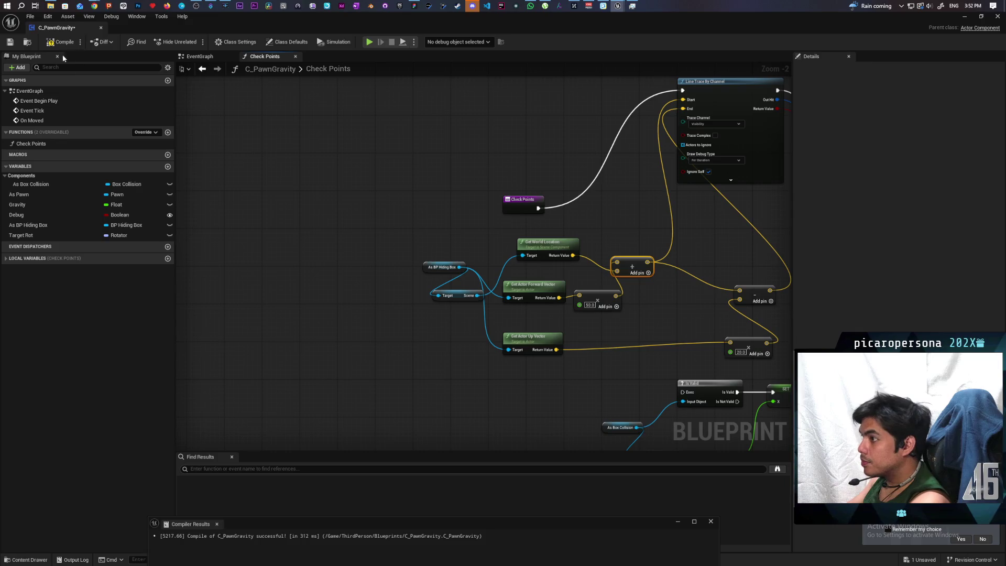
{"action": "left_click", "coordinate": [966, 18]}
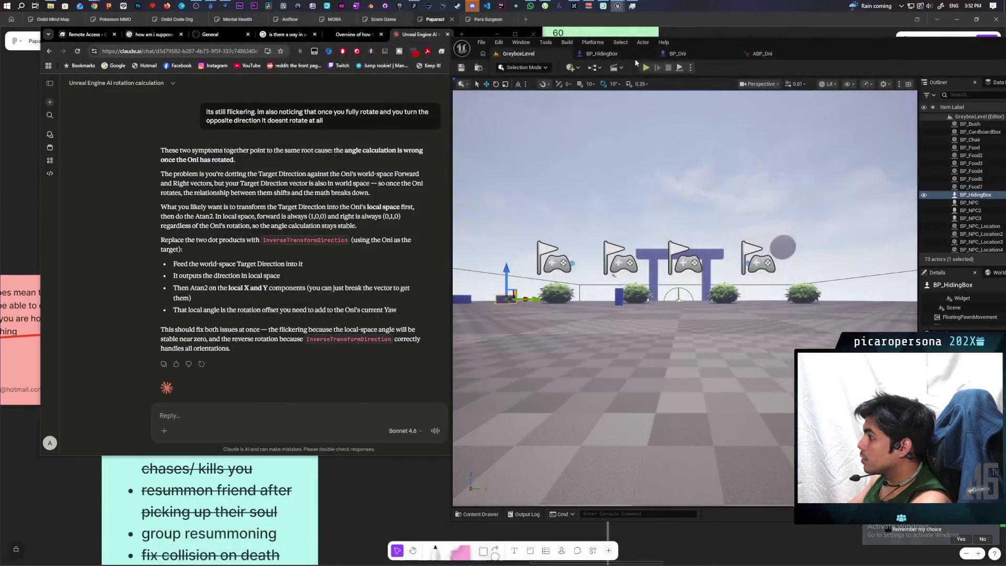
{"action": "left_click", "coordinate": [646, 68]}
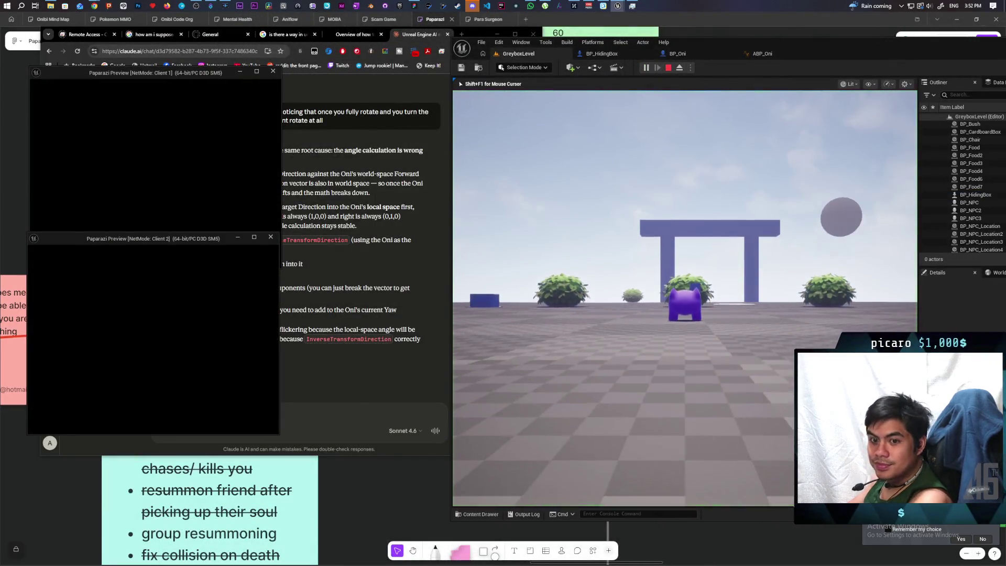
Walk a player in both client windows up to the blue box, then stop the play session
{"action": "key", "text": "alt+Tab"}
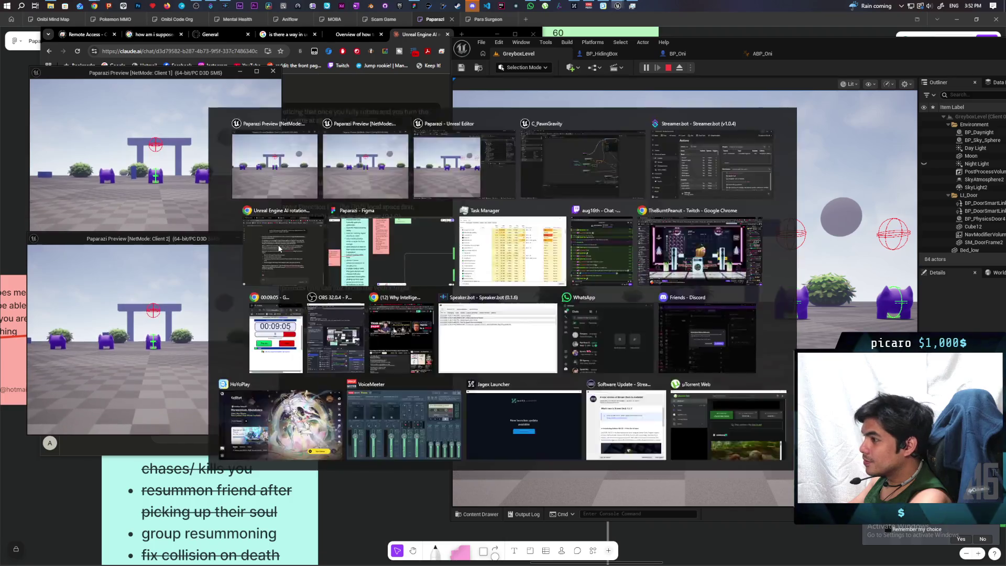
{"action": "key", "text": "w"}
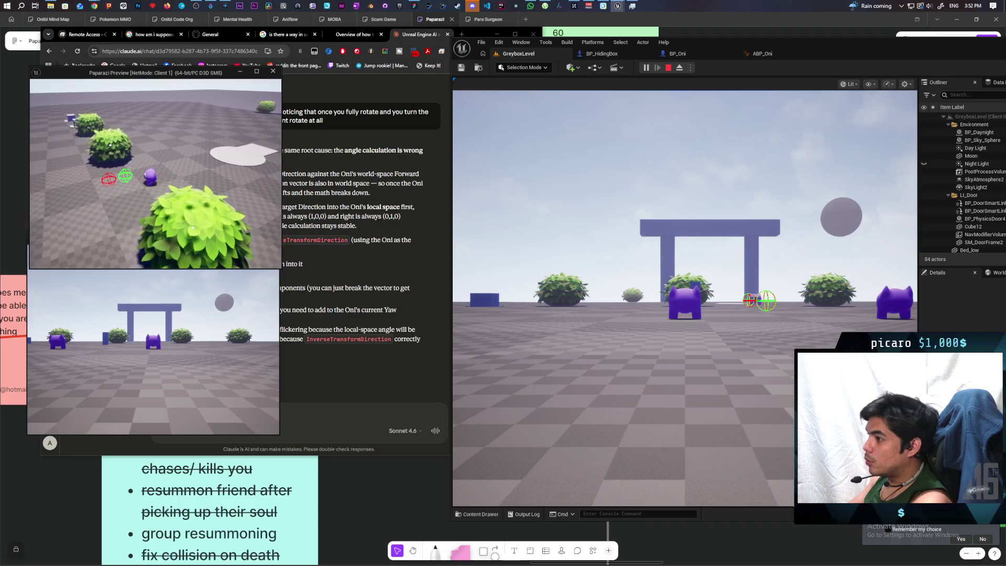
{"action": "key", "text": "alt+Tab"}
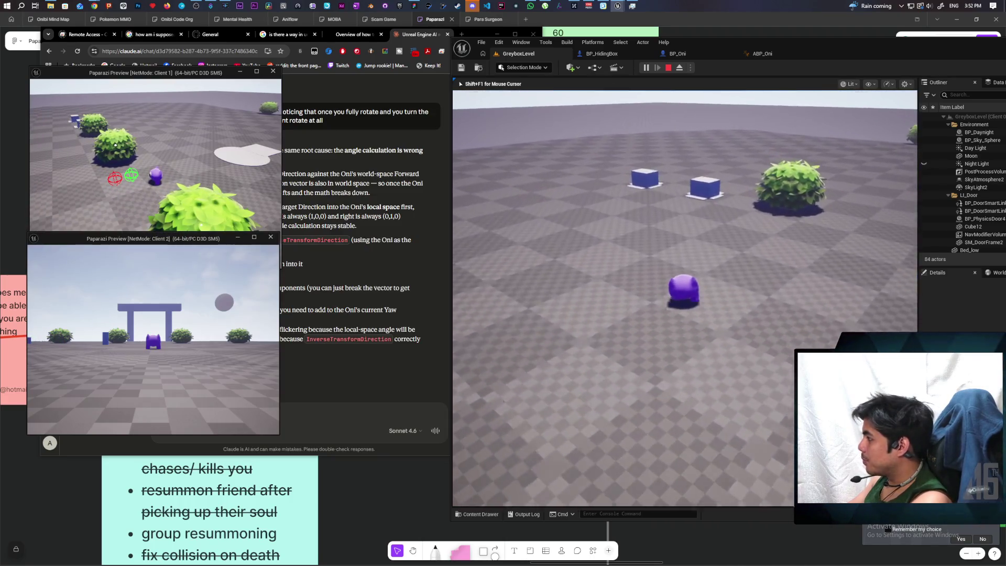
{"action": "key", "text": "w"}
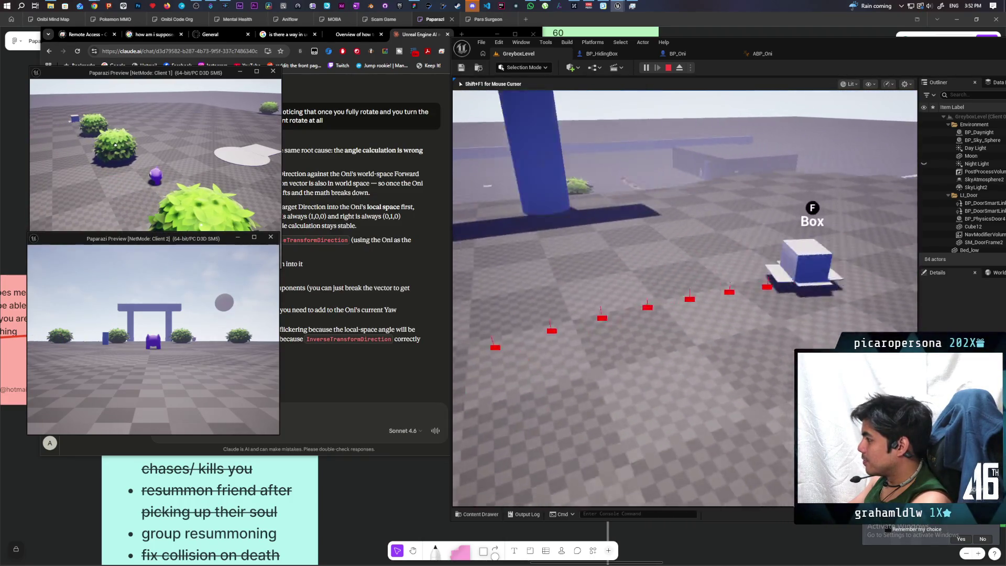
{"action": "key", "text": "w"}
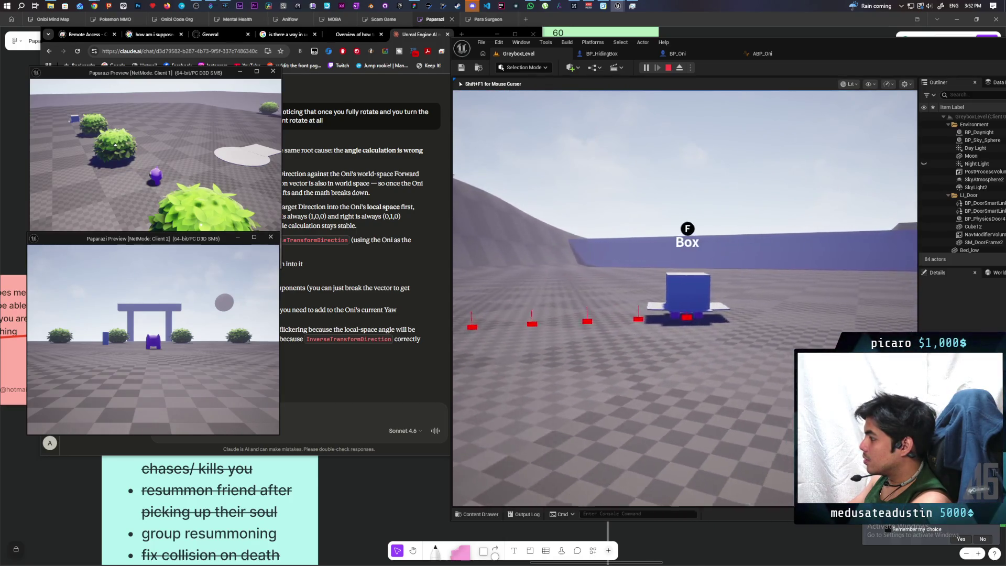
{"action": "key", "text": "Escape"}
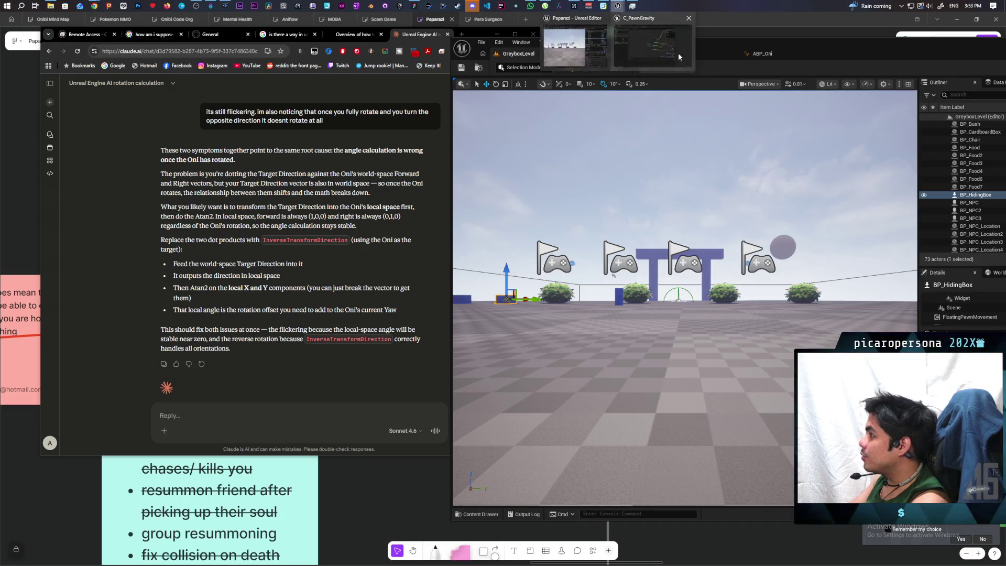
Disconnect Get World Location from the offset Add node, tidy the Check Points nodes, and compile
{"action": "left_click", "coordinate": [678, 52]}
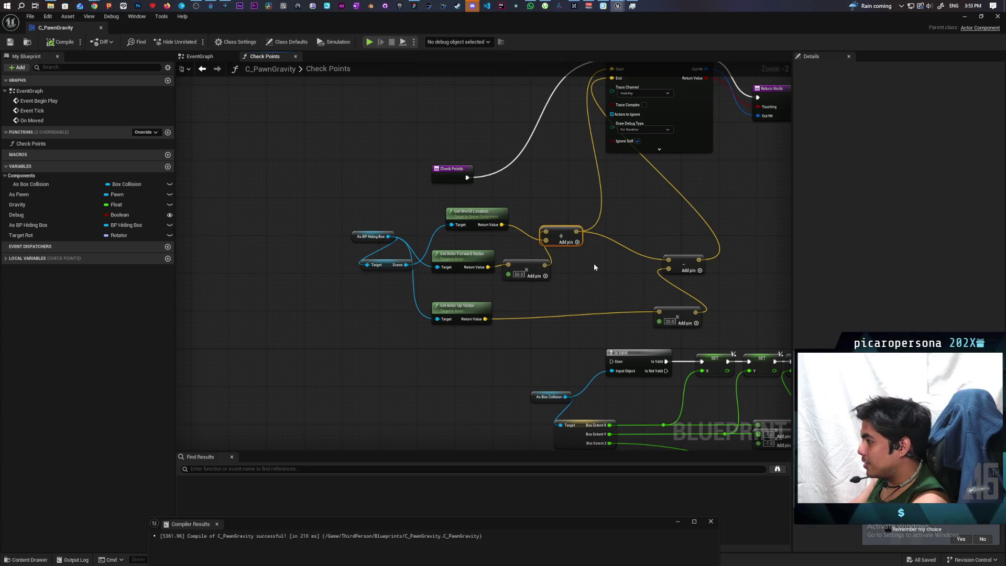
{"action": "mouse_move", "coordinate": [573, 244]}
{"action": "left_mouse_down"}
{"action": "mouse_move", "coordinate": [559, 239]}
{"action": "mouse_move", "coordinate": [591, 268]}
{"action": "left_mouse_up"}
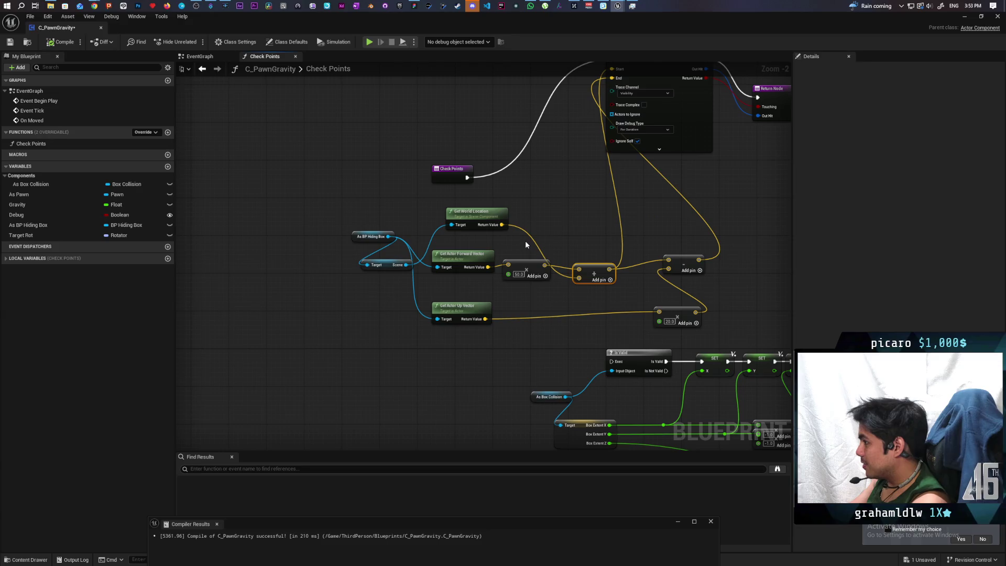
{"action": "mouse_move", "coordinate": [541, 239]}
{"action": "left_mouse_down"}
{"action": "mouse_move", "coordinate": [596, 258]}
{"action": "mouse_move", "coordinate": [504, 231]}
{"action": "left_mouse_up"}
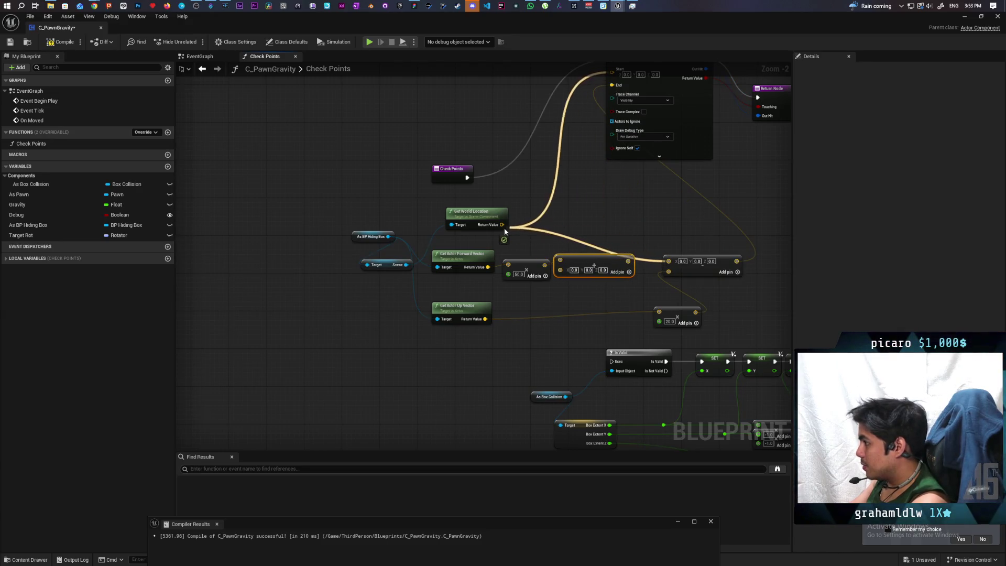
{"action": "left_click_drag", "start_coordinate": [570, 218], "coordinate": [486, 244]}
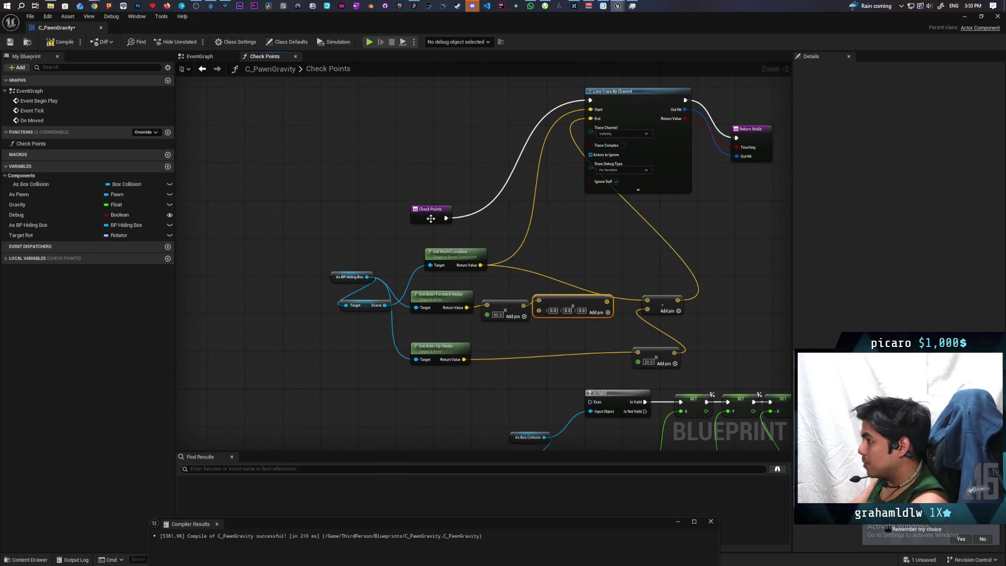
{"action": "left_click_drag", "start_coordinate": [431, 218], "coordinate": [486, 98]}
{"action": "left_click", "coordinate": [62, 42]}
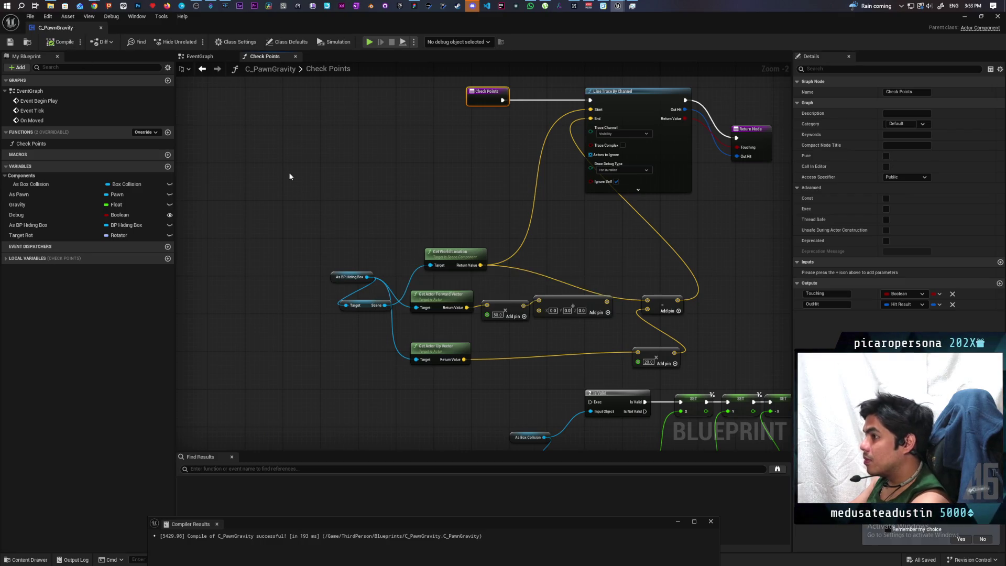
Align the Return Node with the line trace, select the Check Points nodes, and add a new function
{"action": "scroll", "coordinate": [439, 161], "scroll_direction": "down", "scroll_amount": 2}
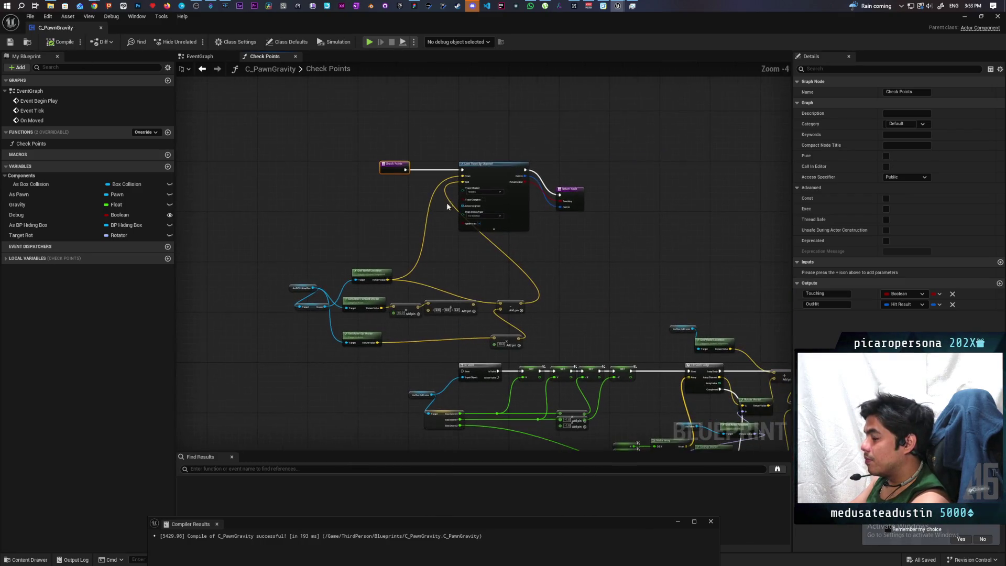
{"action": "left_click_drag", "start_coordinate": [576, 200], "coordinate": [576, 175]}
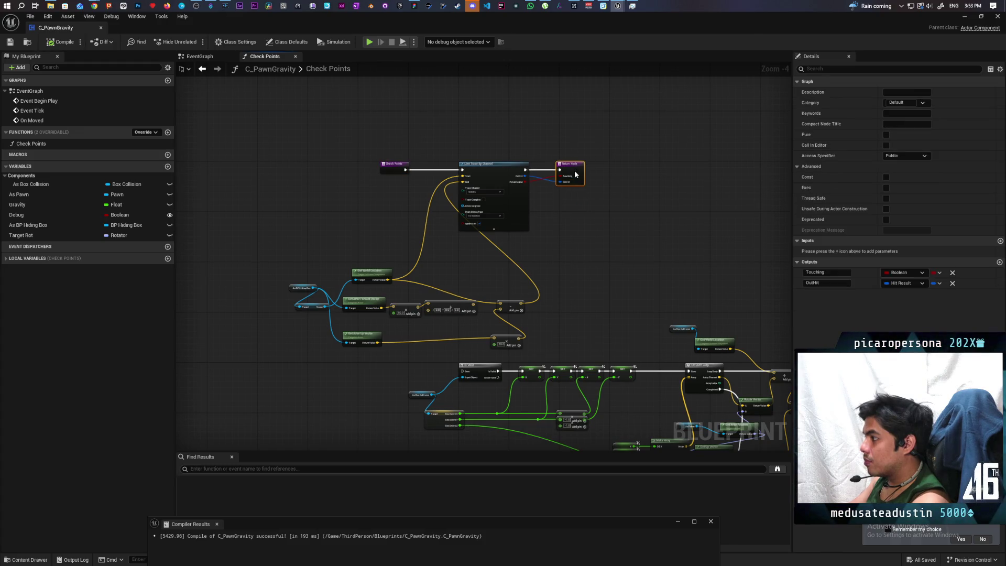
{"action": "scroll", "coordinate": [585, 219], "scroll_direction": "down", "scroll_amount": 1}
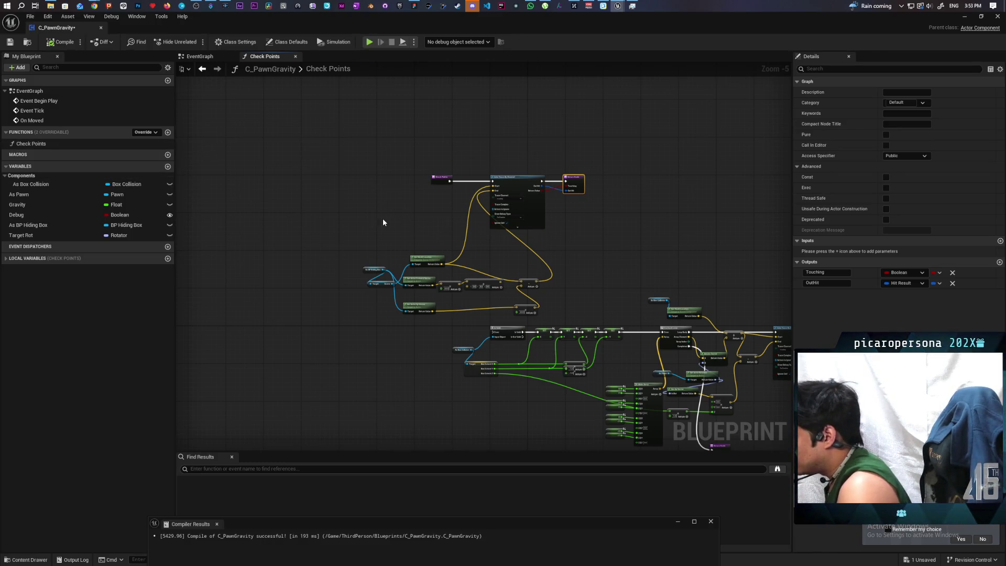
{"action": "mouse_move", "coordinate": [336, 229]}
{"action": "left_mouse_down"}
{"action": "mouse_move", "coordinate": [577, 295]}
{"action": "mouse_move", "coordinate": [582, 309]}
{"action": "left_mouse_up"}
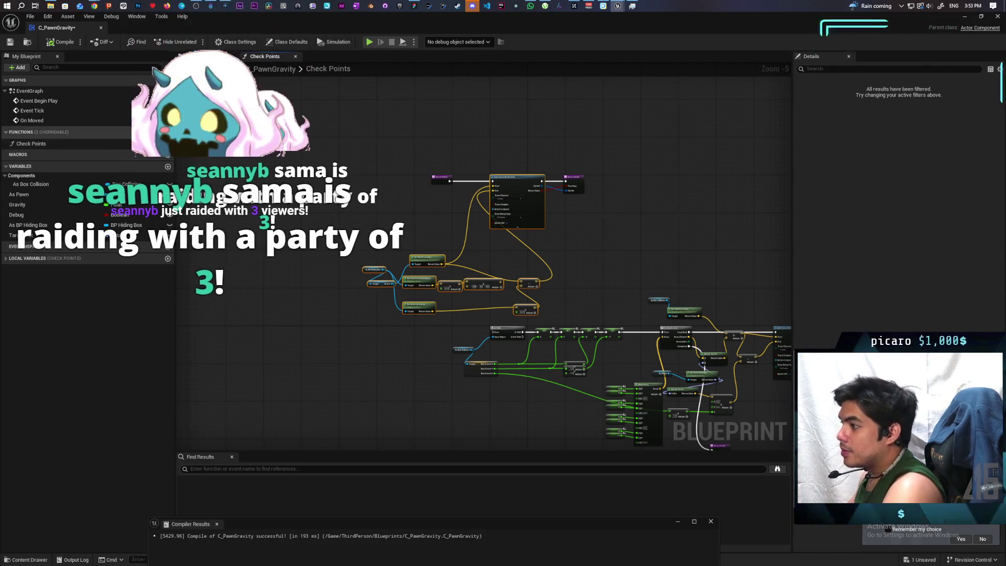
{"action": "left_click", "coordinate": [168, 132]}
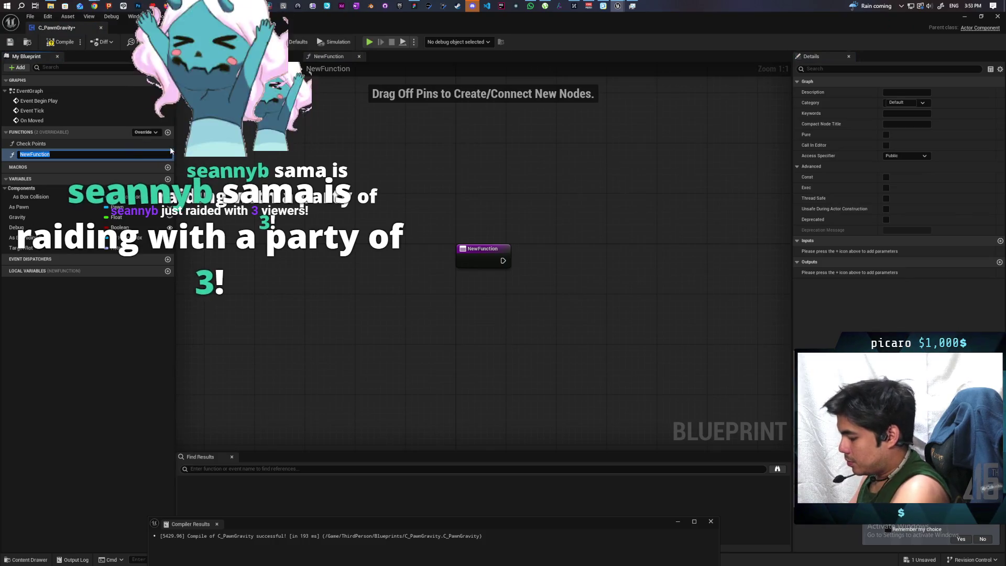
Name the new function 'Find New Rot' and paste the copied trace nodes into it
{"action": "type", "text": "Find "}
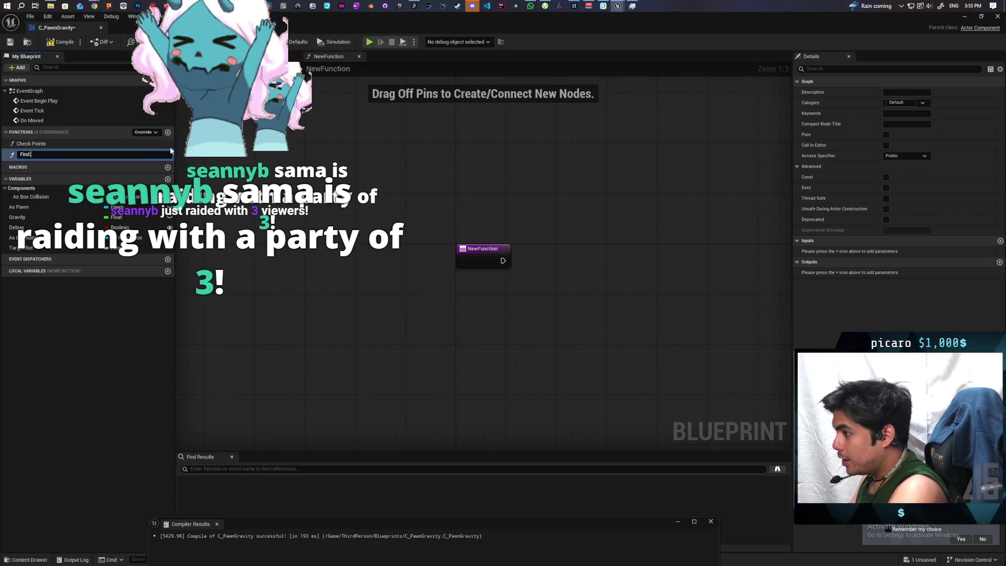
{"action": "type", "text": "New Rot"}
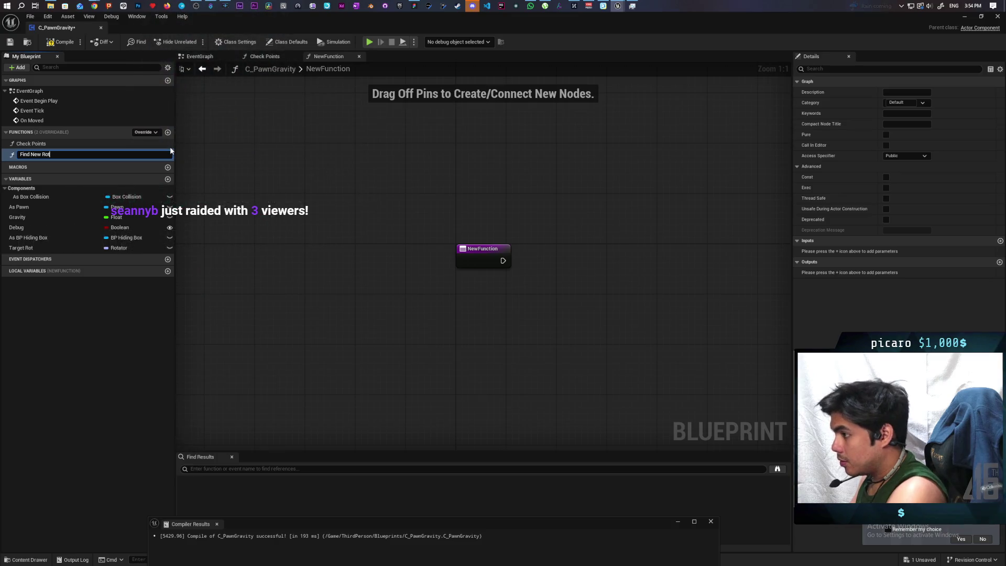
{"action": "key", "text": "Return"}
{"action": "scroll", "coordinate": [361, 195], "scroll_direction": "down", "scroll_amount": 3}
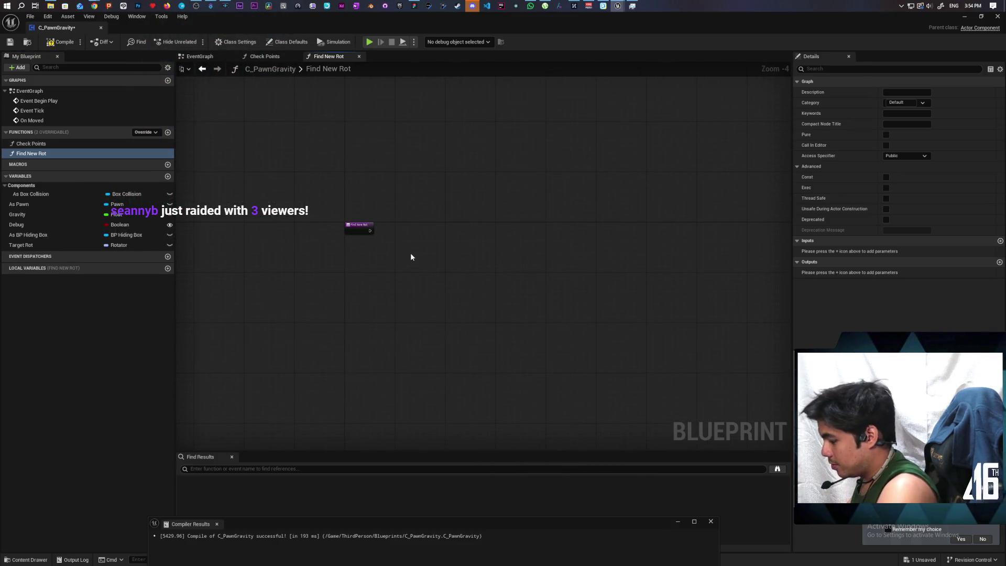
{"action": "key", "text": "ctrl+v"}
{"action": "scroll", "coordinate": [406, 247], "scroll_direction": "up", "scroll_amount": 3}
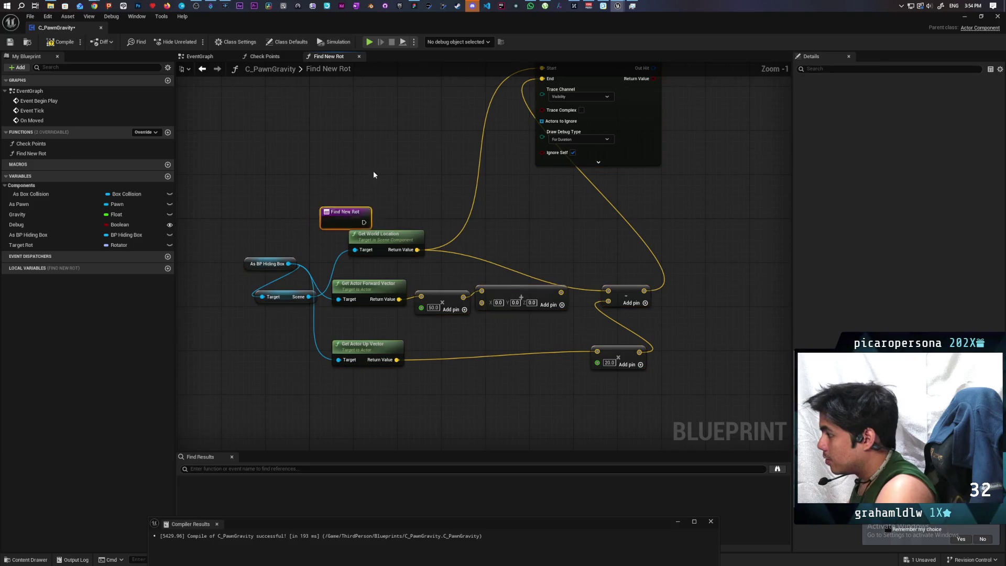
{"action": "left_click_drag", "start_coordinate": [349, 215], "coordinate": [361, 167]}
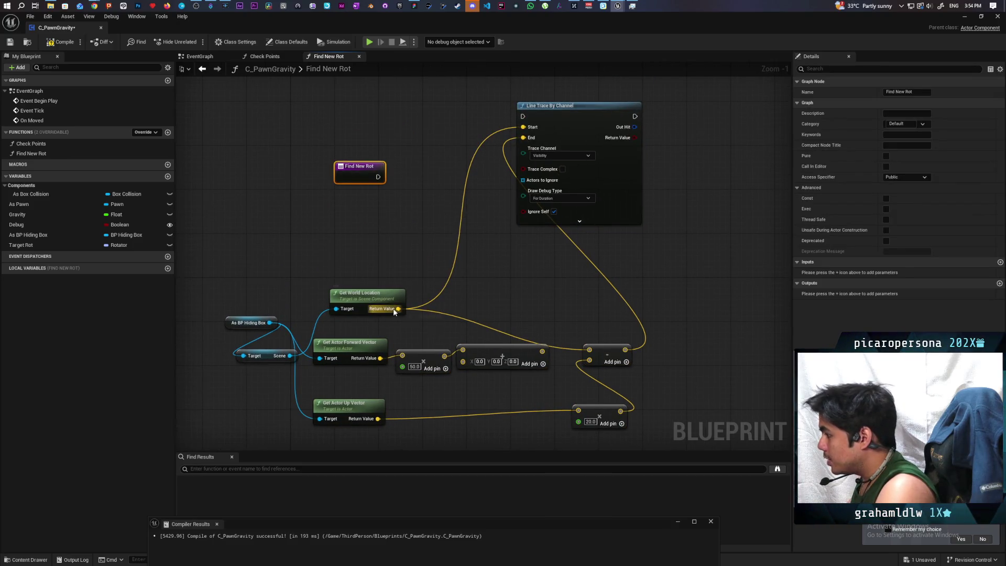
Feed world location through the offset Add into the trace start, connect Find New Rot to Line Trace, and compile
{"action": "left_click_drag", "start_coordinate": [398, 308], "coordinate": [544, 350]}
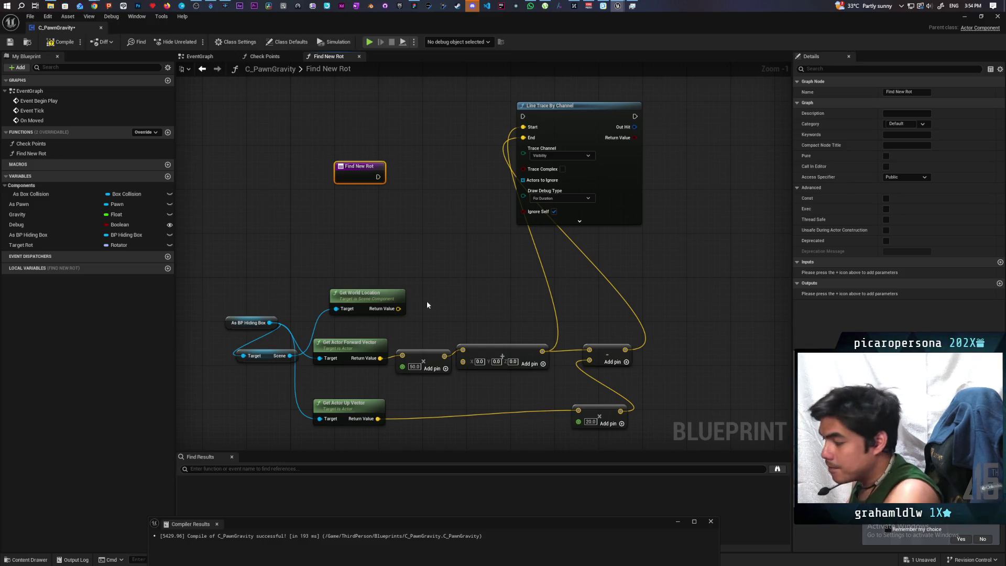
{"action": "left_click_drag", "start_coordinate": [401, 309], "coordinate": [463, 362]}
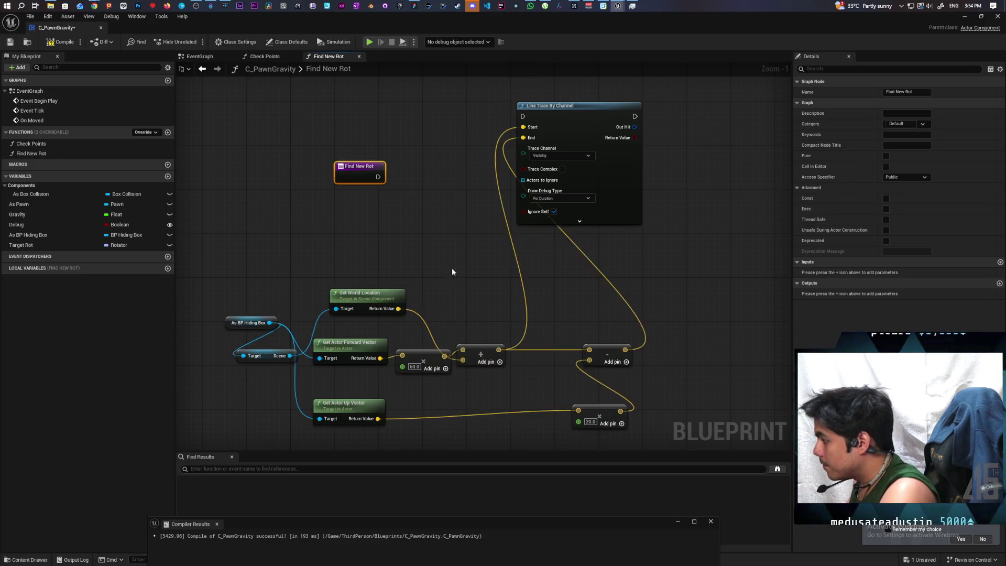
{"action": "left_click_drag", "start_coordinate": [418, 207], "coordinate": [491, 190]}
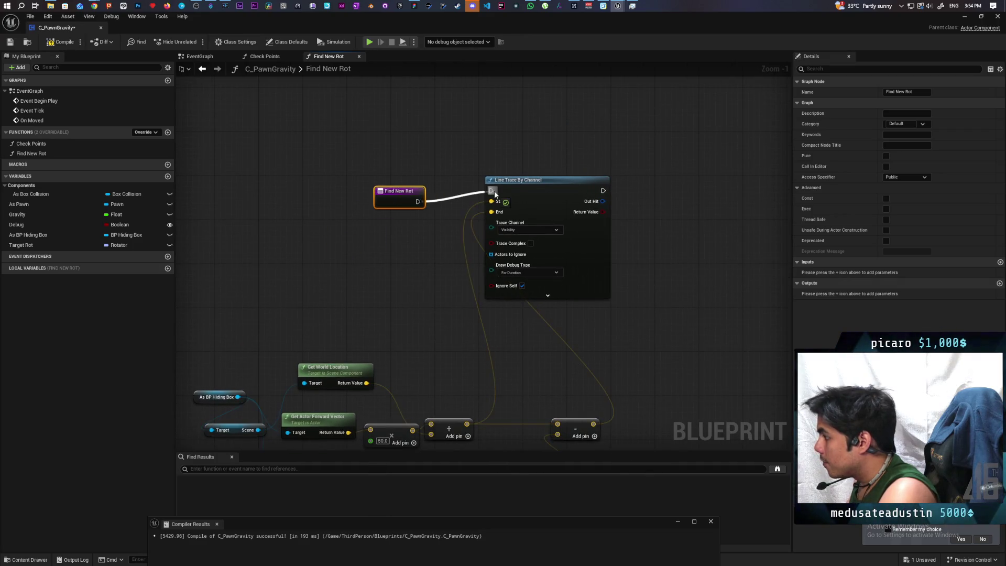
{"action": "left_click_drag", "start_coordinate": [398, 203], "coordinate": [398, 187]}
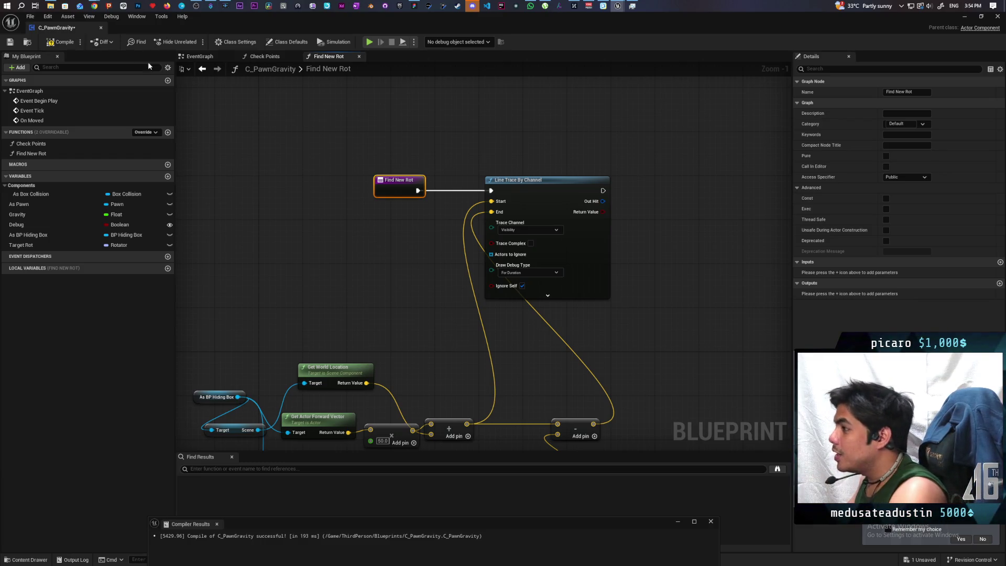
{"action": "left_click", "coordinate": [67, 46]}
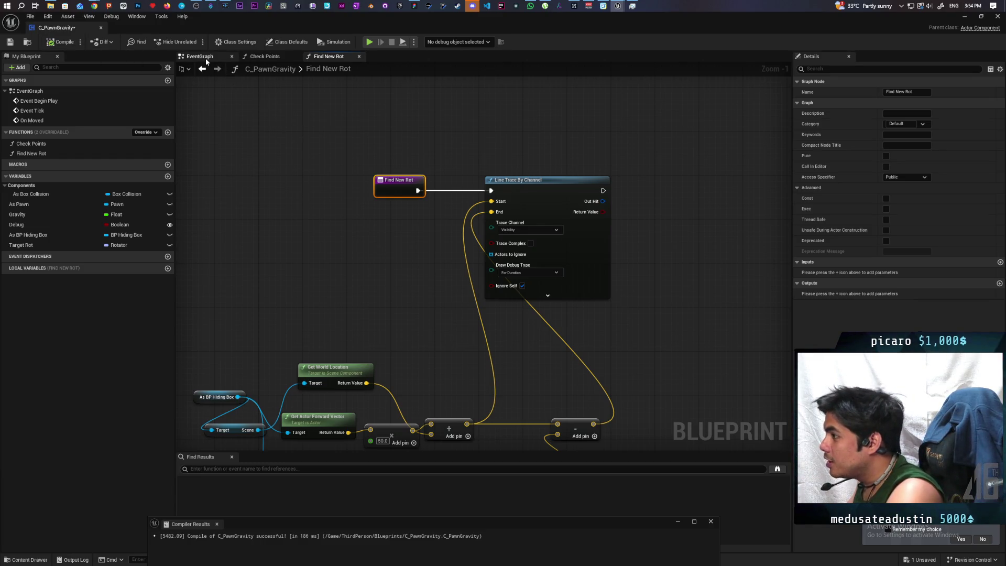
In the EventGraph, select the SET Target Rot, Get Actor Forward Vector and Make Rot from ZX nodes
{"action": "left_click", "coordinate": [206, 56]}
{"action": "scroll", "coordinate": [396, 250], "scroll_direction": "down", "scroll_amount": 3}
{"action": "left_click_drag", "start_coordinate": [396, 251], "coordinate": [502, 289]}
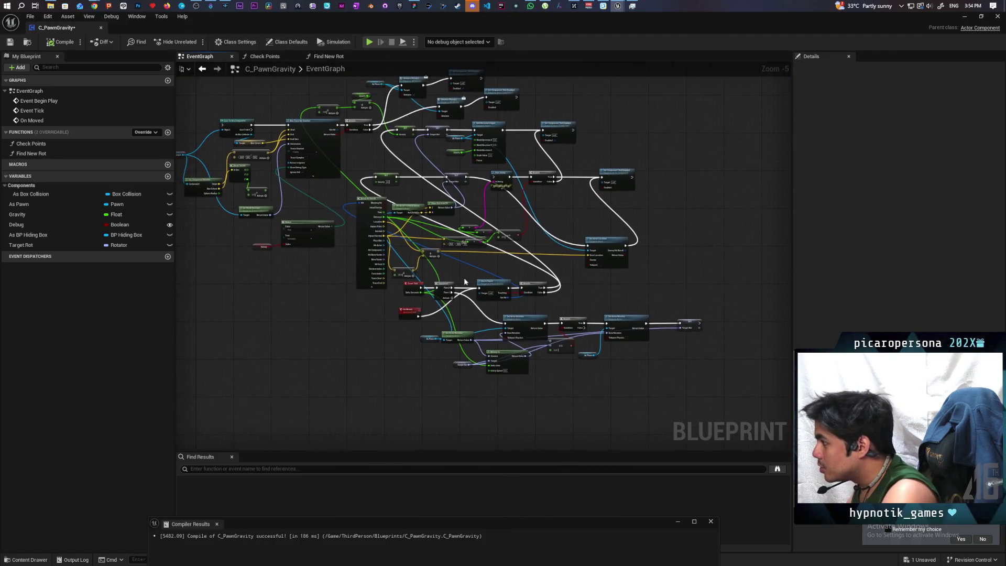
{"action": "scroll", "coordinate": [469, 279], "scroll_direction": "up", "scroll_amount": 3}
{"action": "mouse_move", "coordinate": [398, 281]}
{"action": "left_mouse_down"}
{"action": "mouse_move", "coordinate": [395, 237]}
{"action": "mouse_move", "coordinate": [418, 259]}
{"action": "left_mouse_up"}
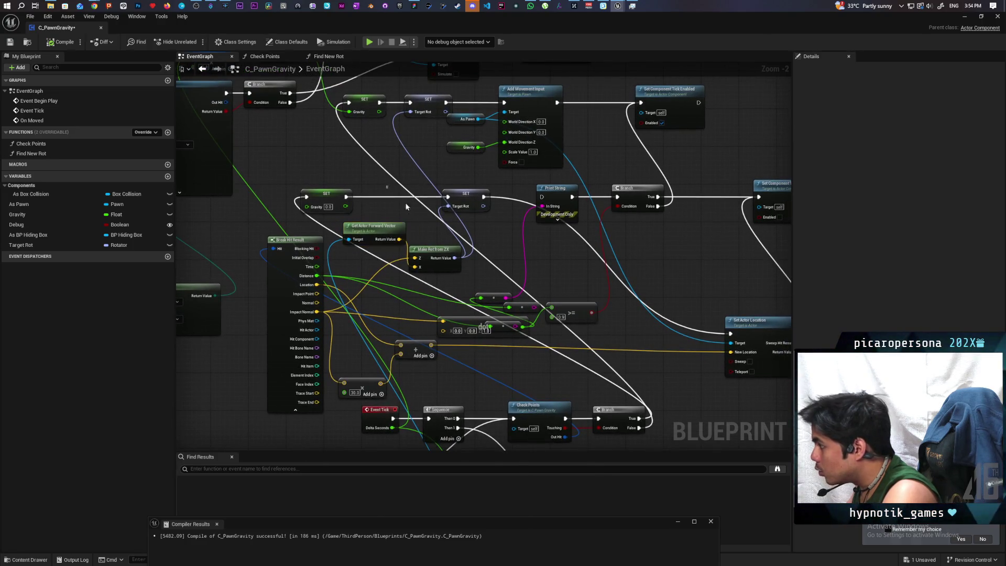
{"action": "left_click_drag", "start_coordinate": [387, 187], "coordinate": [463, 253]}
{"action": "left_click_drag", "start_coordinate": [425, 306], "coordinate": [408, 250]}
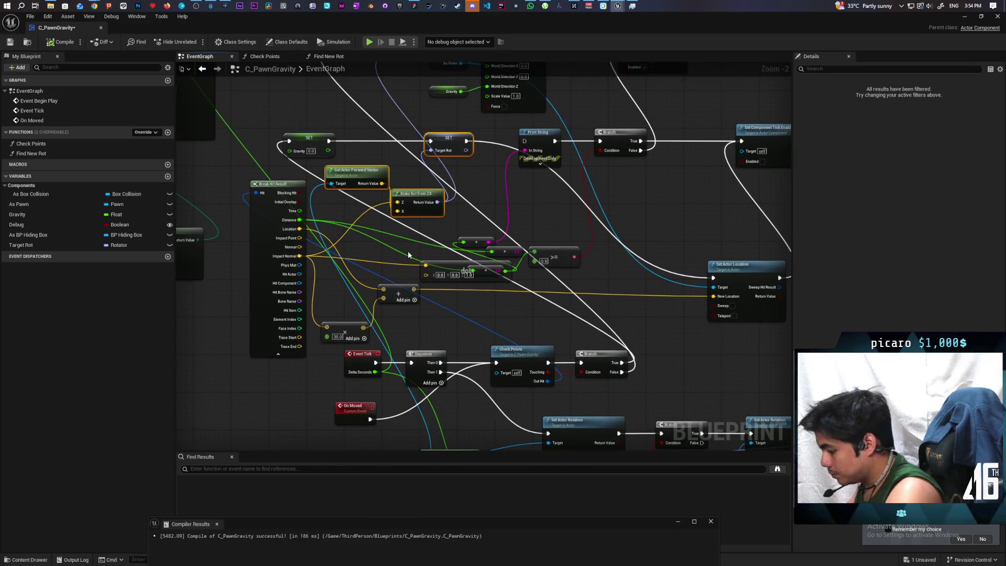
Paste the rotation nodes into Find New Rot, break the trace's Out Hit, and wire Impact Normal into Make Rot's Z
{"action": "left_click", "coordinate": [338, 56]}
{"action": "key", "text": "ctrl+v"}
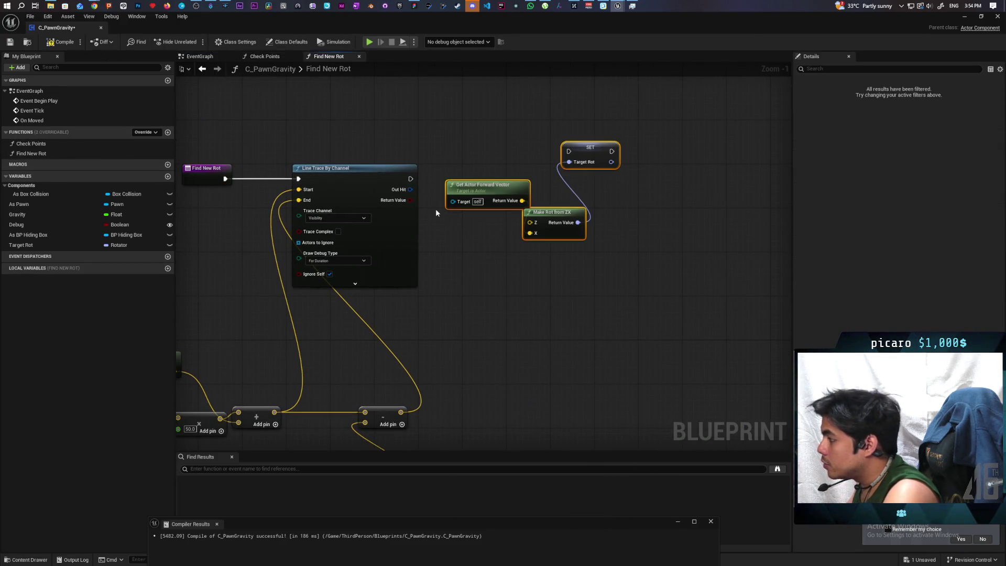
{"action": "mouse_move", "coordinate": [410, 190]}
{"action": "left_mouse_down"}
{"action": "mouse_move", "coordinate": [443, 218]}
{"action": "mouse_move", "coordinate": [456, 265]}
{"action": "left_mouse_up"}
{"action": "type", "text": "break hit"}
{"action": "key", "text": "Return"}
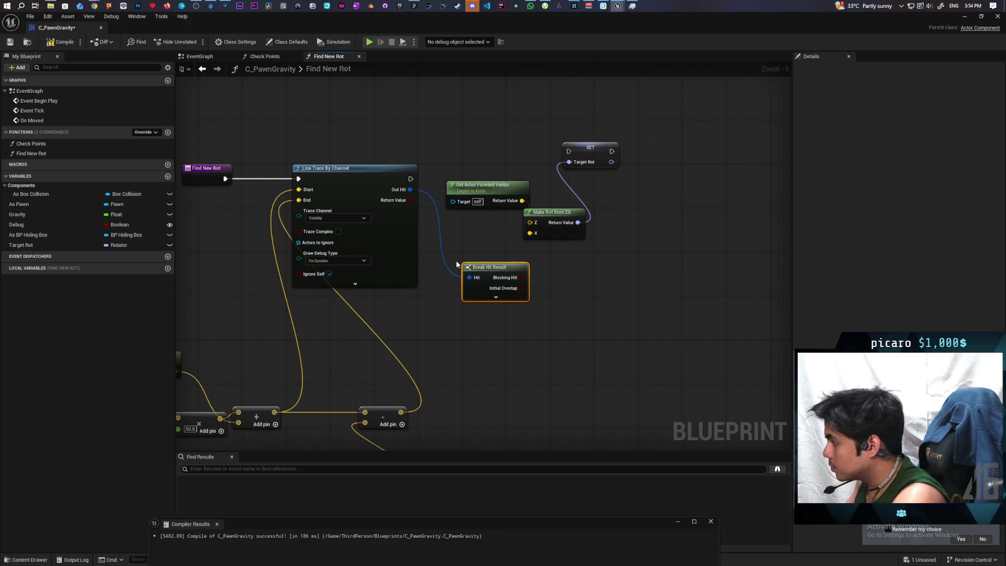
{"action": "left_click", "coordinate": [496, 298]}
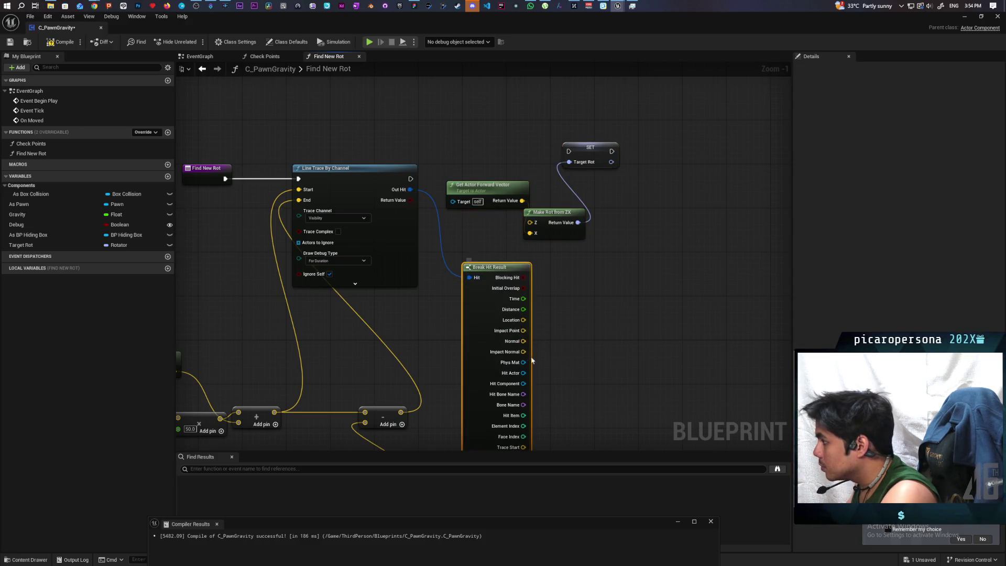
{"action": "mouse_move", "coordinate": [523, 352]}
{"action": "left_mouse_down"}
{"action": "mouse_move", "coordinate": [546, 335]}
{"action": "mouse_move", "coordinate": [530, 222]}
{"action": "left_mouse_up"}
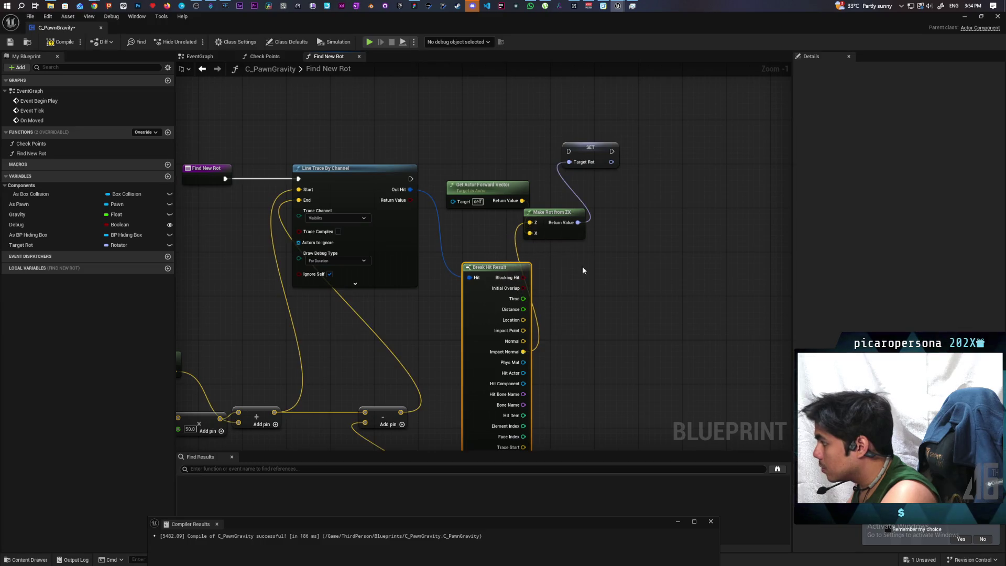
Take the forward vector from the hiding box reference and compile the blueprint
{"action": "scroll", "coordinate": [457, 281], "scroll_direction": "down", "scroll_amount": 2}
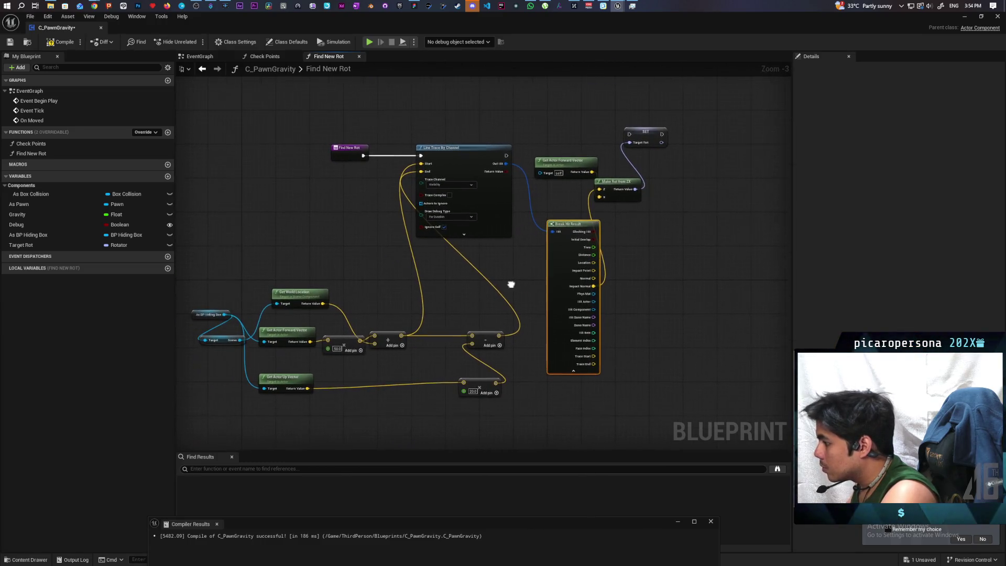
{"action": "left_click", "coordinate": [210, 313]}
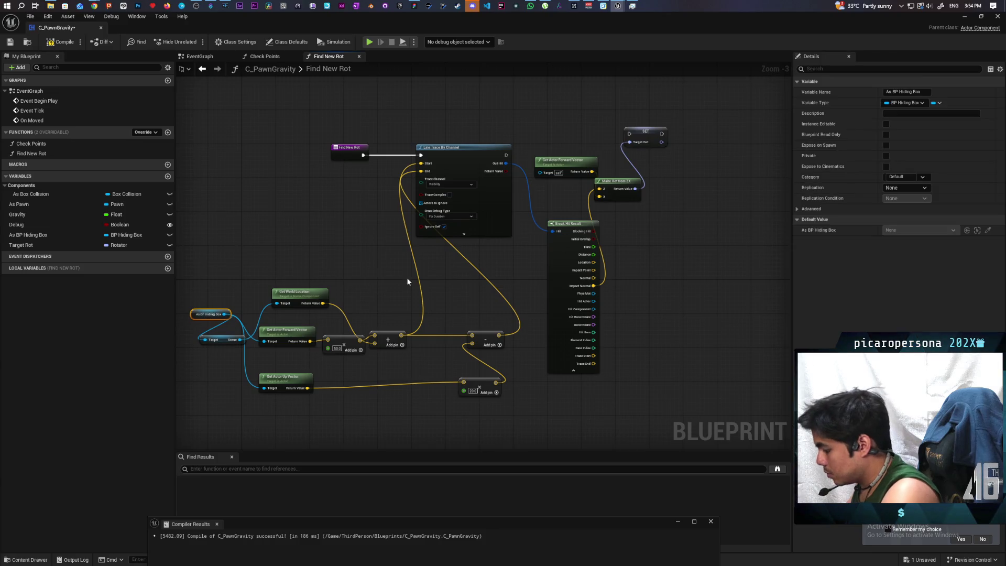
{"action": "left_click_drag", "start_coordinate": [407, 278], "coordinate": [333, 305]}
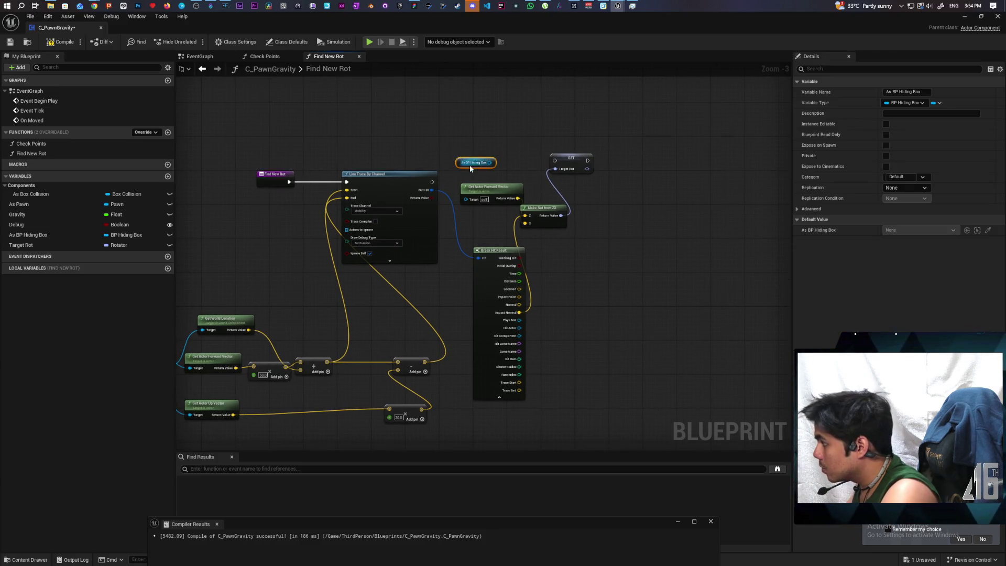
{"action": "left_click_drag", "start_coordinate": [489, 164], "coordinate": [466, 199]}
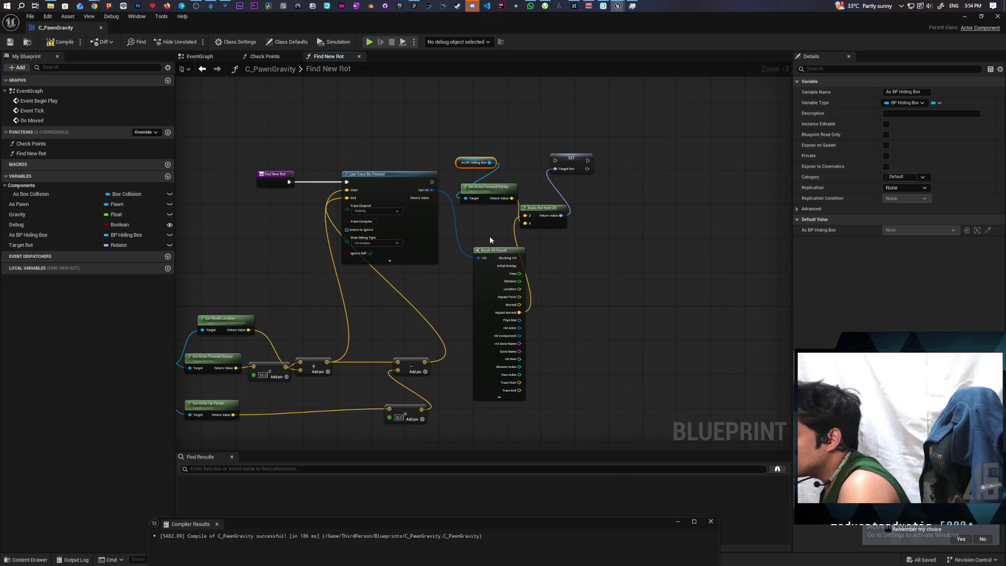
{"action": "left_click_drag", "start_coordinate": [489, 239], "coordinate": [438, 282]}
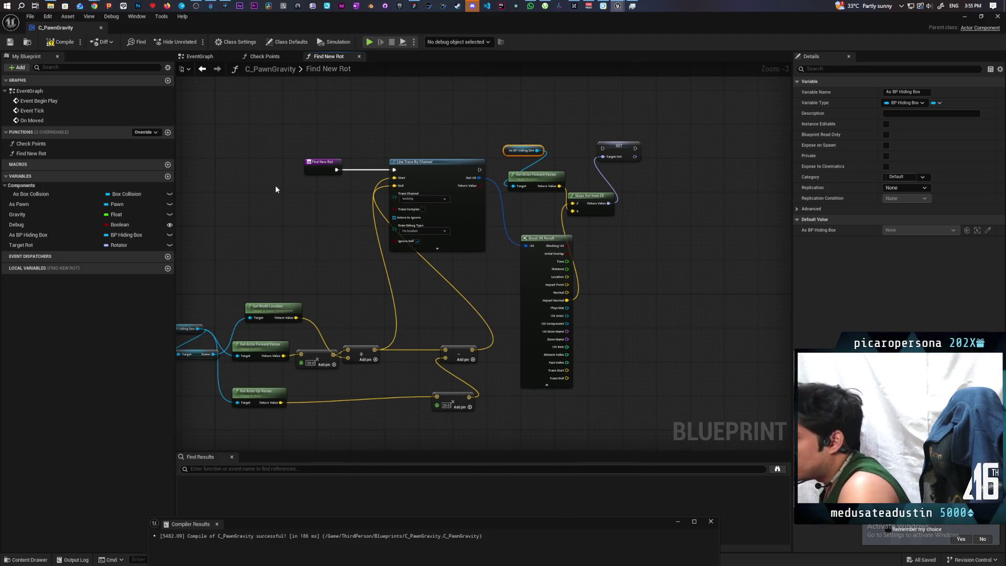
{"action": "left_click", "coordinate": [63, 42]}
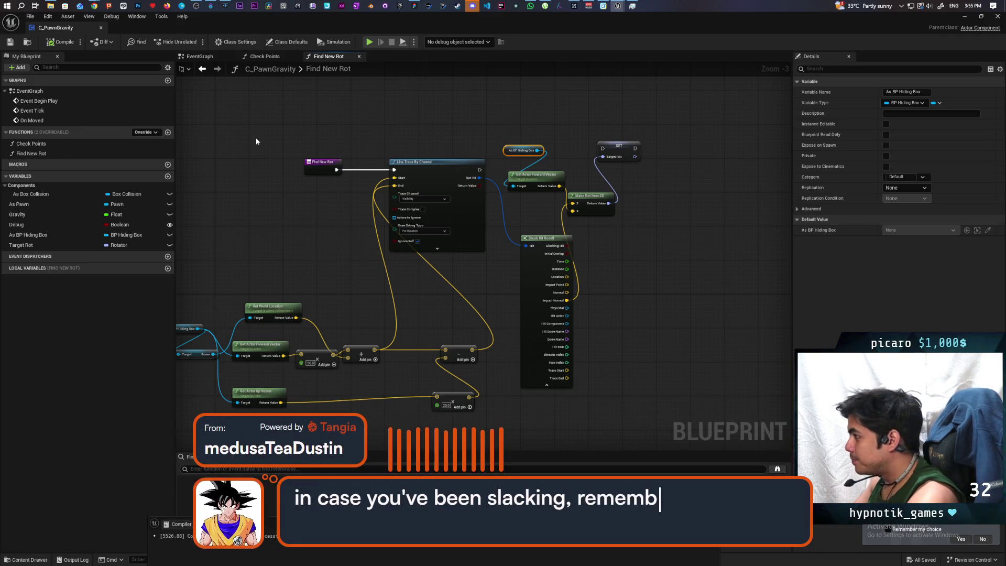
Shift the rotation nodes right and place a Branch node right after the line trace
{"action": "mouse_move", "coordinate": [700, 131]}
{"action": "left_mouse_down"}
{"action": "mouse_move", "coordinate": [595, 175]}
{"action": "mouse_move", "coordinate": [519, 387]}
{"action": "left_mouse_up"}
{"action": "left_click_drag", "start_coordinate": [578, 286], "coordinate": [734, 269]}
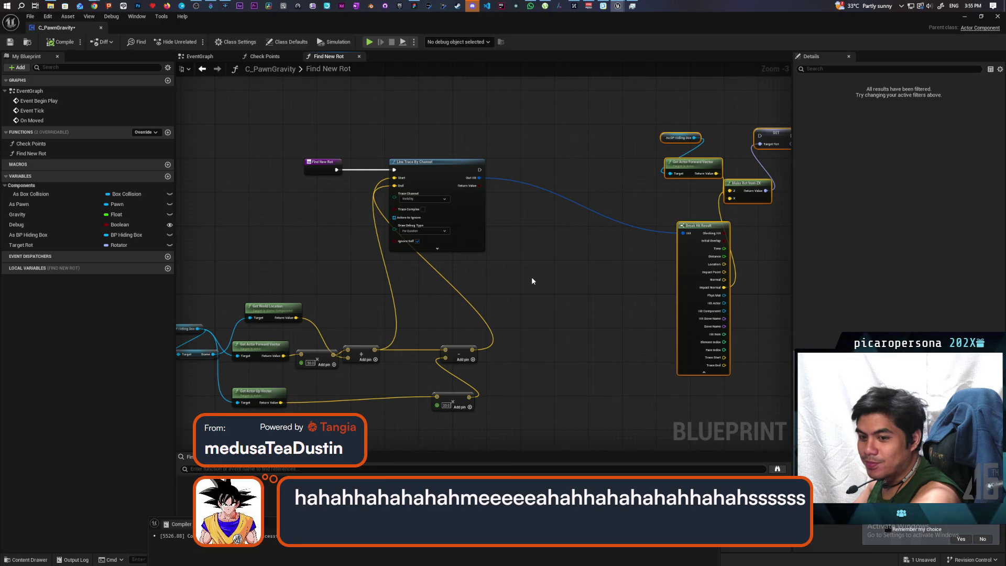
{"action": "mouse_move", "coordinate": [543, 276]}
{"action": "left_mouse_down"}
{"action": "mouse_move", "coordinate": [493, 318]}
{"action": "mouse_move", "coordinate": [461, 301]}
{"action": "left_mouse_up"}
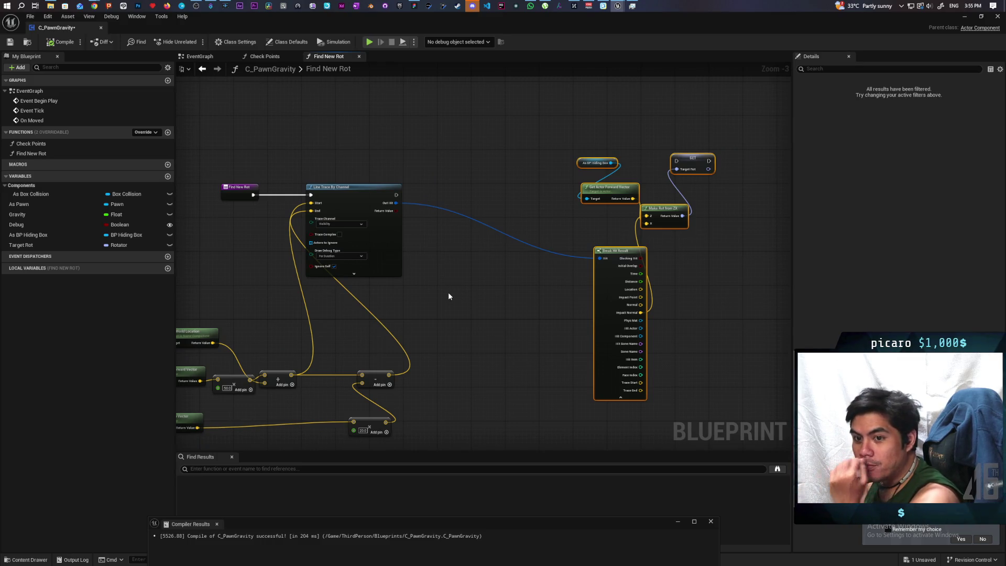
{"action": "left_click_drag", "start_coordinate": [455, 303], "coordinate": [458, 282]}
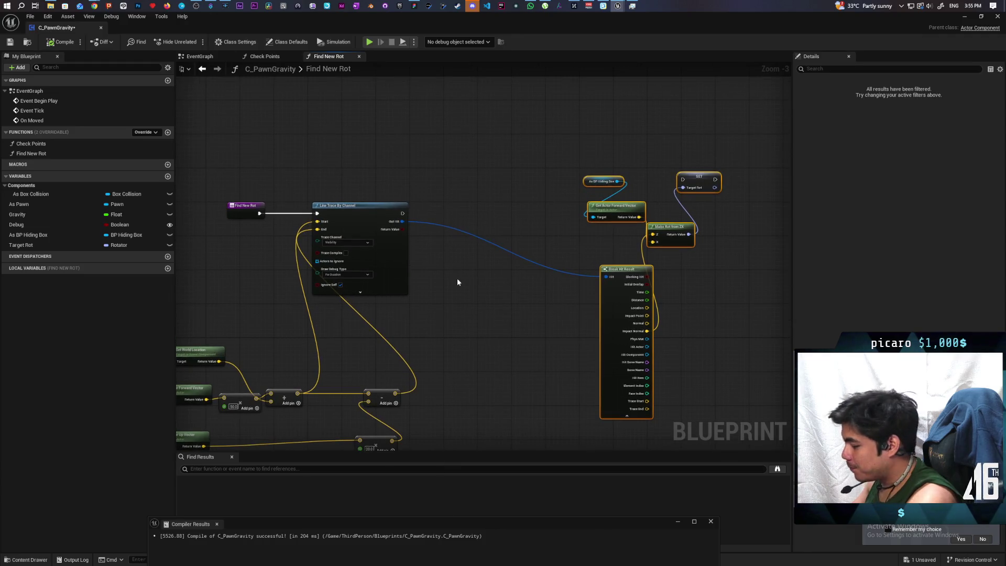
{"action": "left_click", "coordinate": [448, 212]}
{"action": "scroll", "coordinate": [442, 210], "scroll_direction": "up", "scroll_amount": 2}
{"action": "mouse_move", "coordinate": [460, 221]}
{"action": "left_mouse_down"}
{"action": "mouse_move", "coordinate": [435, 206]}
{"action": "mouse_move", "coordinate": [447, 214]}
{"action": "mouse_move", "coordinate": [405, 236]}
{"action": "mouse_move", "coordinate": [431, 225]}
{"action": "left_mouse_up"}
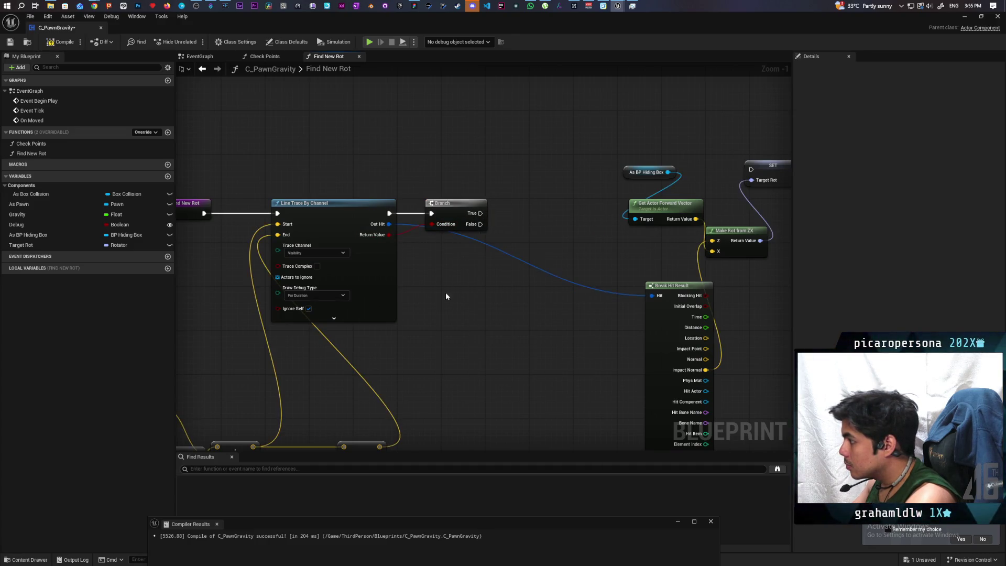
Wire the line trace's Return Value into the Branch and Branch True into SET Target Rot, then save
{"action": "scroll", "coordinate": [433, 324], "scroll_direction": "down", "scroll_amount": 2}
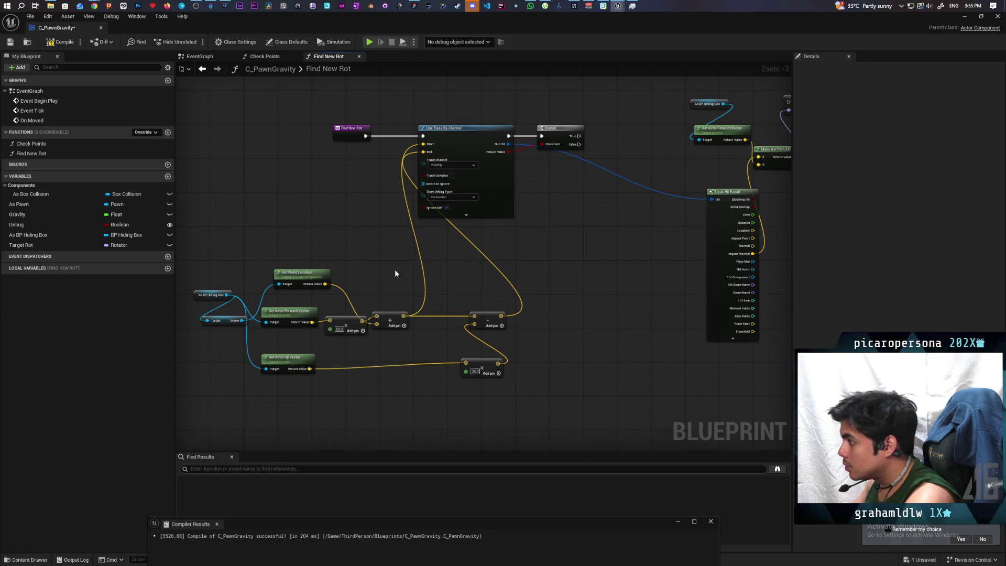
{"action": "left_click_drag", "start_coordinate": [333, 167], "coordinate": [294, 208]}
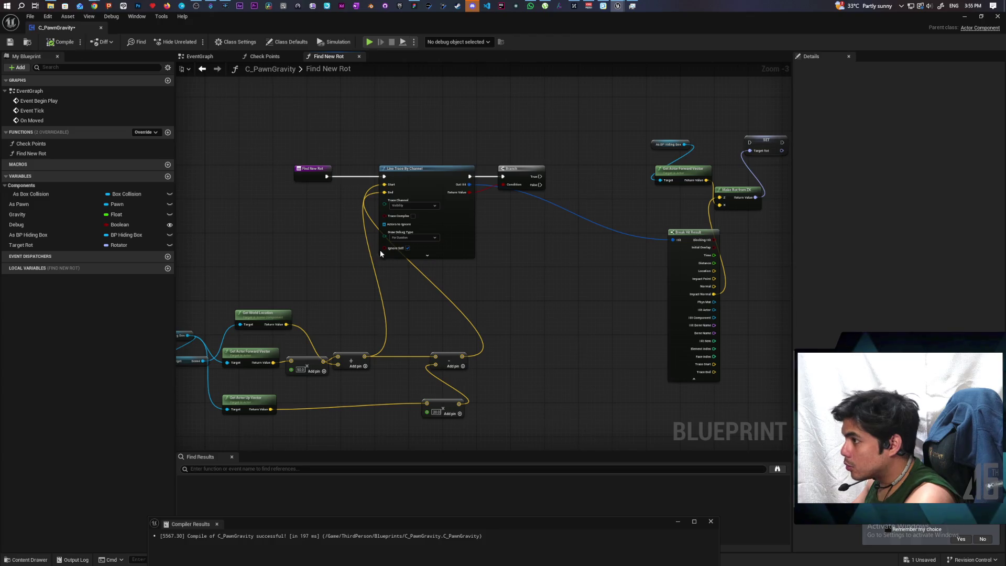
{"action": "mouse_move", "coordinate": [571, 310]}
{"action": "left_mouse_down"}
{"action": "mouse_move", "coordinate": [436, 309]}
{"action": "mouse_move", "coordinate": [426, 343]}
{"action": "left_mouse_up"}
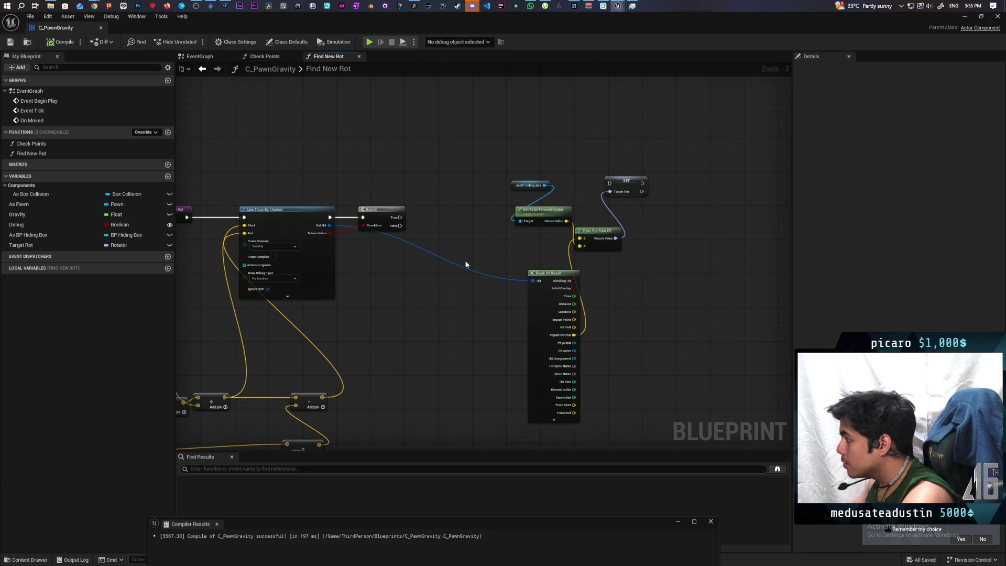
{"action": "left_click_drag", "start_coordinate": [398, 220], "coordinate": [611, 186]}
{"action": "left_click_drag", "start_coordinate": [662, 228], "coordinate": [805, 122]}
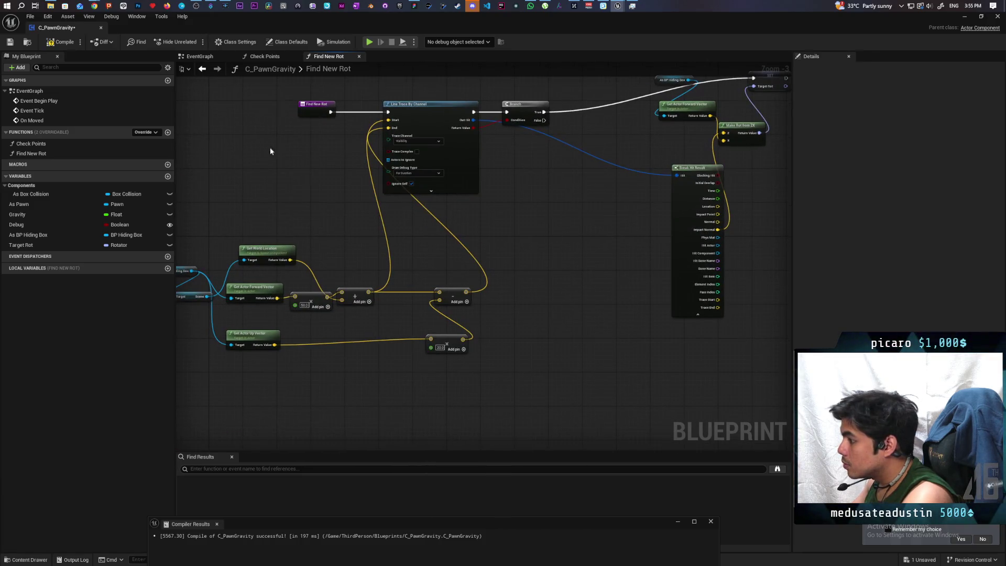
{"action": "left_click", "coordinate": [14, 45]}
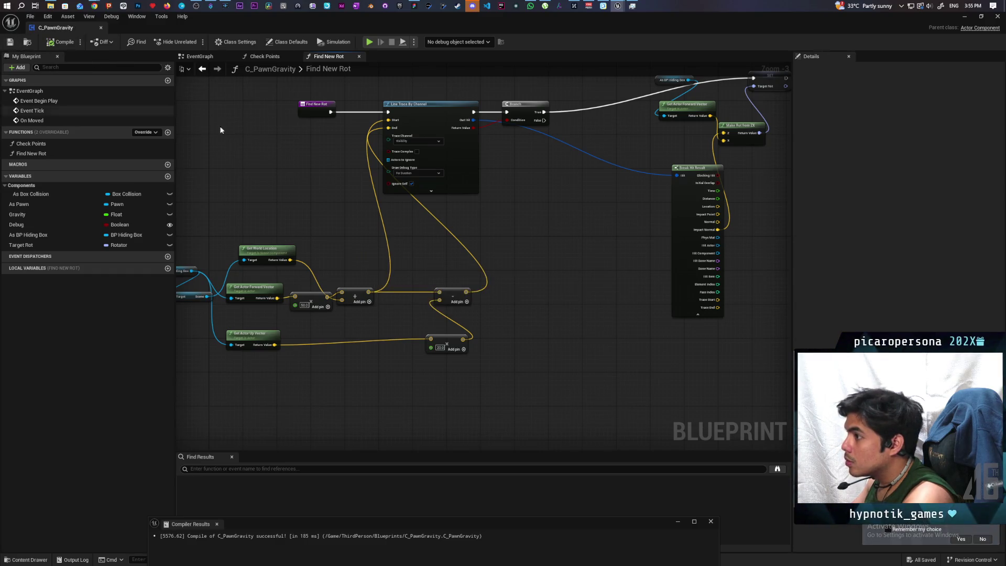
{"action": "left_click", "coordinate": [965, 19]}
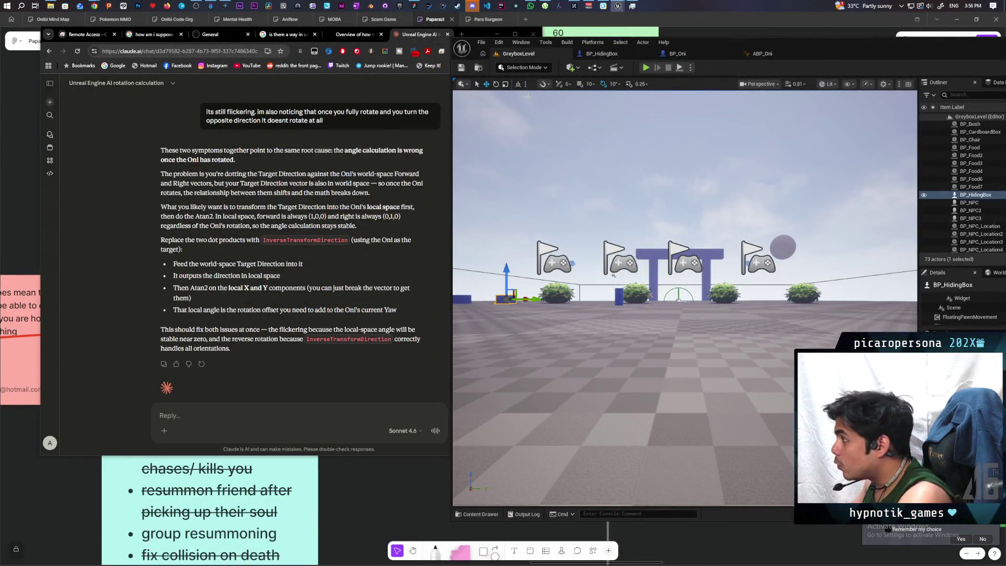
Start a multiplayer play test, enter the hiding box with F, and move it toward the Oni
{"action": "left_click", "coordinate": [646, 68]}
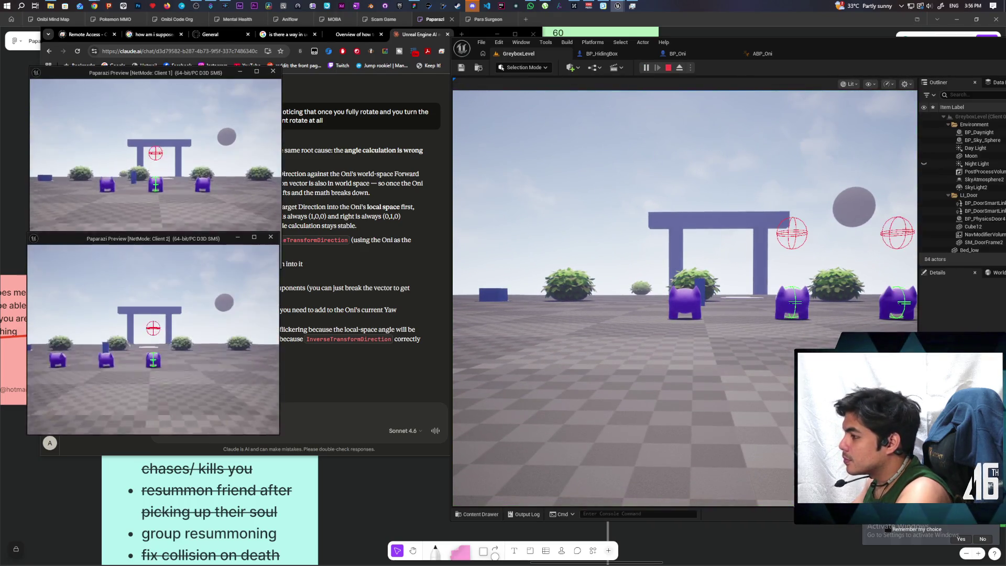
{"action": "key", "text": "alt+Tab"}
{"action": "key", "text": "w"}
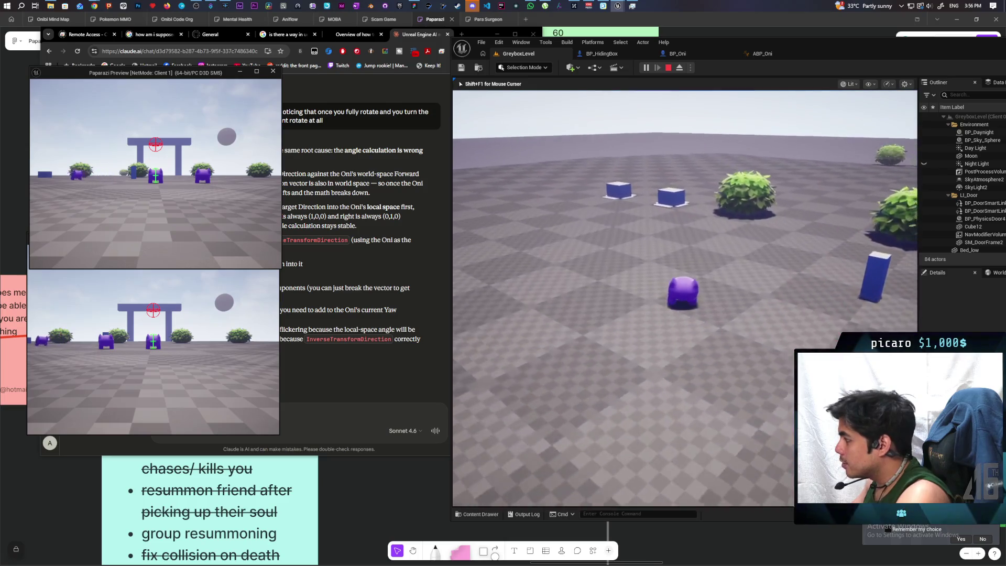
{"action": "key", "text": "f"}
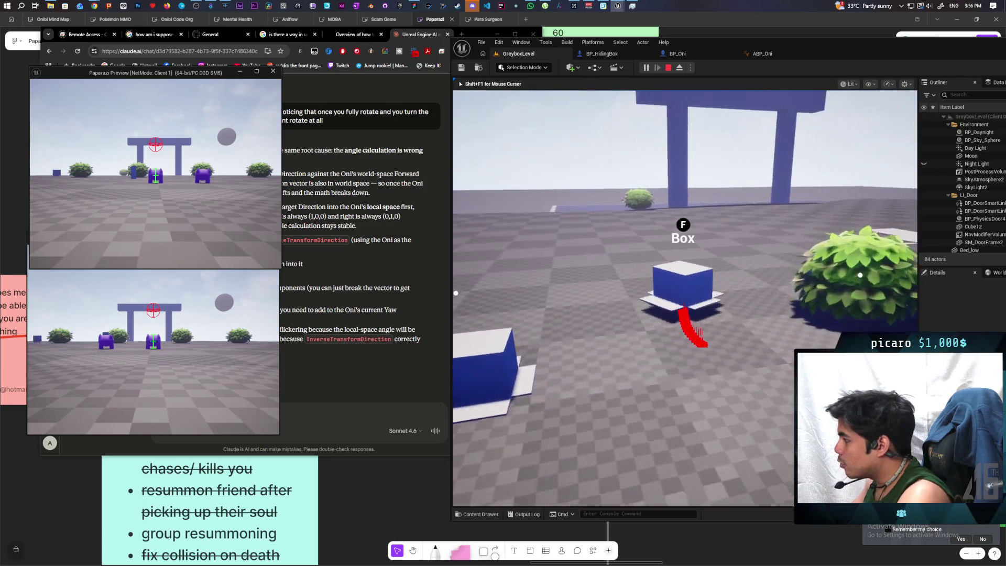
{"action": "key", "text": "w"}
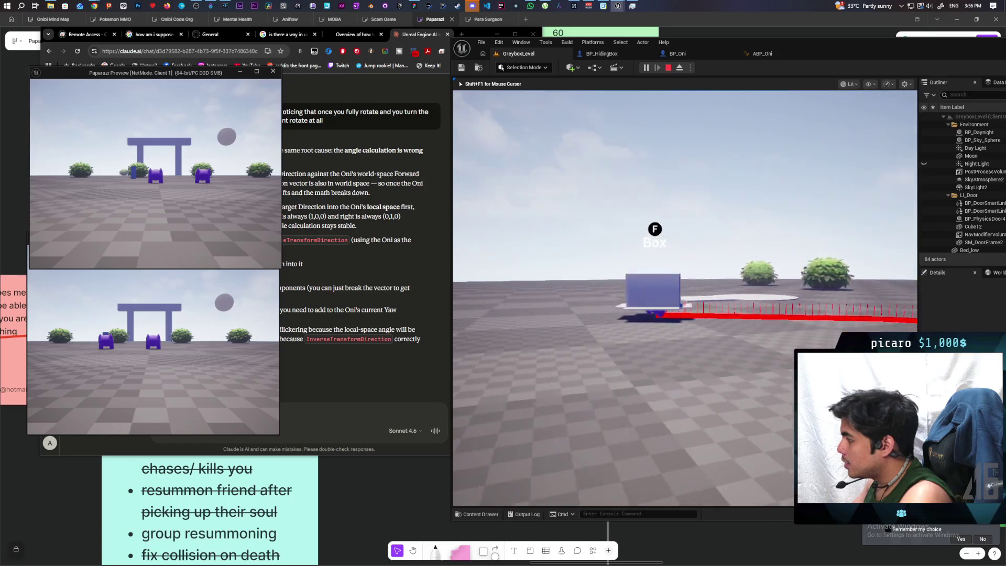
{"action": "key", "text": "w"}
{"action": "key", "text": "w"}
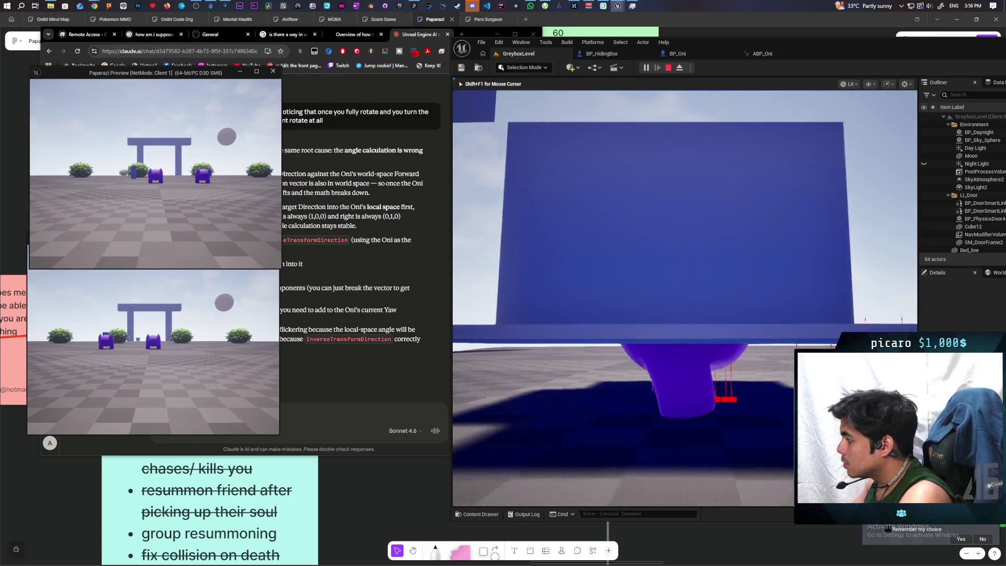
Step out of the box with F, circle around it, then stop the play session
{"action": "key", "text": "f"}
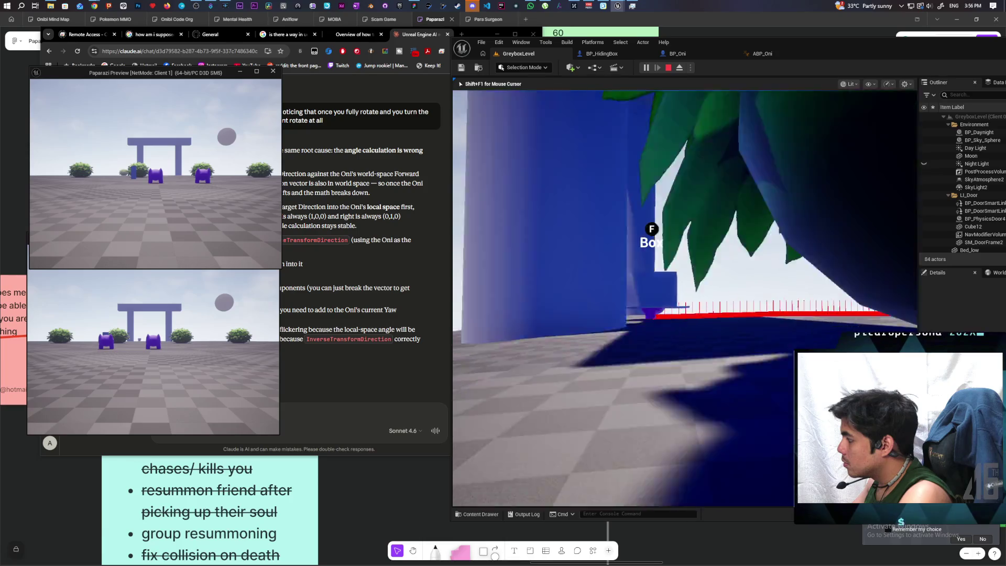
{"action": "key", "text": "s"}
{"action": "key", "text": "s"}
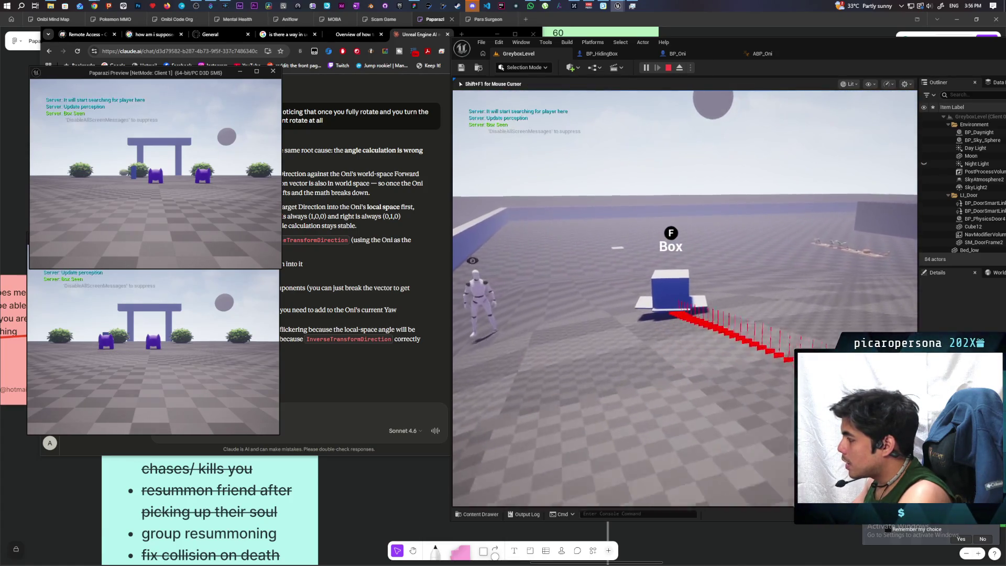
{"action": "key", "text": "a"}
{"action": "key", "text": "a"}
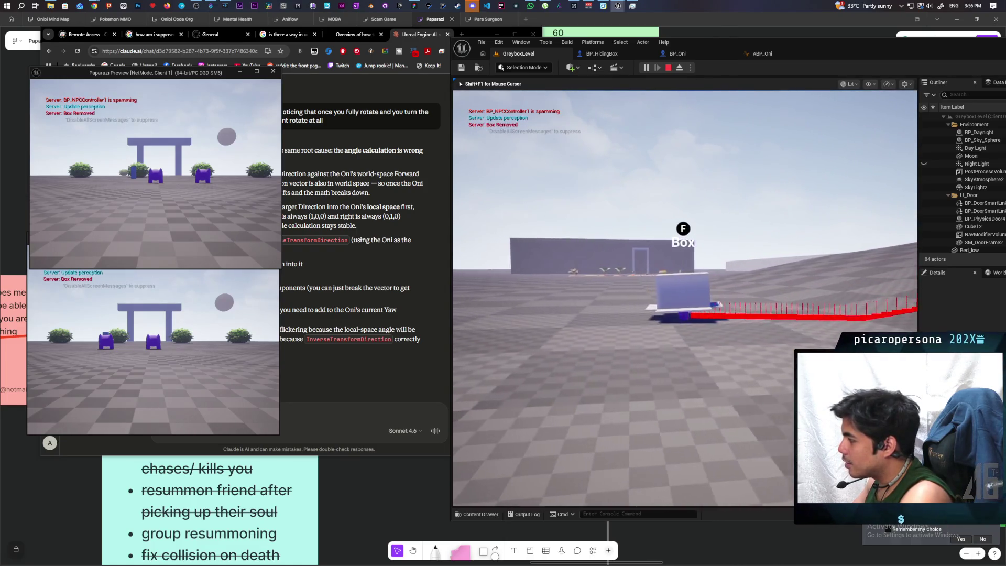
{"action": "key", "text": "w"}
{"action": "key", "text": "a"}
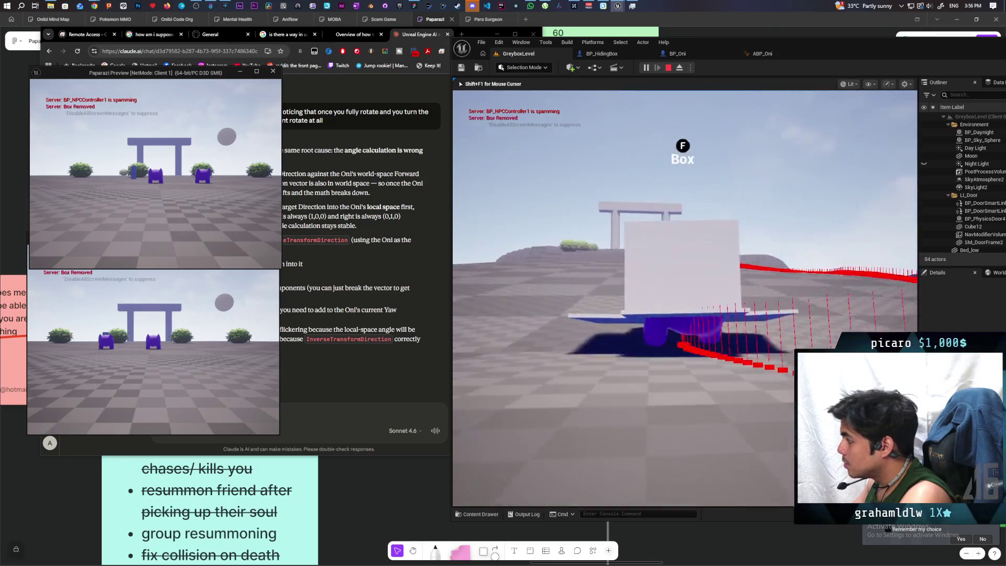
{"action": "key", "text": "Escape"}
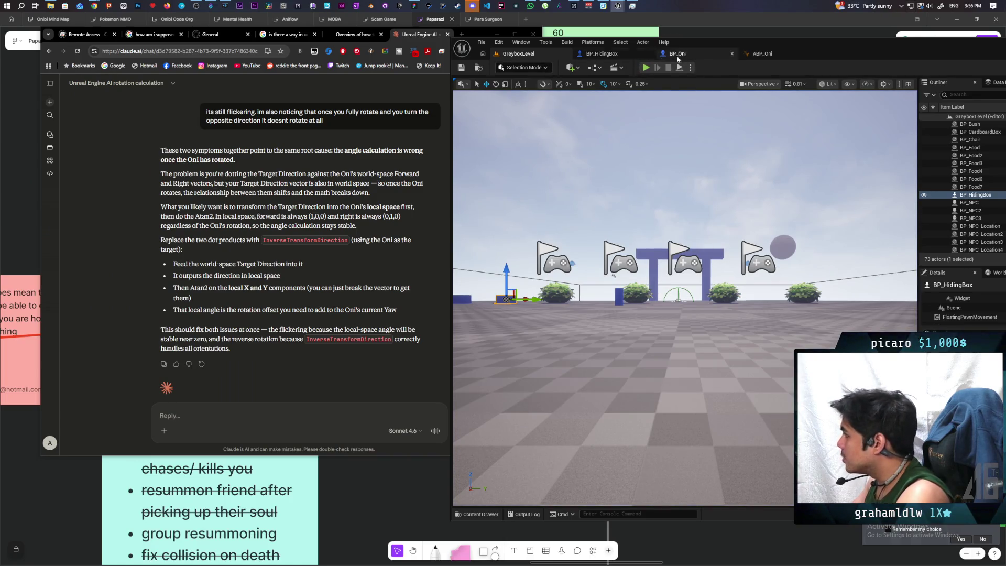
Bring the C_PawnGravity blueprint forward and switch from Find New Rot to its EventGraph
{"action": "mouse_move", "coordinate": [631, 9]}
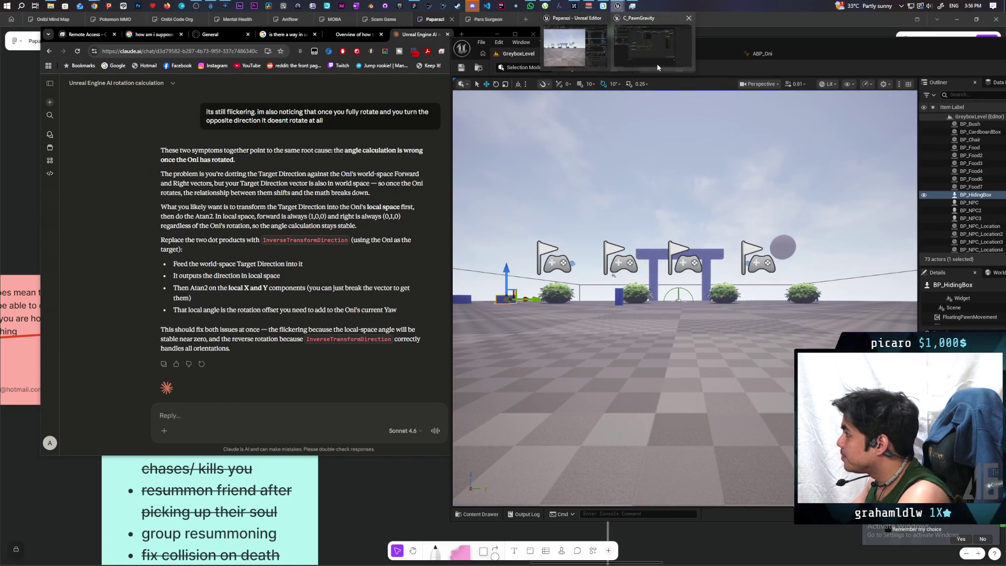
{"action": "left_click", "coordinate": [655, 56]}
{"action": "left_click_drag", "start_coordinate": [554, 211], "coordinate": [491, 291]}
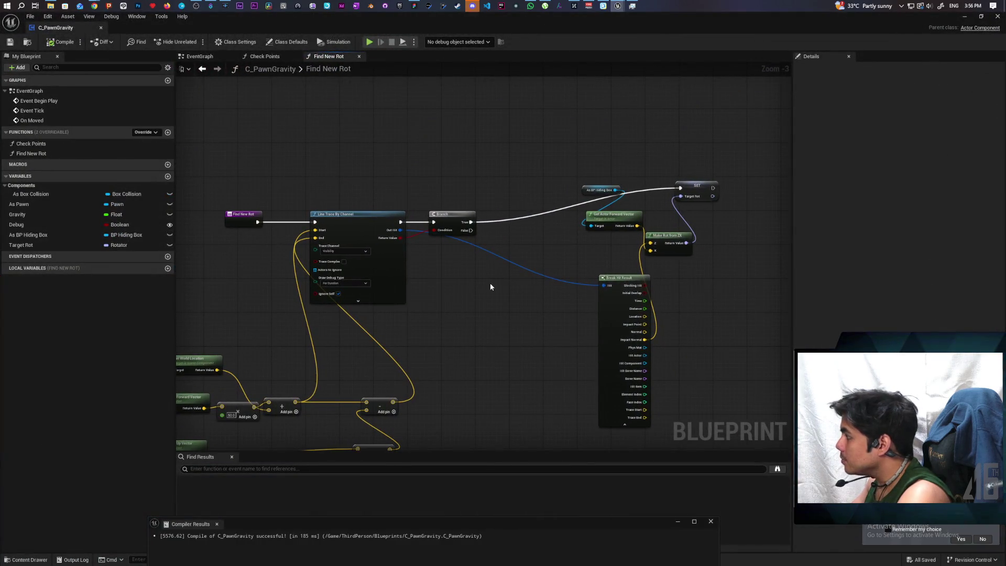
{"action": "left_click", "coordinate": [202, 70]}
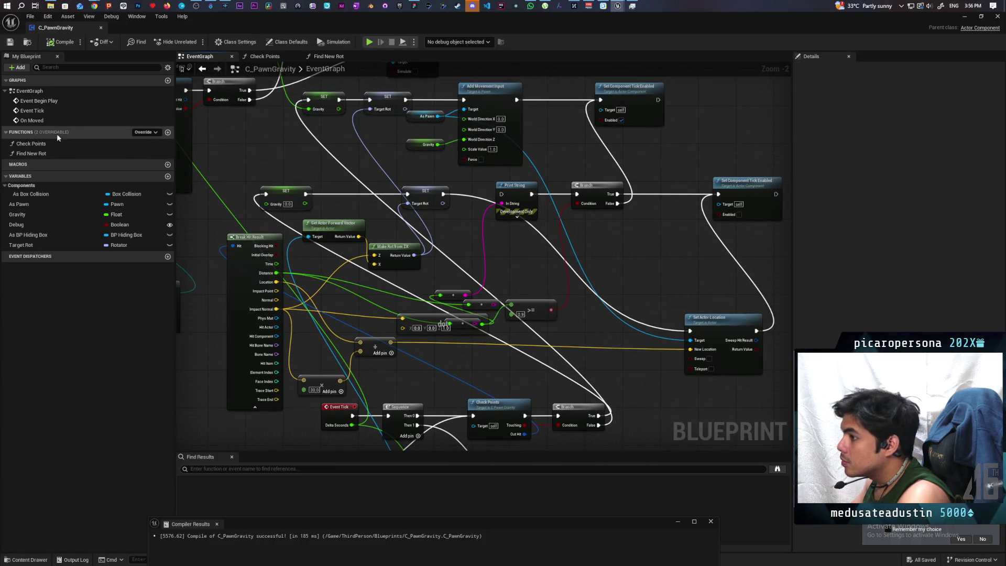
Place a Find New Rot call and rearrange the SET and Add Movement Input nodes to make room
{"action": "mouse_move", "coordinate": [31, 153]}
{"action": "left_mouse_down"}
{"action": "mouse_move", "coordinate": [420, 159]}
{"action": "mouse_move", "coordinate": [406, 182]}
{"action": "mouse_move", "coordinate": [674, 332]}
{"action": "mouse_move", "coordinate": [501, 194]}
{"action": "left_mouse_up"}
{"action": "mouse_move", "coordinate": [427, 168]}
{"action": "left_mouse_down"}
{"action": "mouse_move", "coordinate": [424, 269]}
{"action": "mouse_move", "coordinate": [453, 334]}
{"action": "left_mouse_up"}
{"action": "left_click_drag", "start_coordinate": [419, 263], "coordinate": [420, 276]}
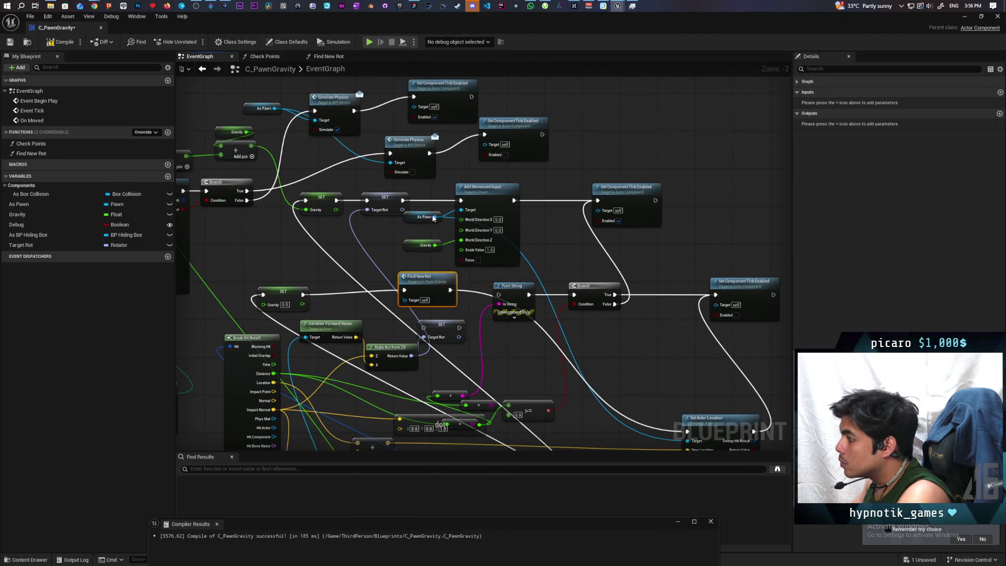
{"action": "mouse_move", "coordinate": [401, 178]}
{"action": "left_mouse_down"}
{"action": "mouse_move", "coordinate": [580, 267]}
{"action": "mouse_move", "coordinate": [580, 248]}
{"action": "left_mouse_up"}
{"action": "left_click_drag", "start_coordinate": [488, 198], "coordinate": [567, 198]}
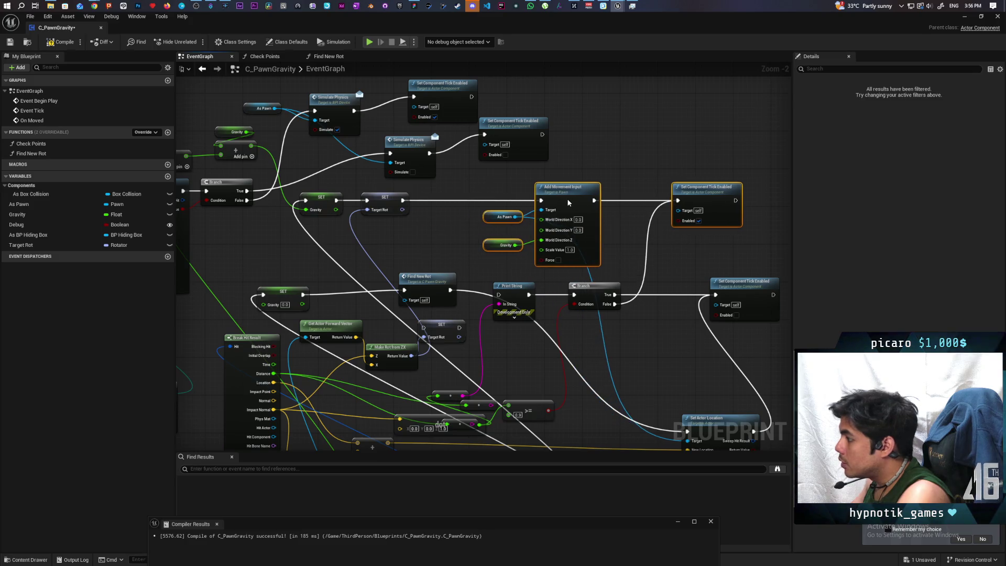
Wire Find New Rot between the Target Rot SET and Add Movement Input, then return to the level
{"action": "left_click", "coordinate": [32, 153]}
{"action": "left_click_drag", "start_coordinate": [335, 204], "coordinate": [429, 239]}
{"action": "left_click_drag", "start_coordinate": [367, 200], "coordinate": [409, 238]}
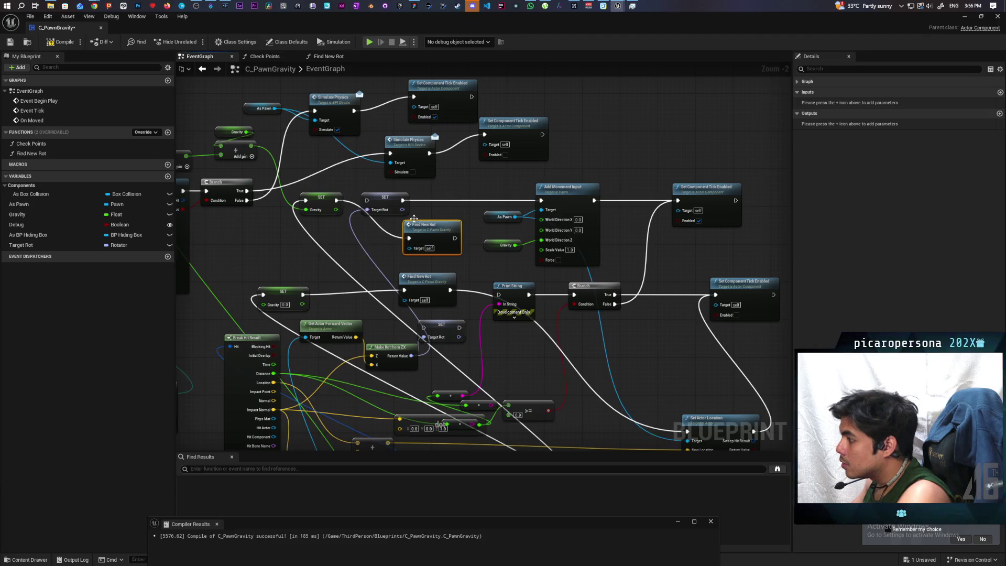
{"action": "left_click_drag", "start_coordinate": [403, 202], "coordinate": [455, 239], "text": "ctrl"}
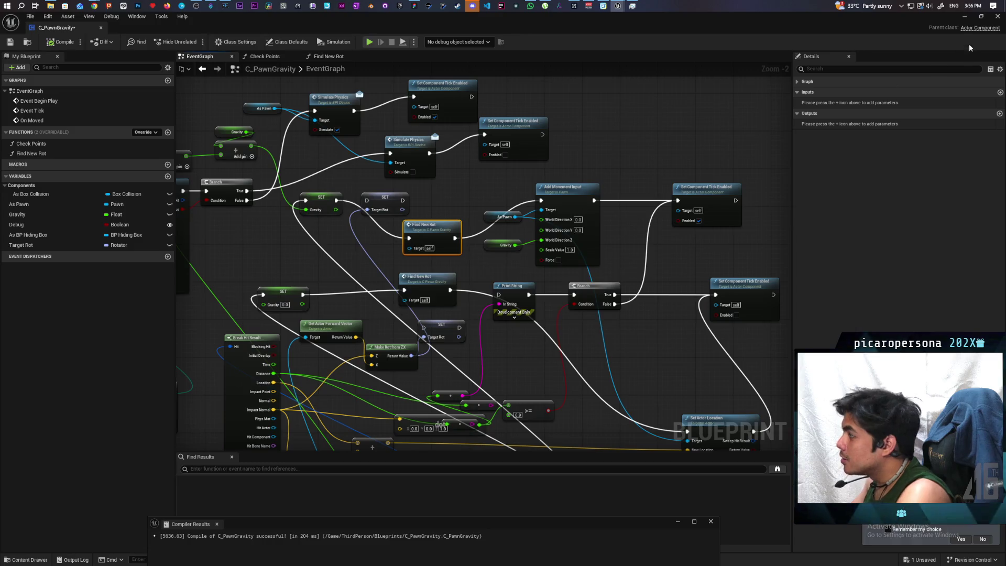
{"action": "left_click", "coordinate": [965, 17]}
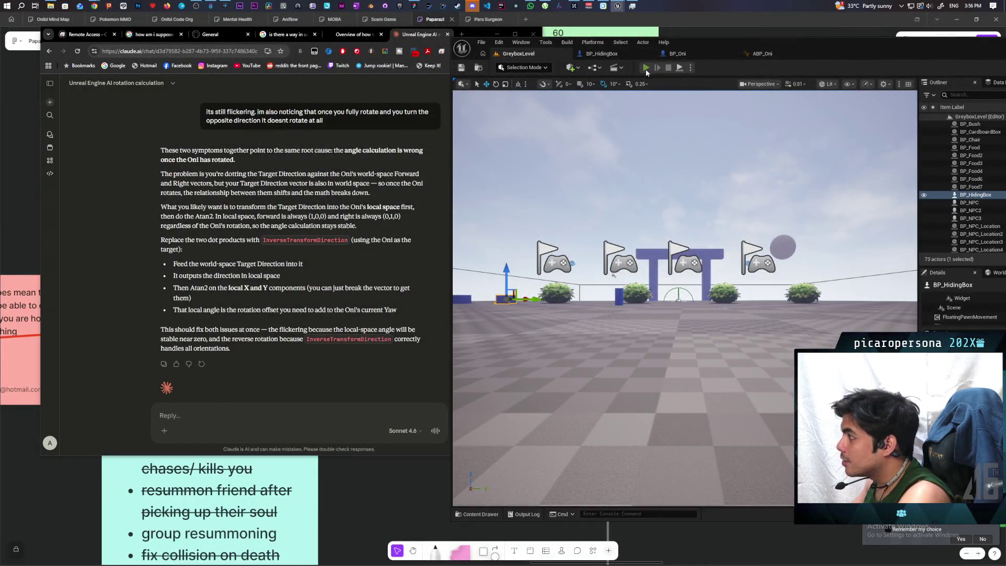
Start a multiplayer play session and walk around the blue box before pushing into it
{"action": "key", "text": "alt+p"}
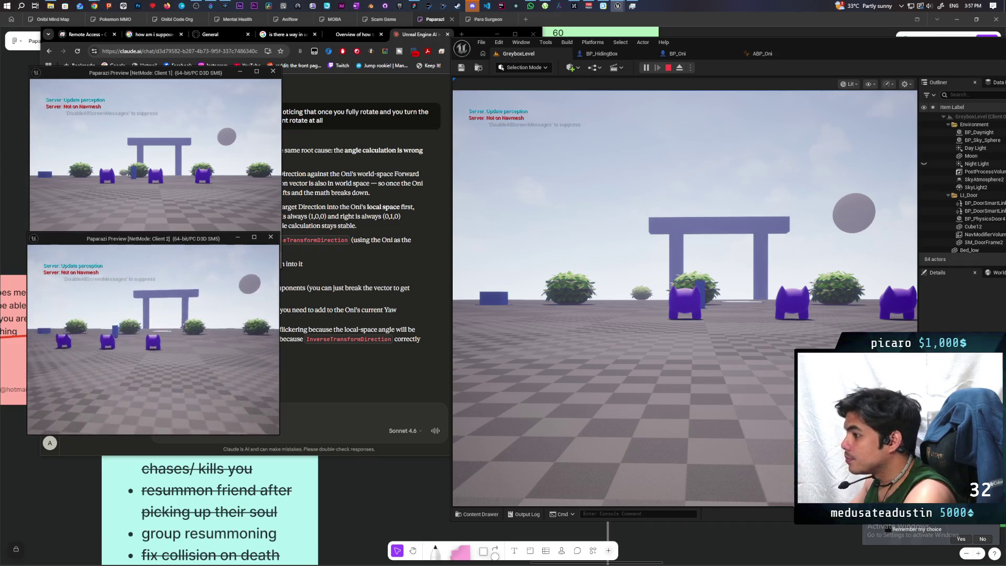
{"action": "key", "text": "w"}
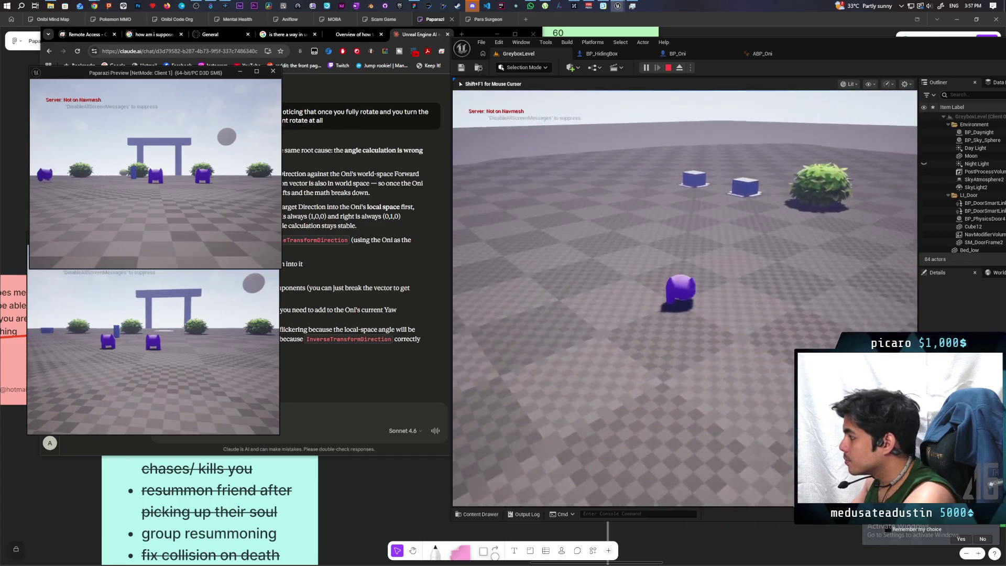
{"action": "key", "text": "w"}
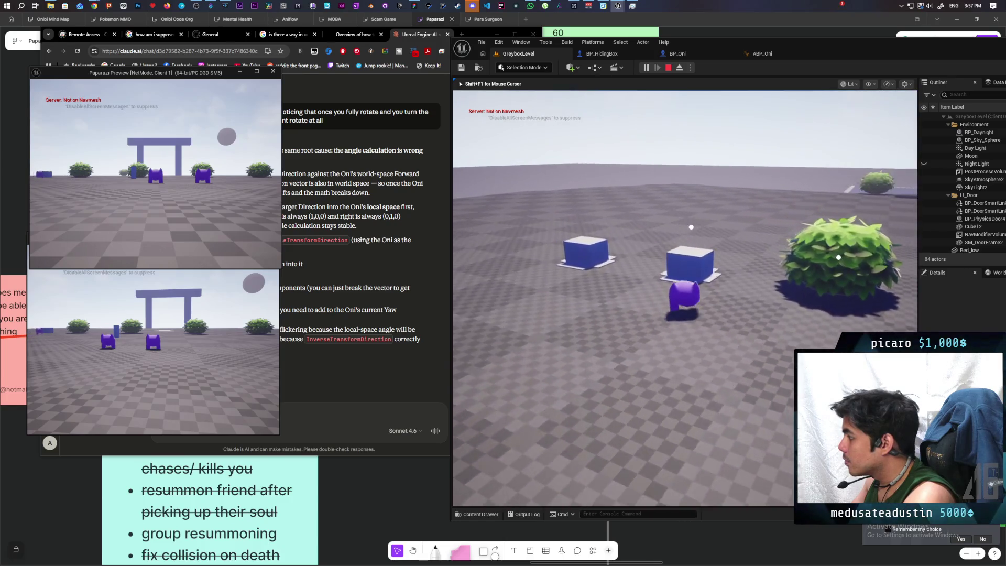
{"action": "key", "text": "w"}
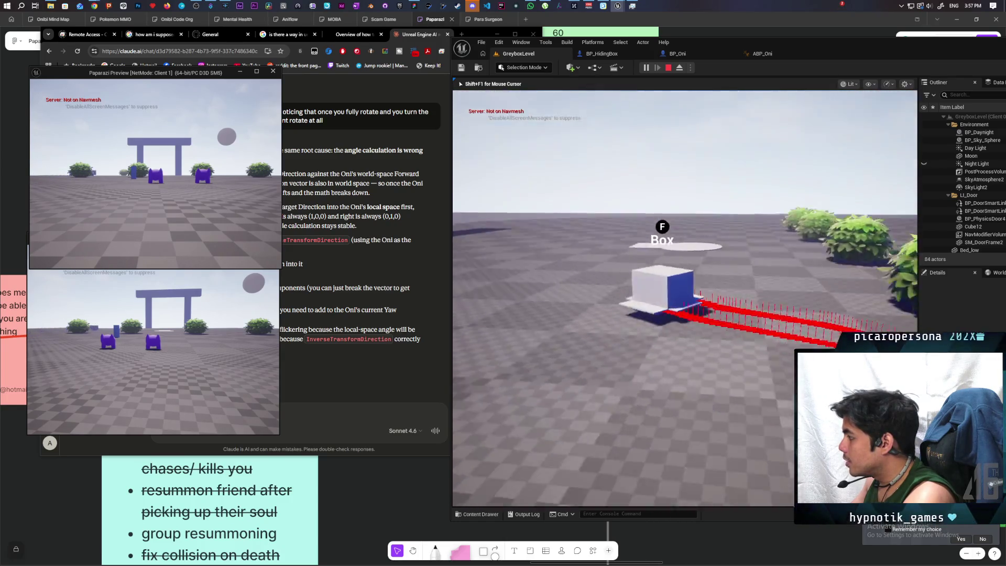
{"action": "key", "text": "d"}
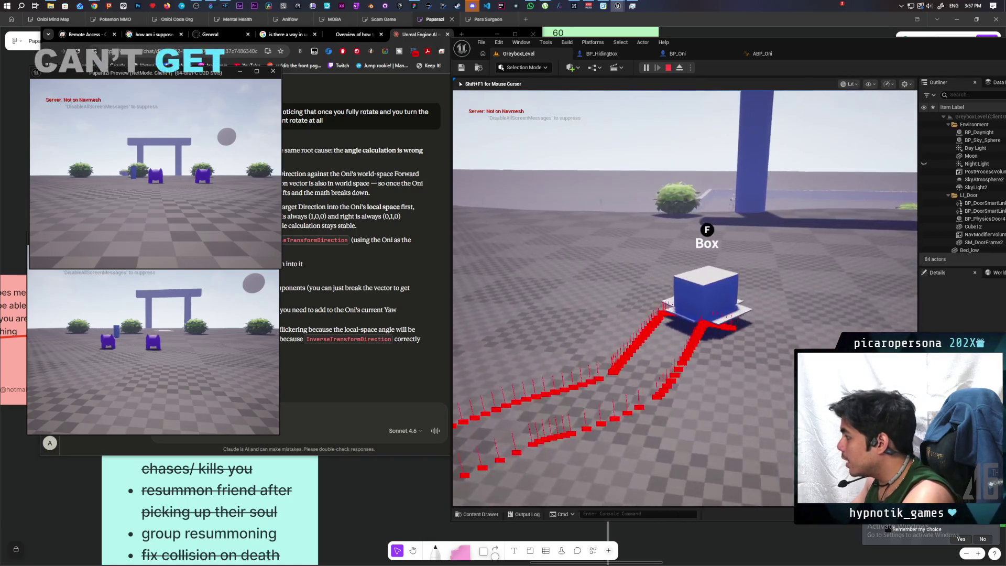
{"action": "key", "text": "a"}
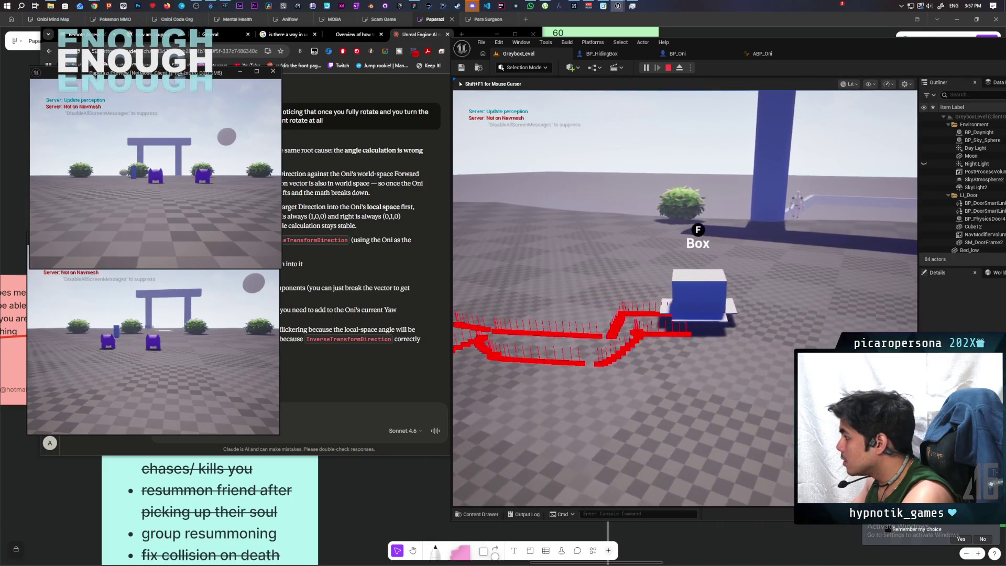
{"action": "key", "text": "d"}
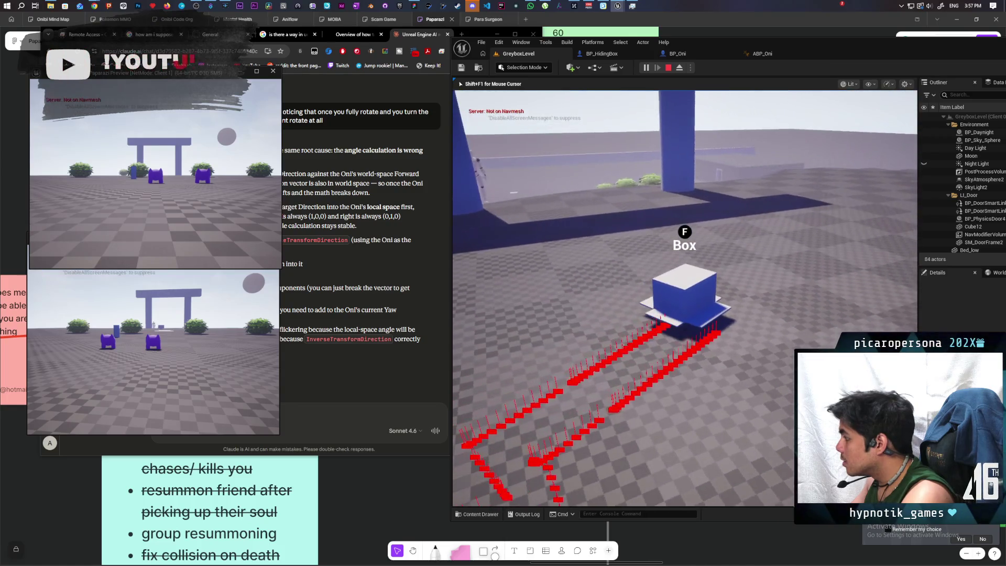
{"action": "key", "text": "w"}
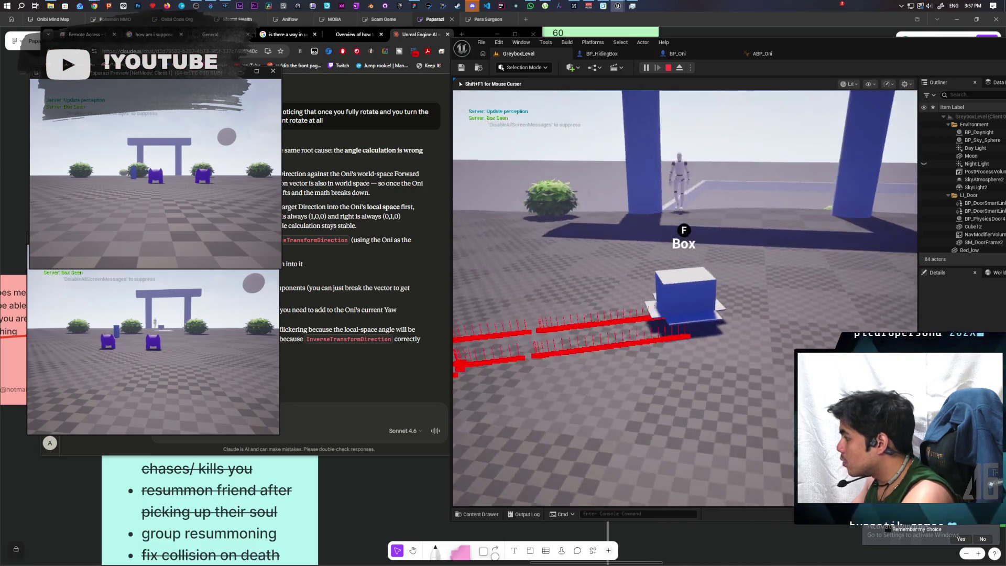
{"action": "key", "text": "w"}
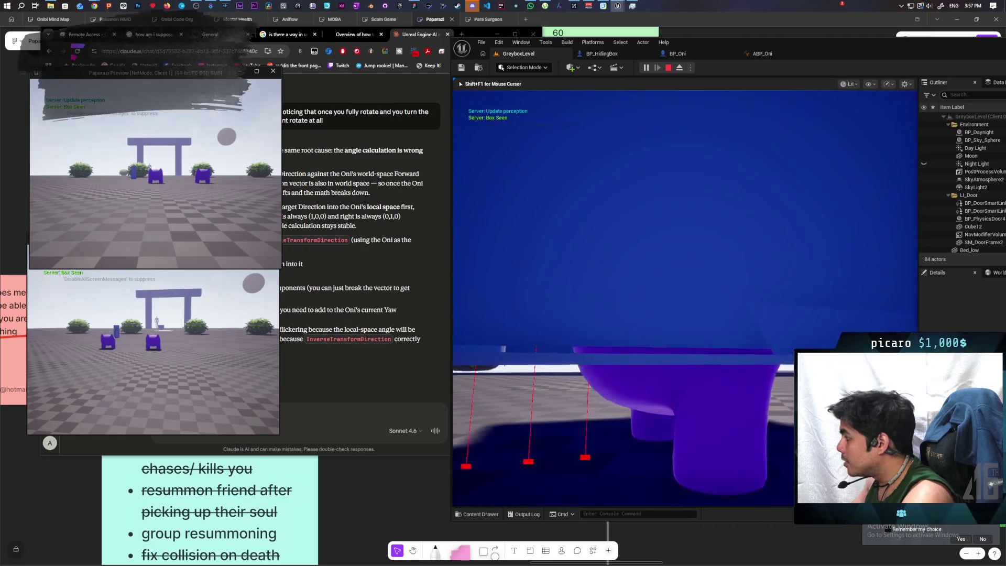
{"action": "key", "text": "w"}
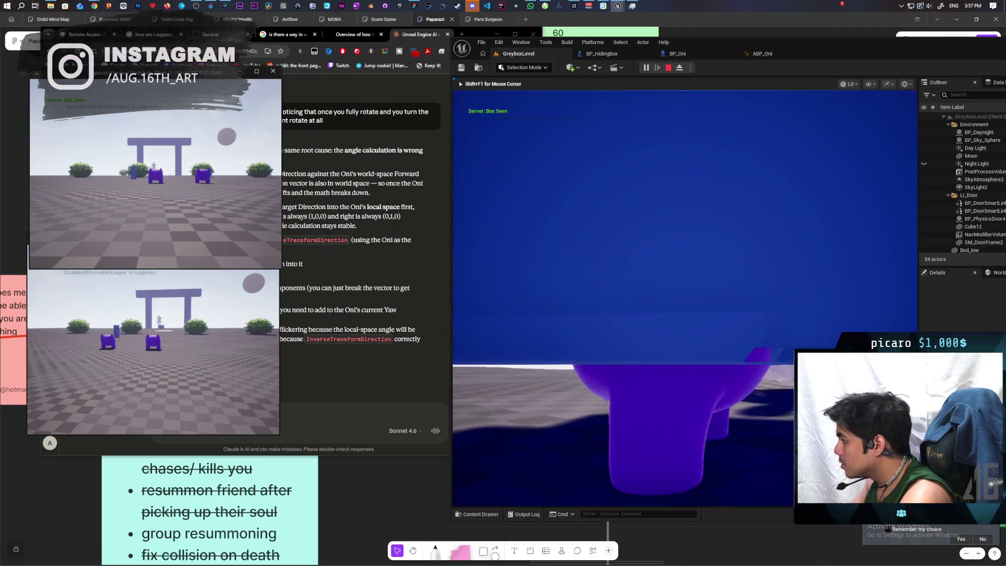
{"action": "key", "text": "d"}
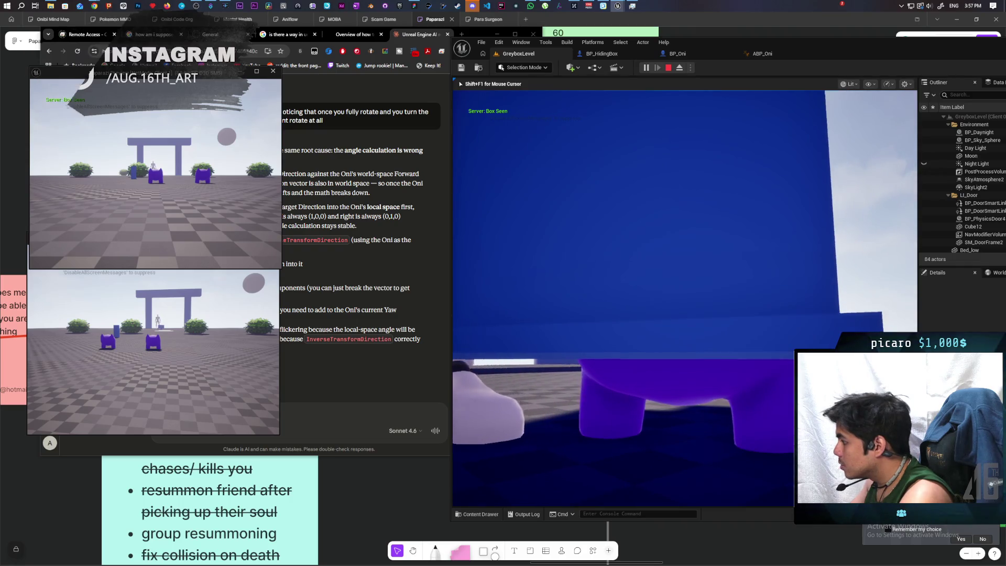
Leave the hiding box, walk back and hide again, then display the navmesh with P
{"action": "key", "text": "f"}
{"action": "key", "text": "w"}
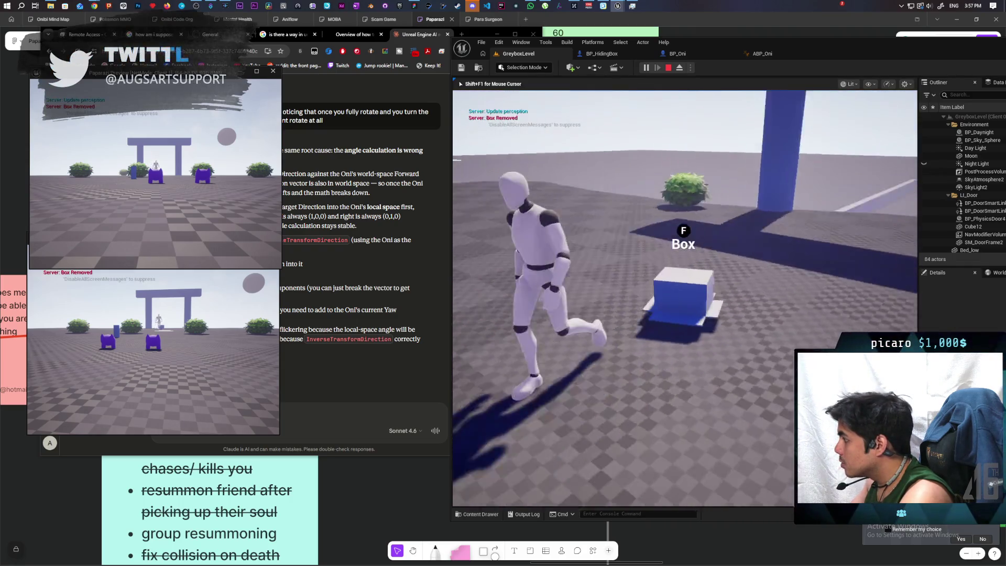
{"action": "key", "text": "s"}
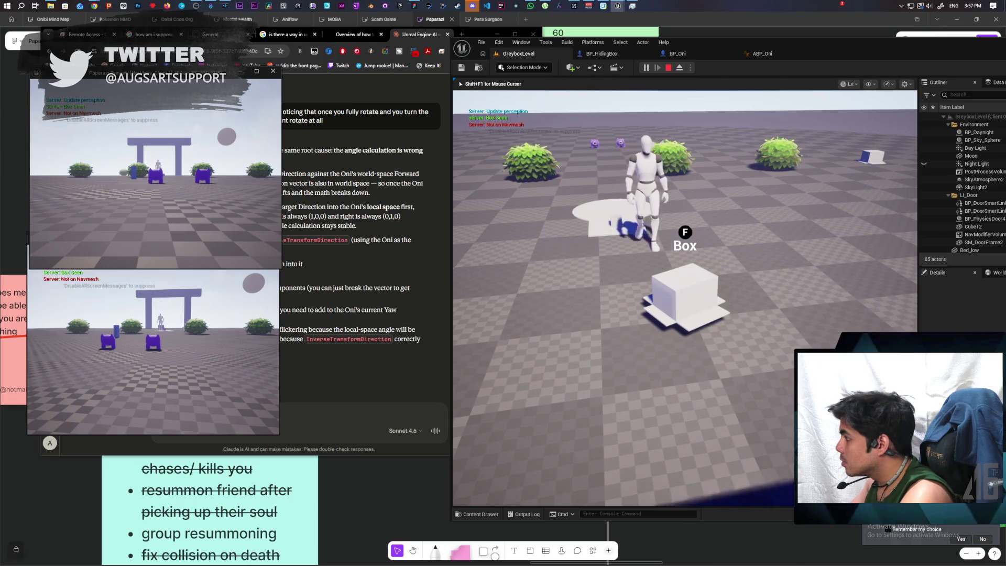
{"action": "key", "text": "s"}
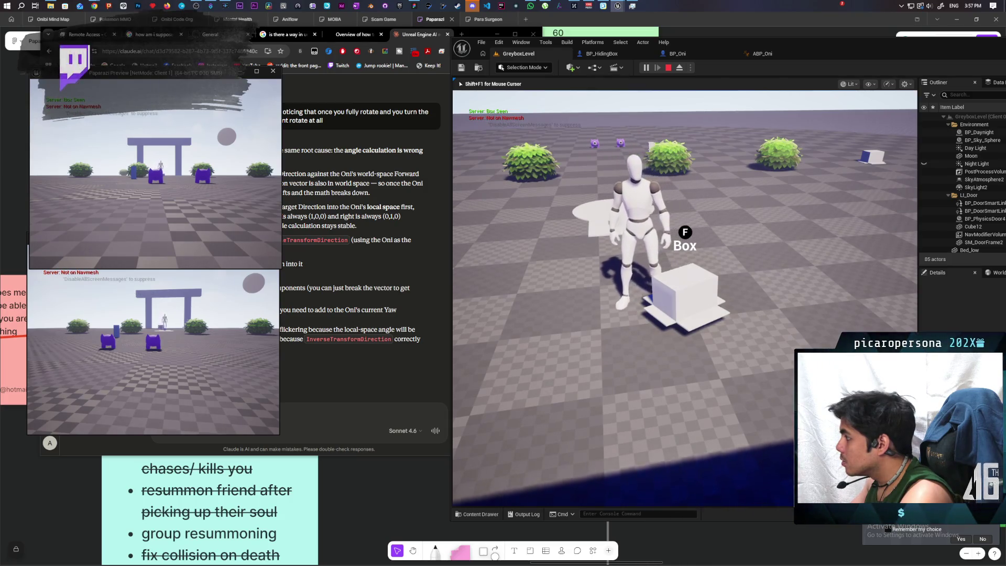
{"action": "key", "text": "f"}
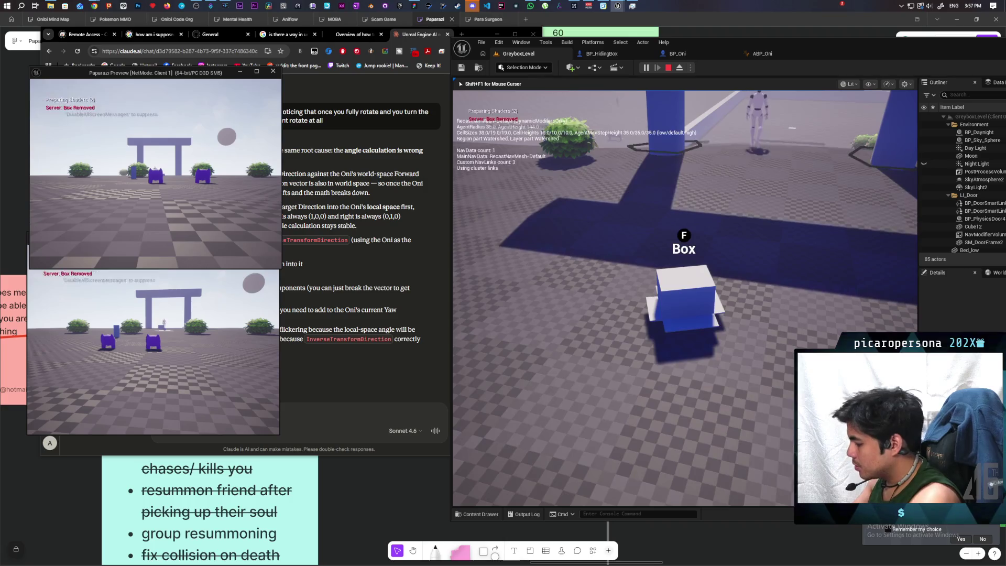
{"action": "key", "text": "p"}
{"action": "key", "text": "w"}
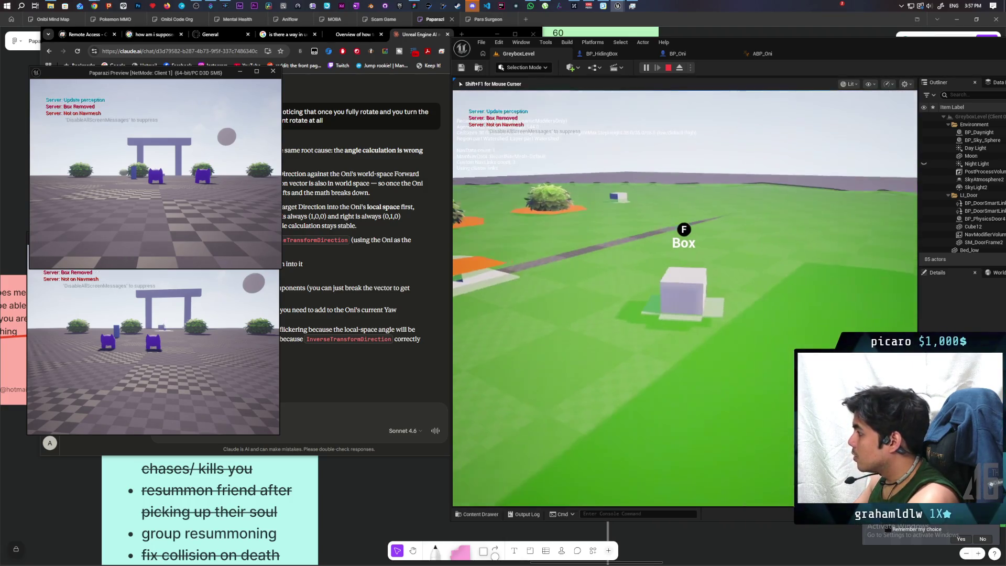